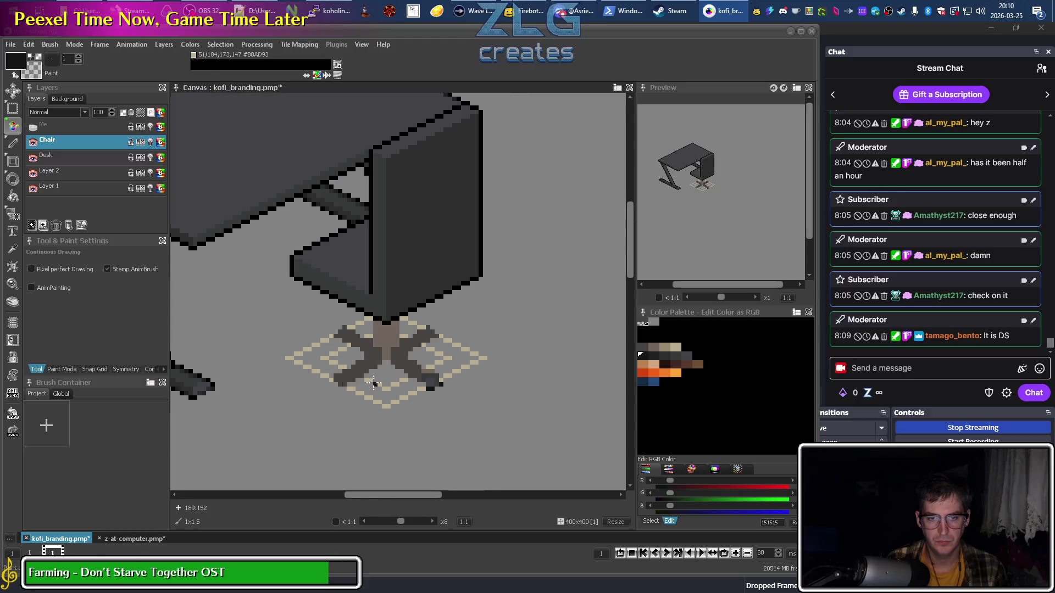
# Draw a black outline along the top and left edges of the wheel at the leg tip.
pyautogui.scroll(2, 415, 409)
pyautogui.moveTo(412, 418); pyautogui.dragTo(394, 392)
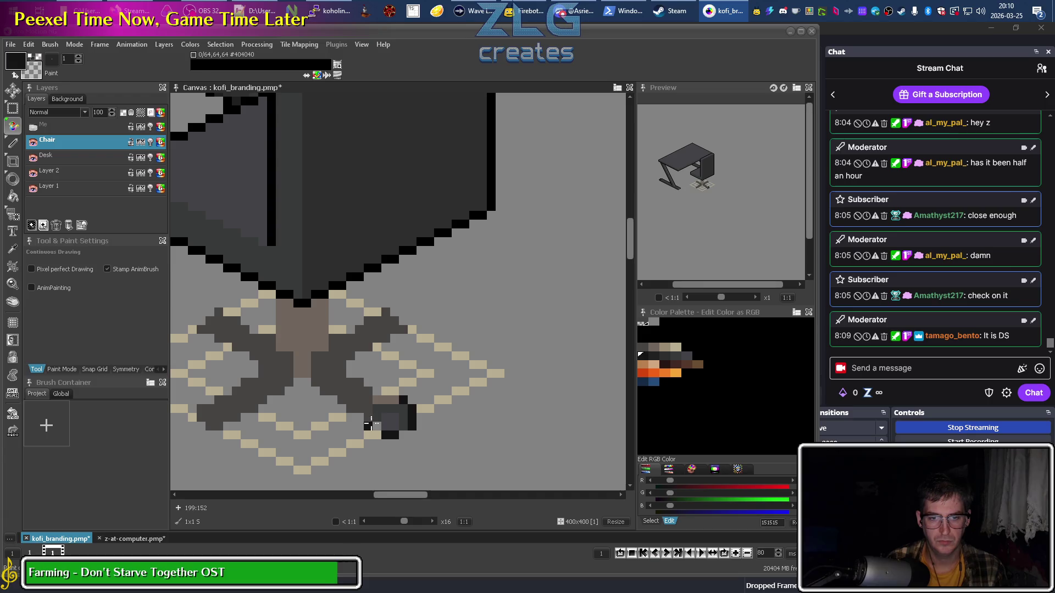
pyautogui.moveTo(367, 409); pyautogui.dragTo(399, 400)
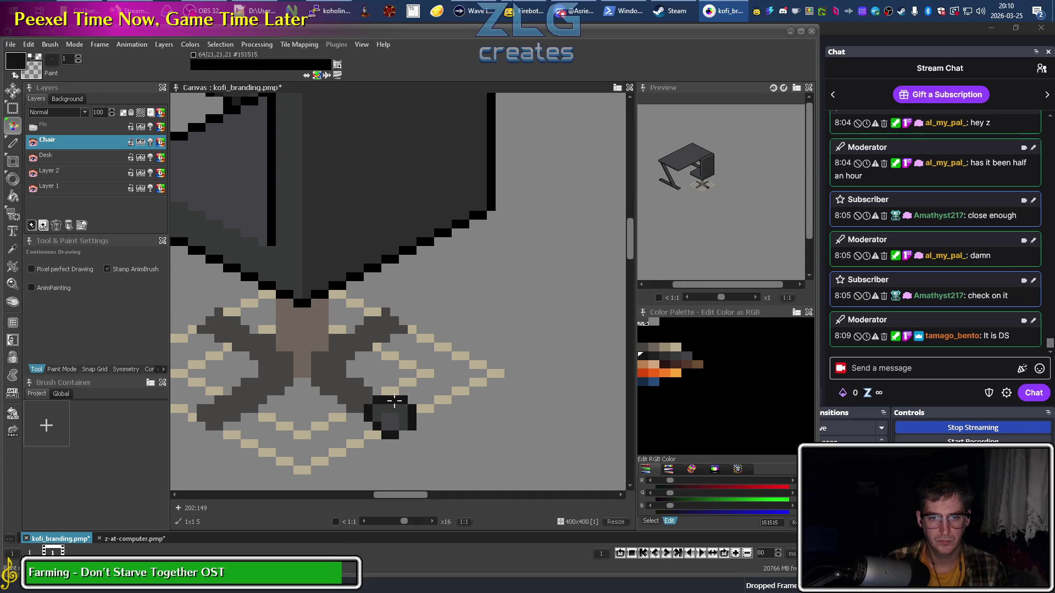
pyautogui.scroll(-1, 452, 444)
pyautogui.scroll(1, 454, 443)
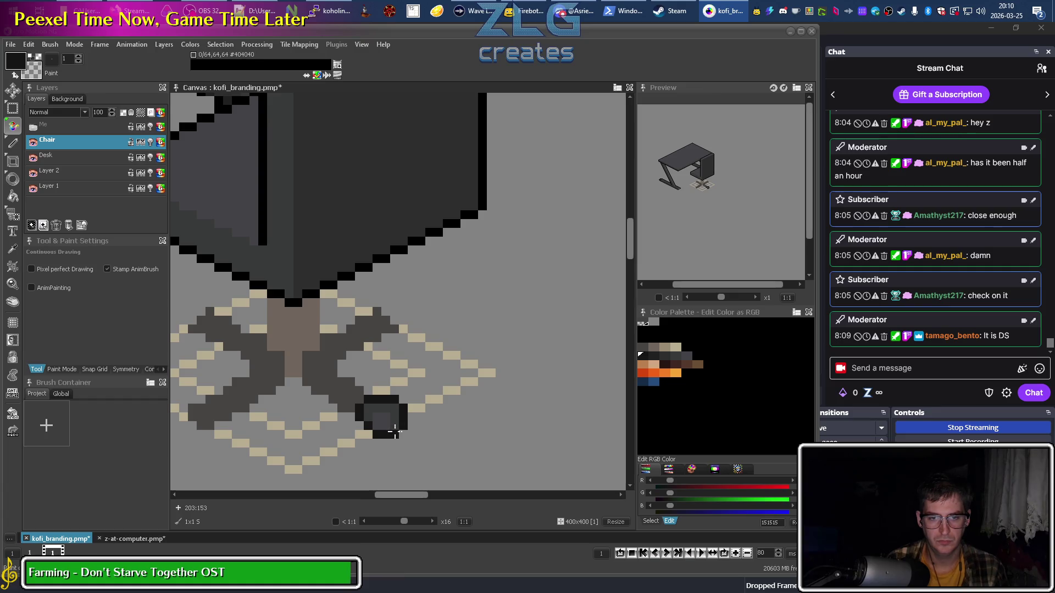
# Shade the wheel with several dark greys picked from the palette.
pyautogui.click(686, 355)
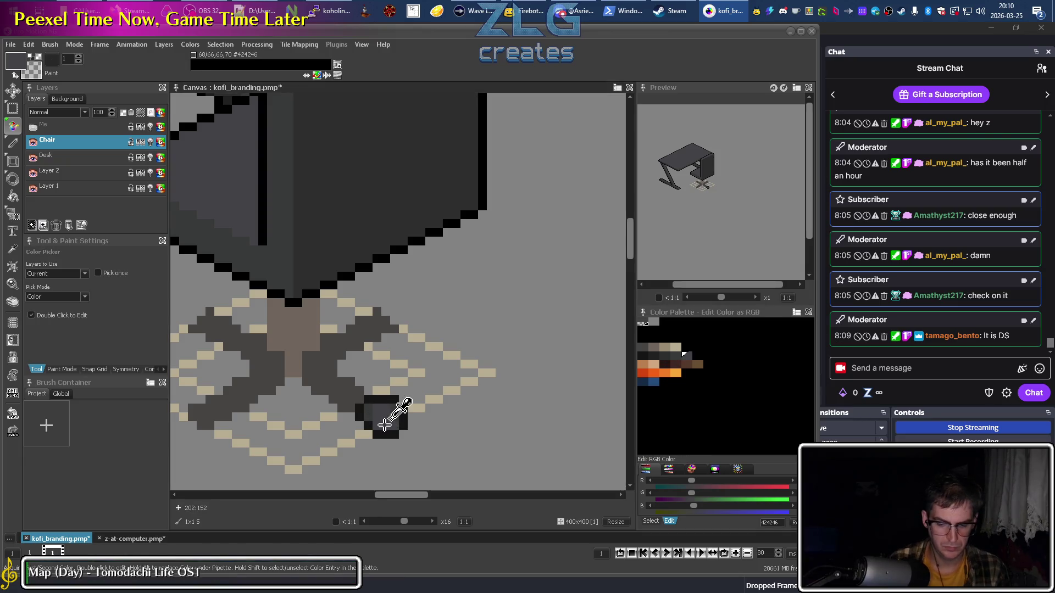
pyautogui.scroll(1, 381, 422)
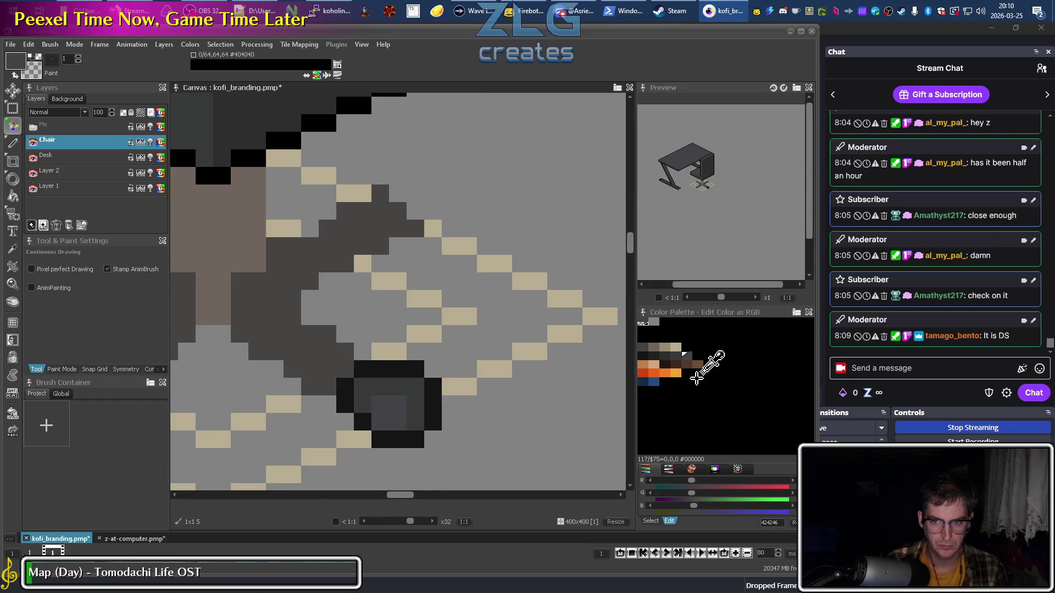
pyautogui.click(658, 348)
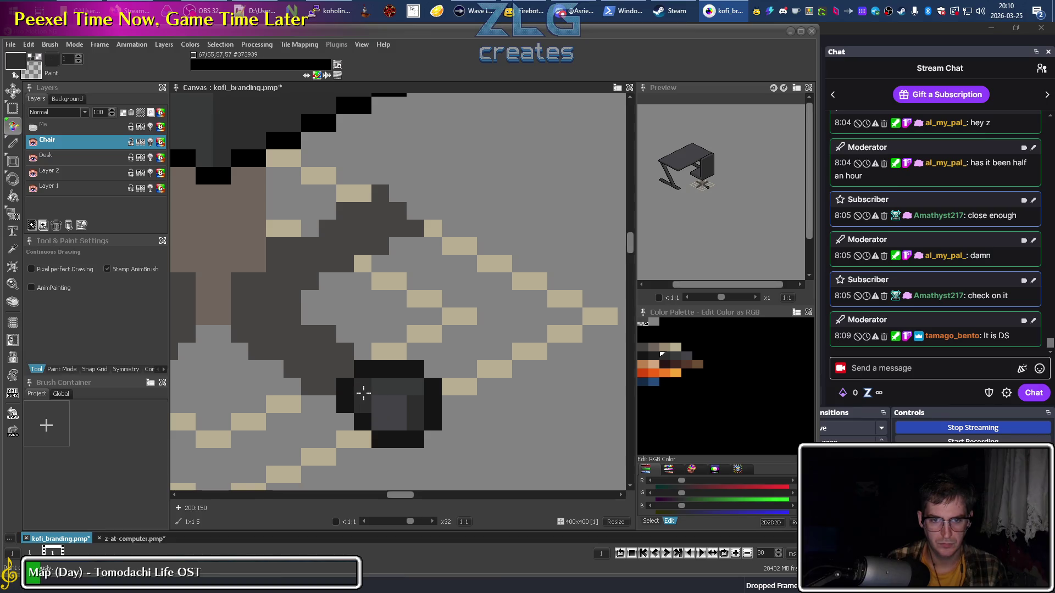
pyautogui.click(673, 352)
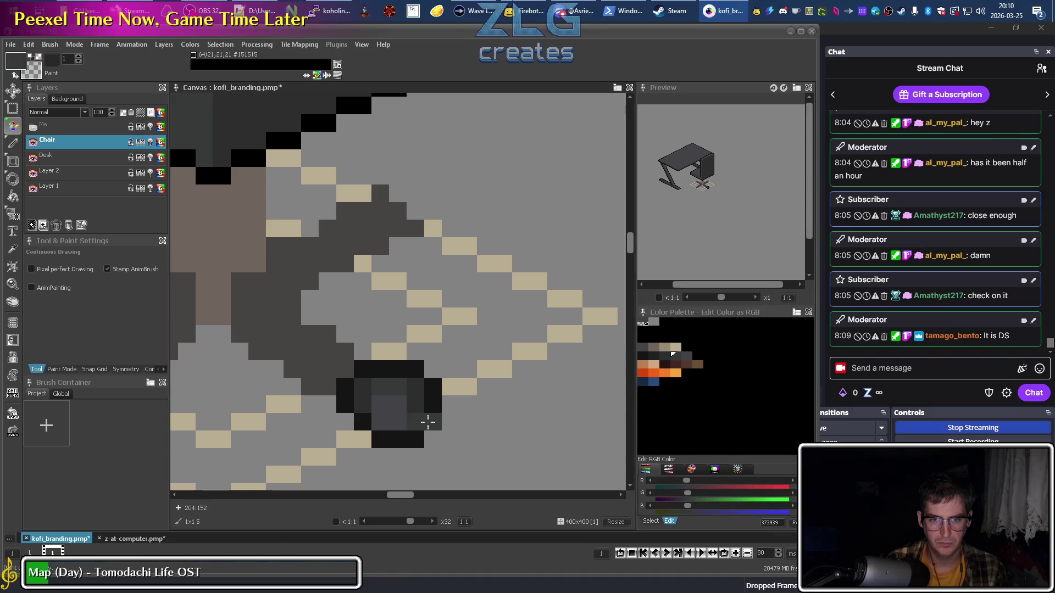
pyautogui.scroll(-2, 546, 426)
pyautogui.moveTo(546, 426); pyautogui.dragTo(420, 419)
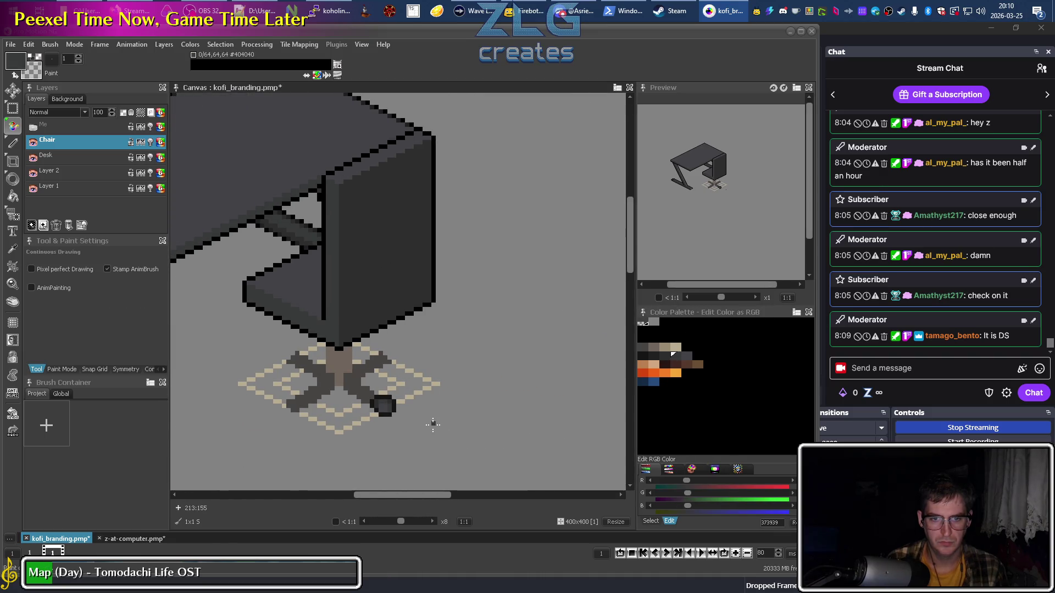
# Pencil a black outline along the front-right leg from below the post down to the wheel.
pyautogui.scroll(1, 351, 407)
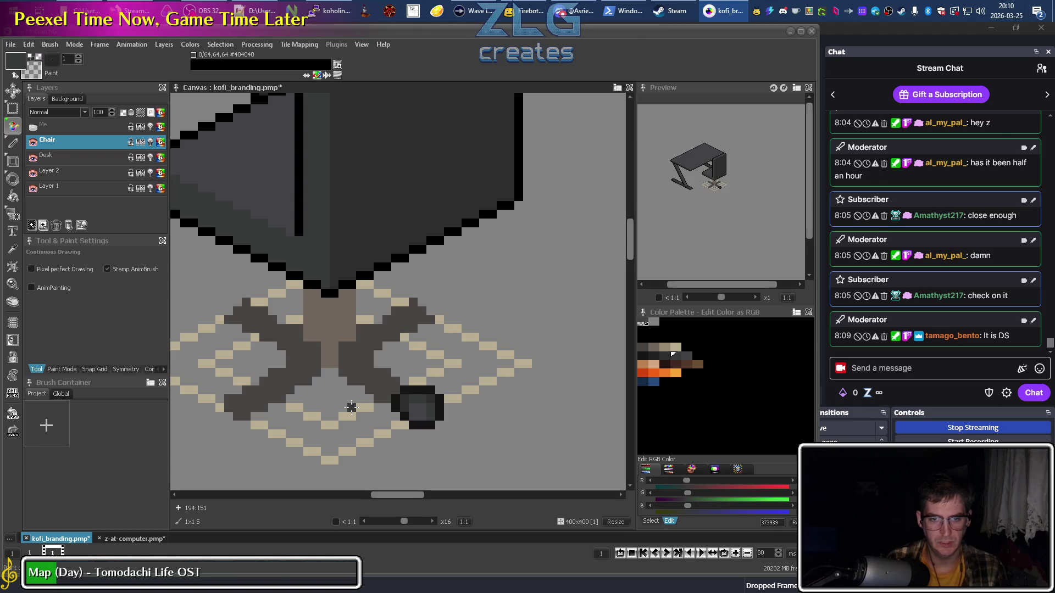
pyautogui.scroll(-3, 351, 407)
pyautogui.scroll(-1, 478, 370)
pyautogui.scroll(3, 379, 358)
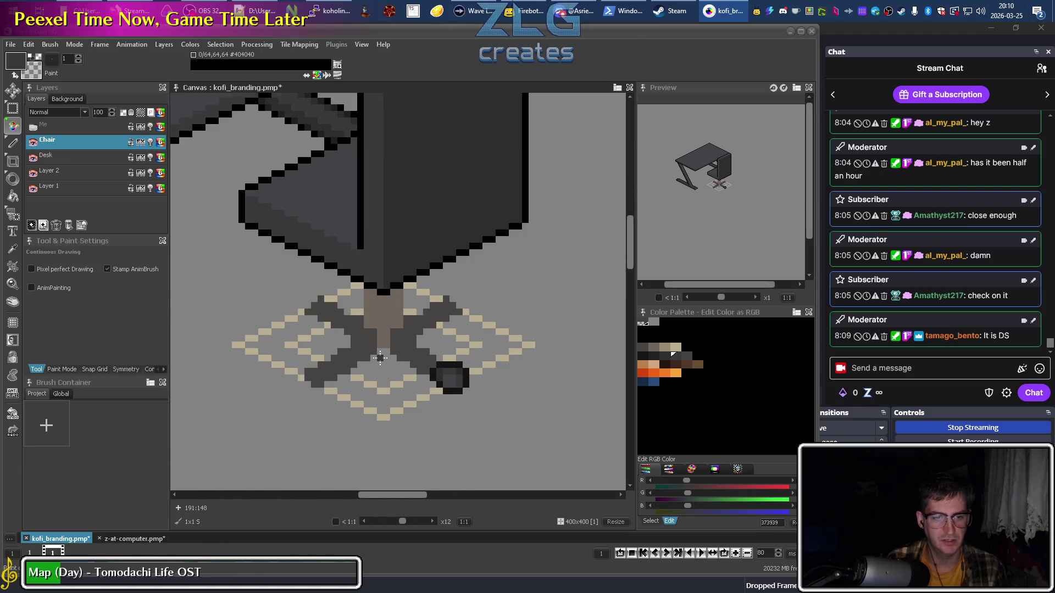
pyautogui.scroll(-1, 502, 370)
pyautogui.scroll(1, 506, 363)
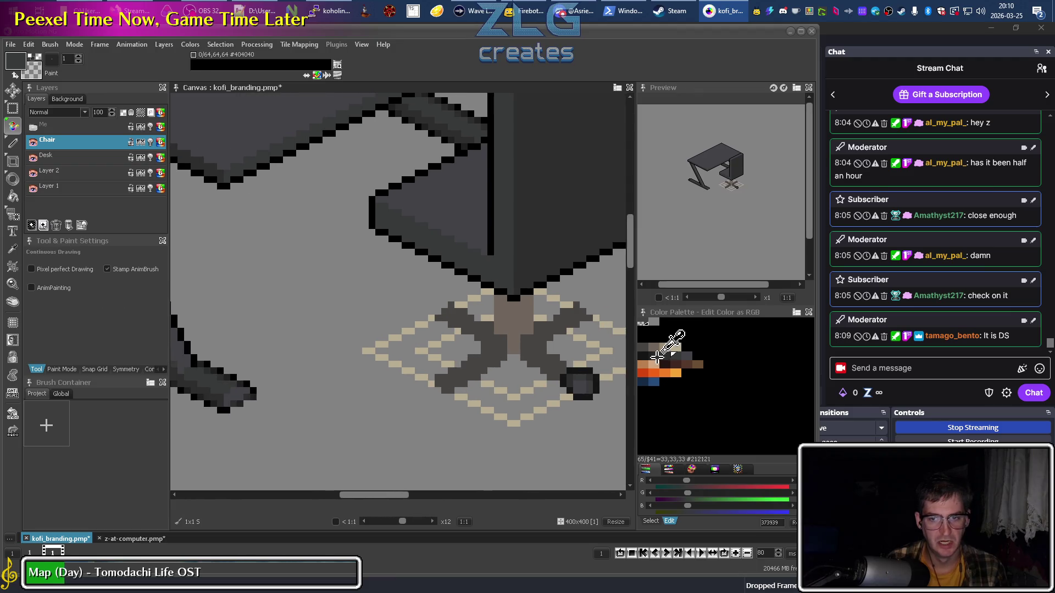
pyautogui.click(514, 297)
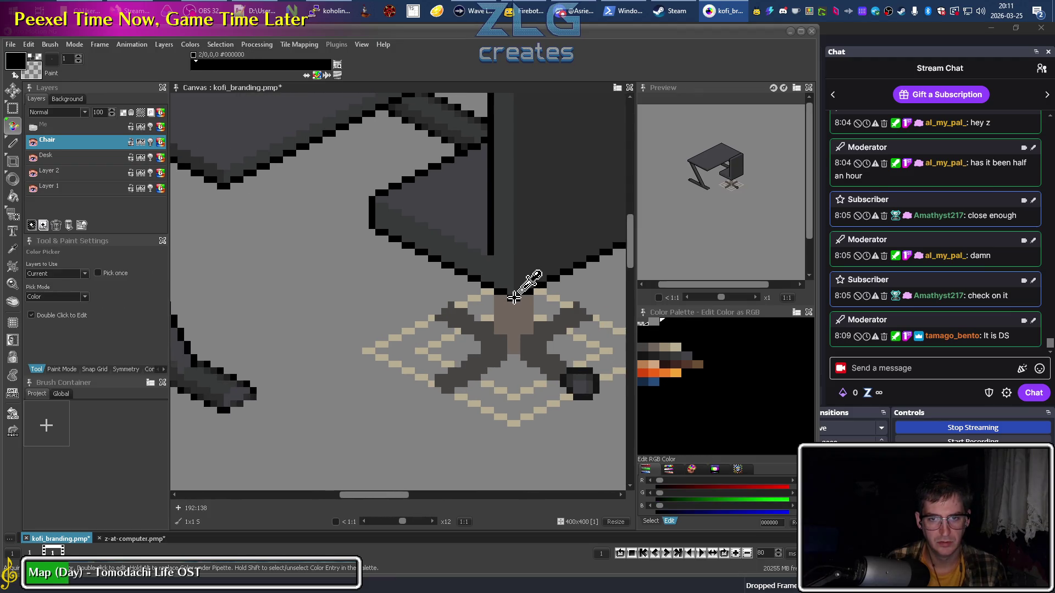
pyautogui.moveTo(487, 344); pyautogui.dragTo(383, 324)
pyautogui.scroll(1, 419, 356)
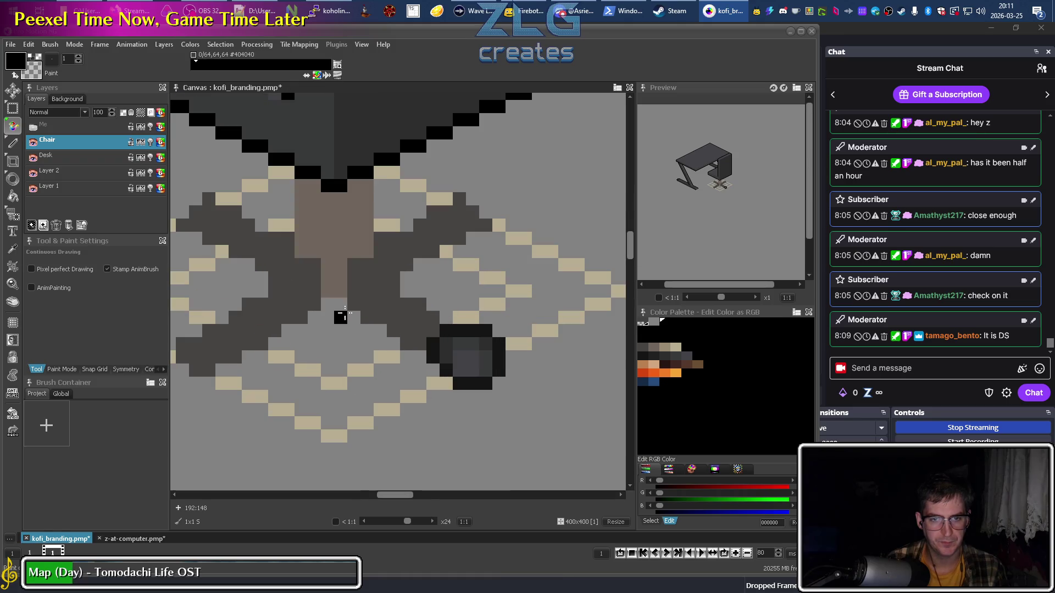
pyautogui.moveTo(341, 290); pyautogui.dragTo(328, 291)
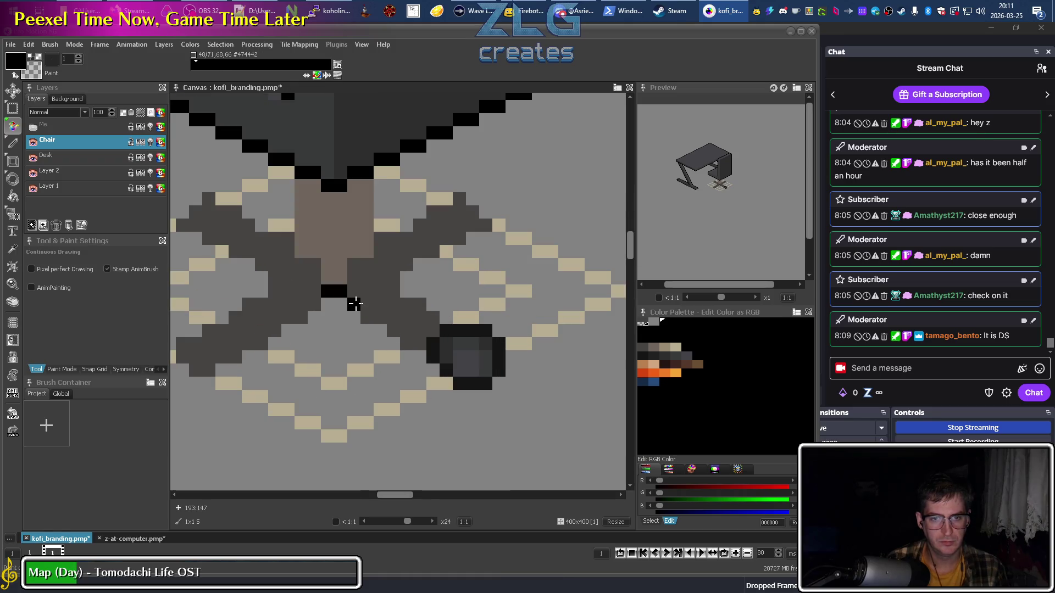
pyautogui.click(384, 330)
pyautogui.moveTo(405, 344); pyautogui.dragTo(417, 348)
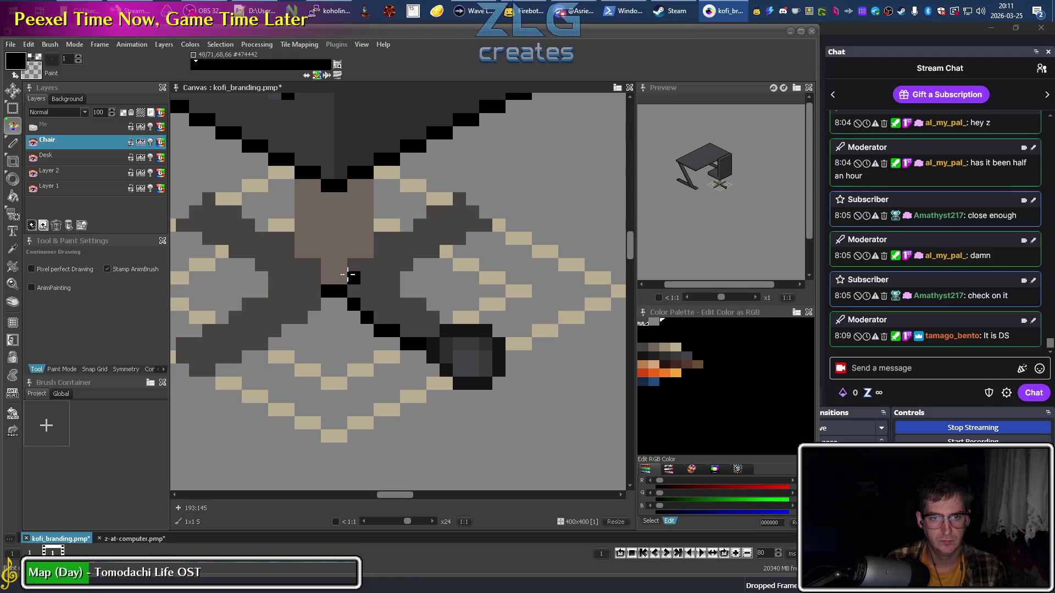
# Outline the leg's upper edge in black and paint its interior a darker grey.
pyautogui.moveTo(349, 273)
pyautogui.mouseDown()
pyautogui.moveTo(370, 249)
pyautogui.moveTo(458, 318)
pyautogui.mouseUp()
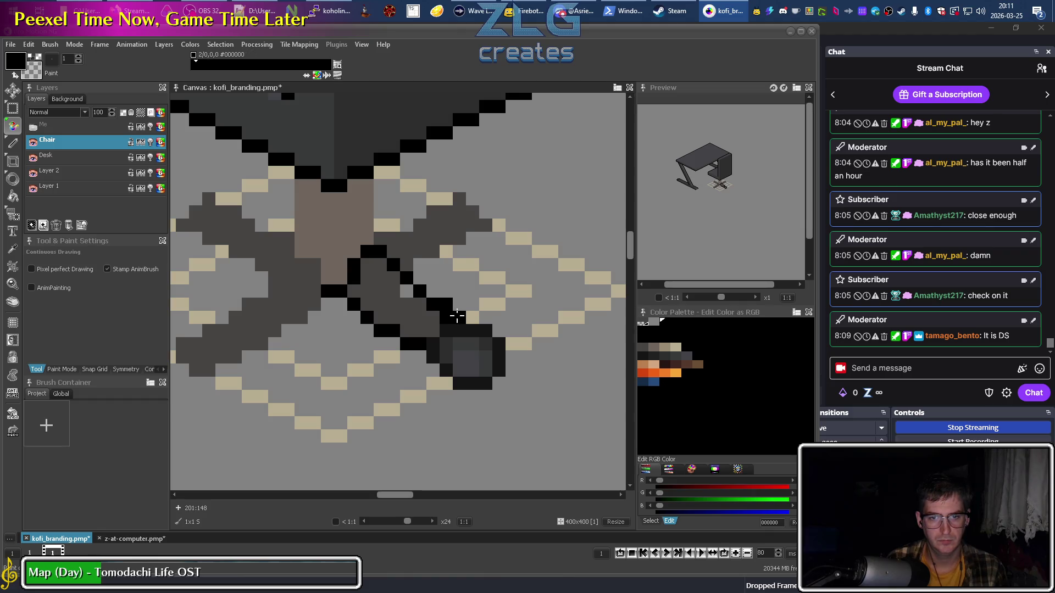
pyautogui.keyDown('alt'); pyautogui.click(444, 317); pyautogui.keyUp('alt')
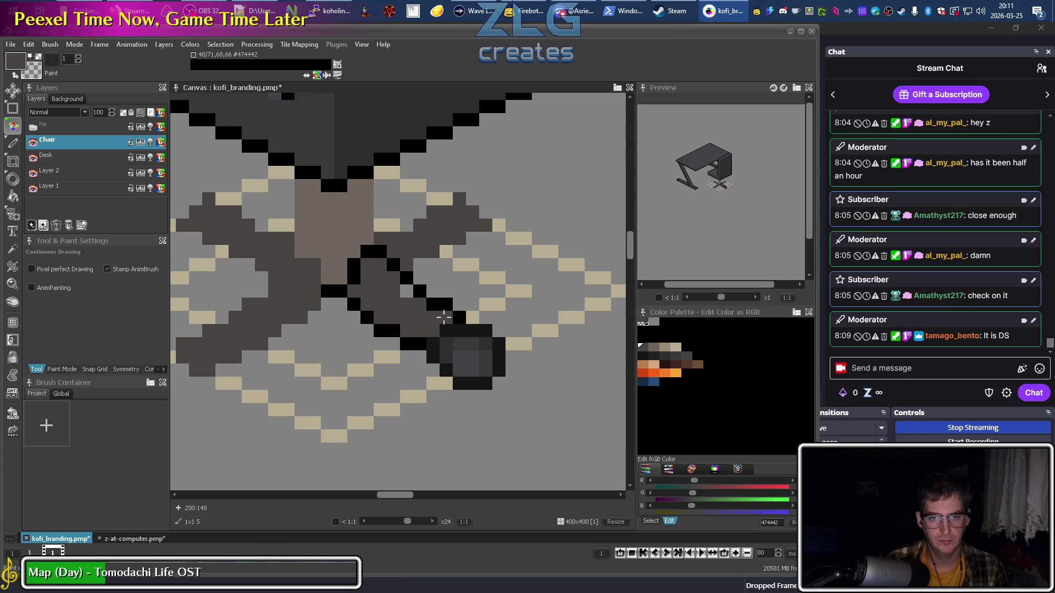
pyautogui.keyDown('alt'); pyautogui.click(462, 317); pyautogui.keyUp('alt')
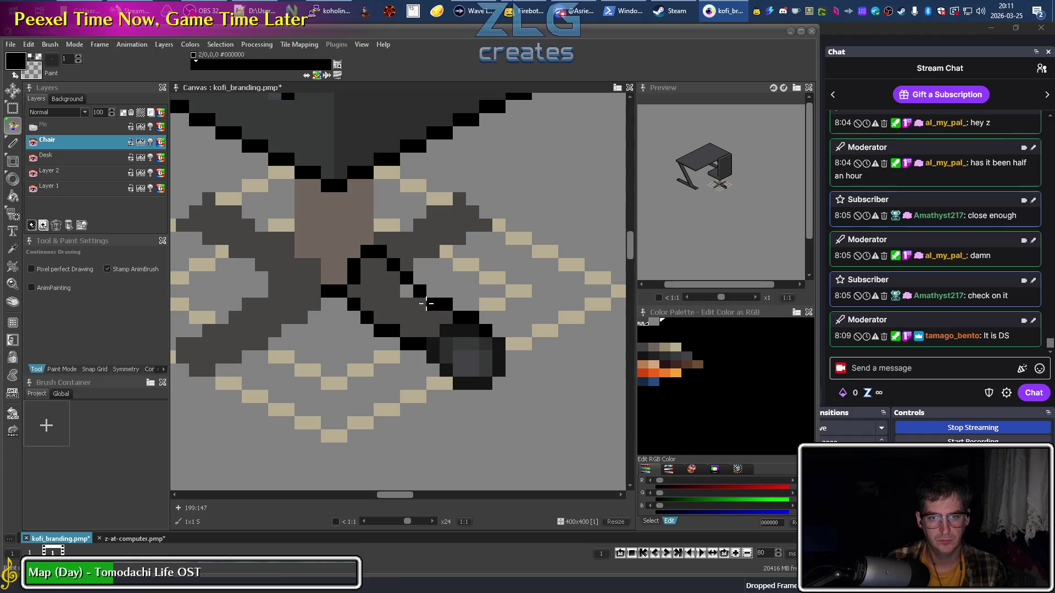
pyautogui.click(644, 354)
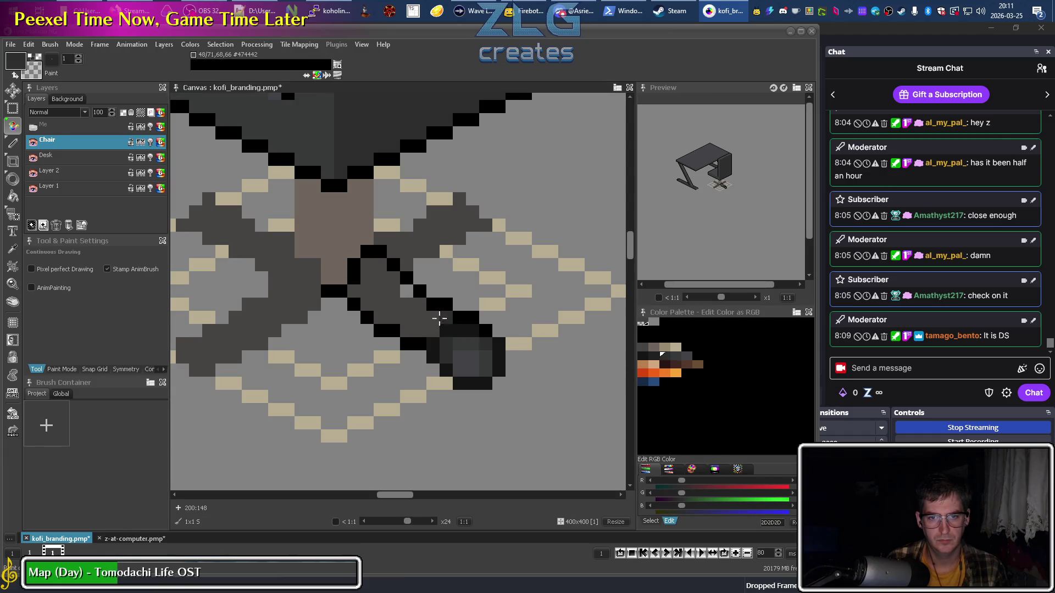
pyautogui.moveTo(434, 329)
pyautogui.mouseDown()
pyautogui.moveTo(384, 290)
pyautogui.moveTo(391, 284)
pyautogui.mouseUp()
# Sample black from the leg outline and darken a pixel at the top of the leg.
pyautogui.press(',')
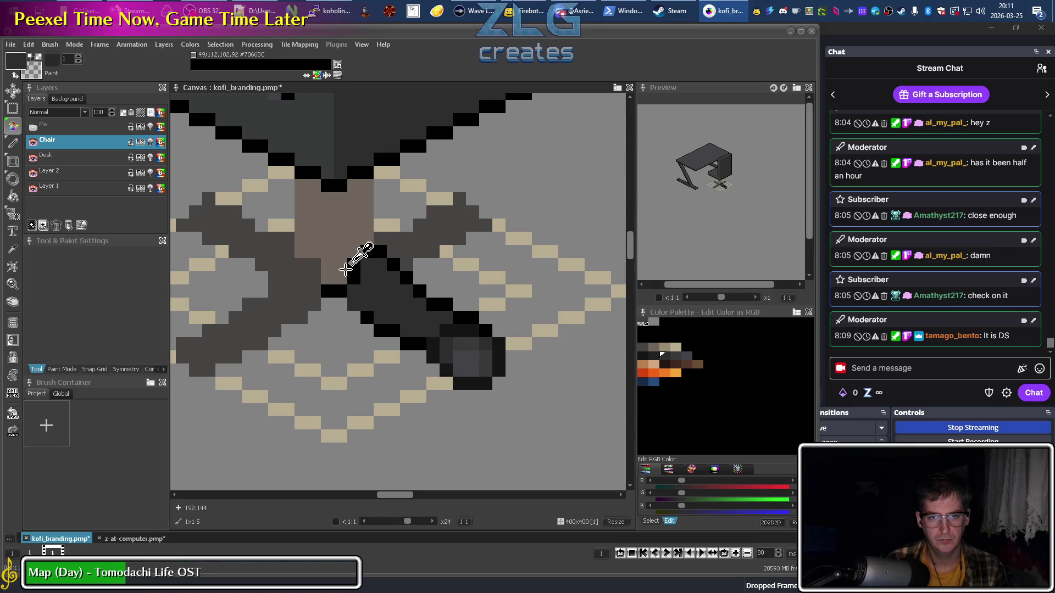
pyautogui.click(353, 277)
pyautogui.click(380, 317)
pyautogui.scroll(-4, 381, 319)
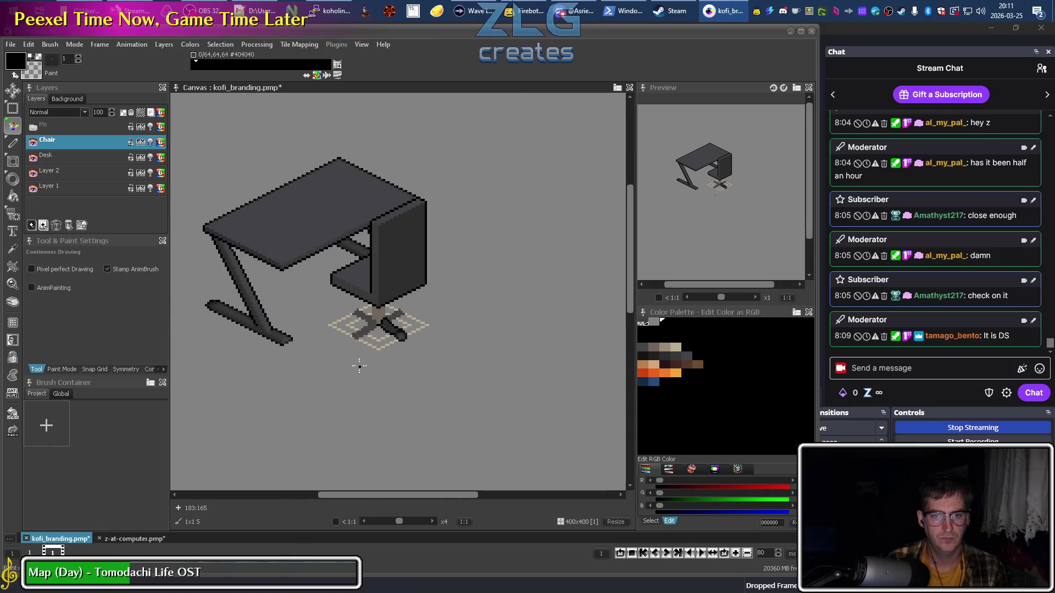
# Touch up the leg by sampling dark and near-black greys from the canvas and darkening pixels.
pyautogui.scroll(4, 378, 314)
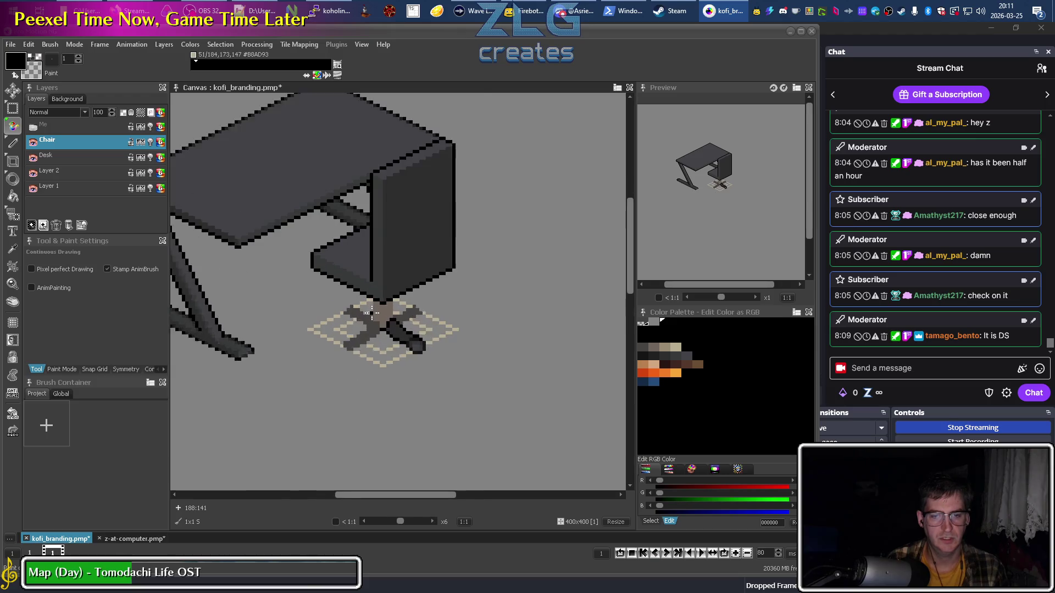
pyautogui.press(',')
pyautogui.click(476, 387)
pyautogui.press(',')
pyautogui.click(483, 377)
pyautogui.click(494, 394)
pyautogui.press(',')
pyautogui.click(487, 392)
pyautogui.press(',')
pyautogui.click(496, 399)
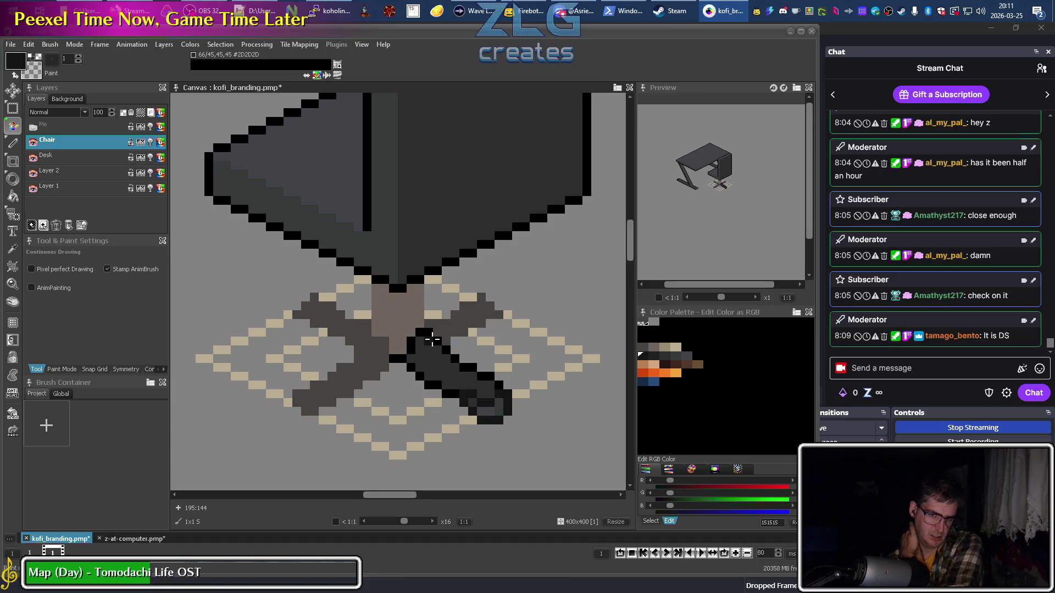
# Outline the front-left leg in black from the hub down to its end.
pyautogui.click(415, 336)
pyautogui.moveTo(394, 353); pyautogui.dragTo(384, 346)
pyautogui.click(369, 332)
pyautogui.click(357, 341)
pyautogui.click(349, 350)
pyautogui.click(331, 368)
pyautogui.click(323, 369)
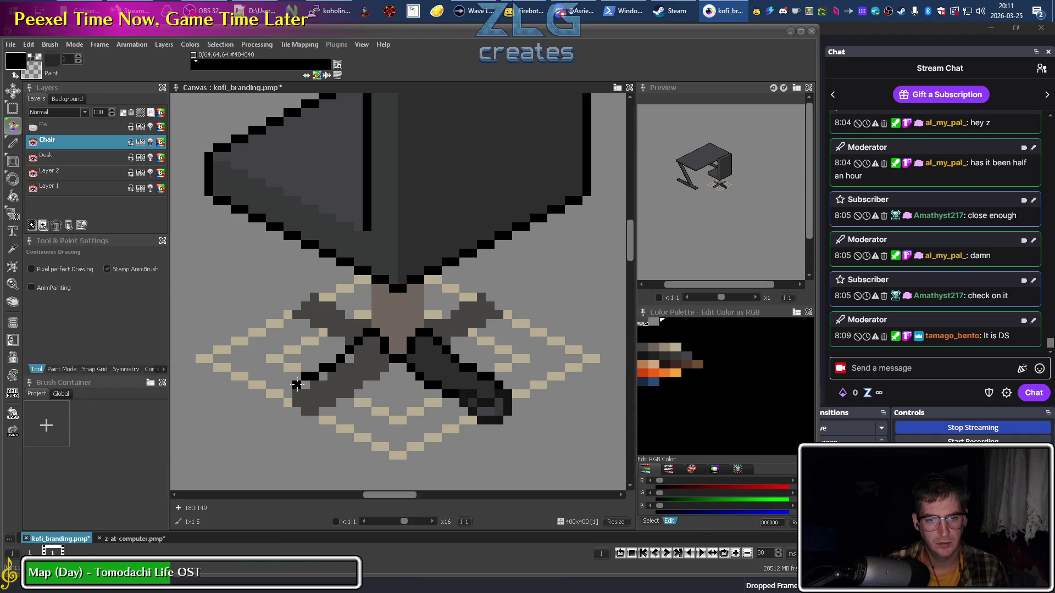
pyautogui.click(289, 401)
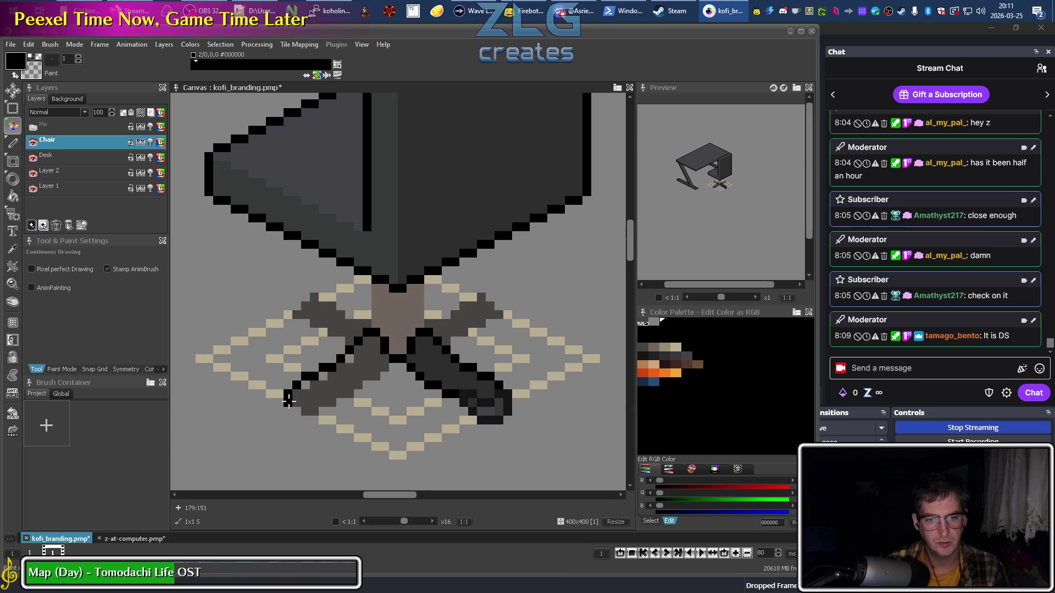
pyautogui.click(306, 421)
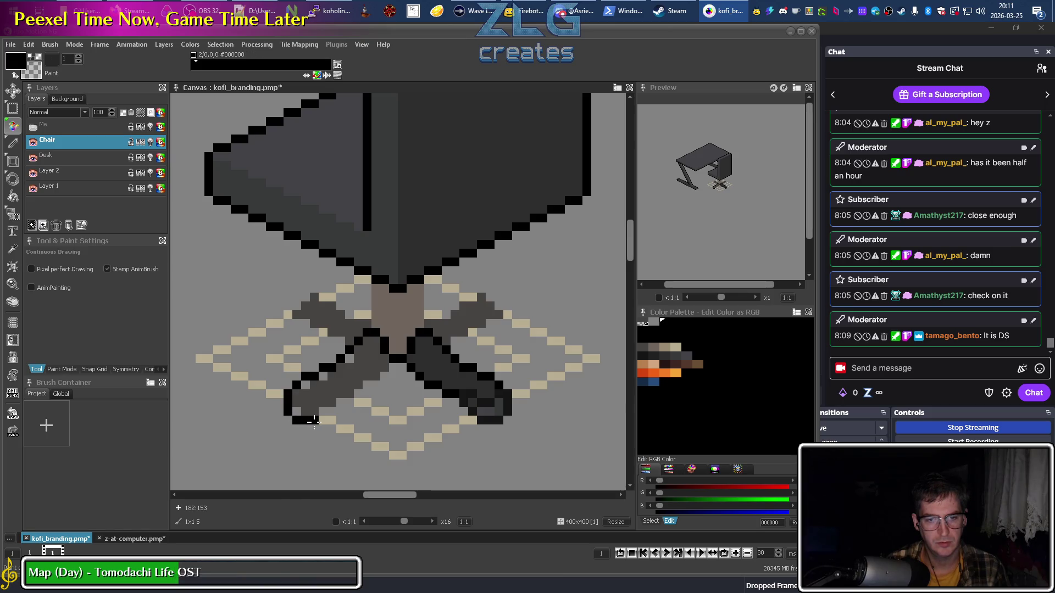
pyautogui.click(323, 412)
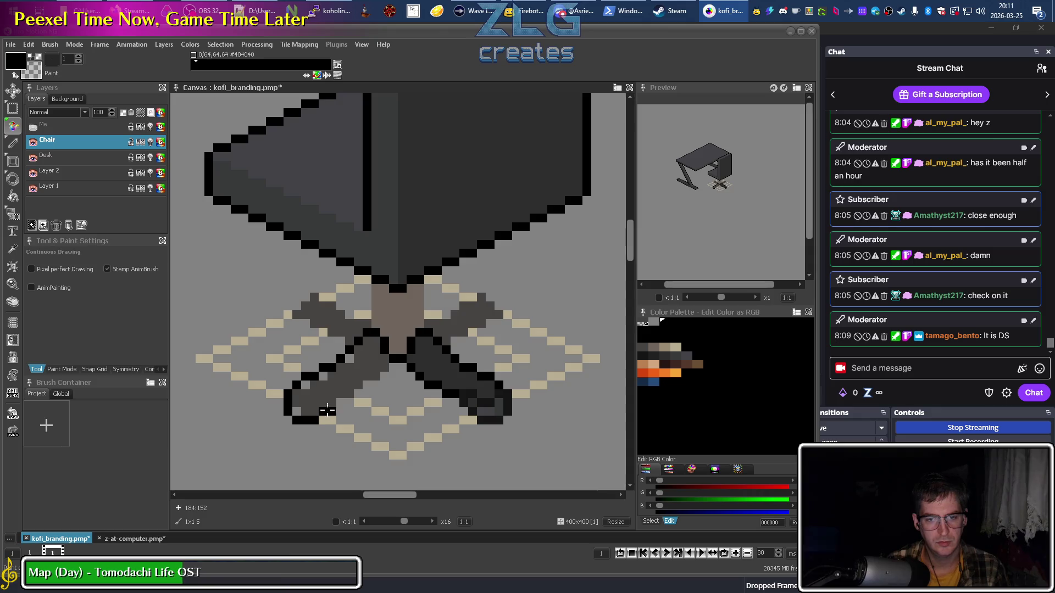
pyautogui.click(342, 394)
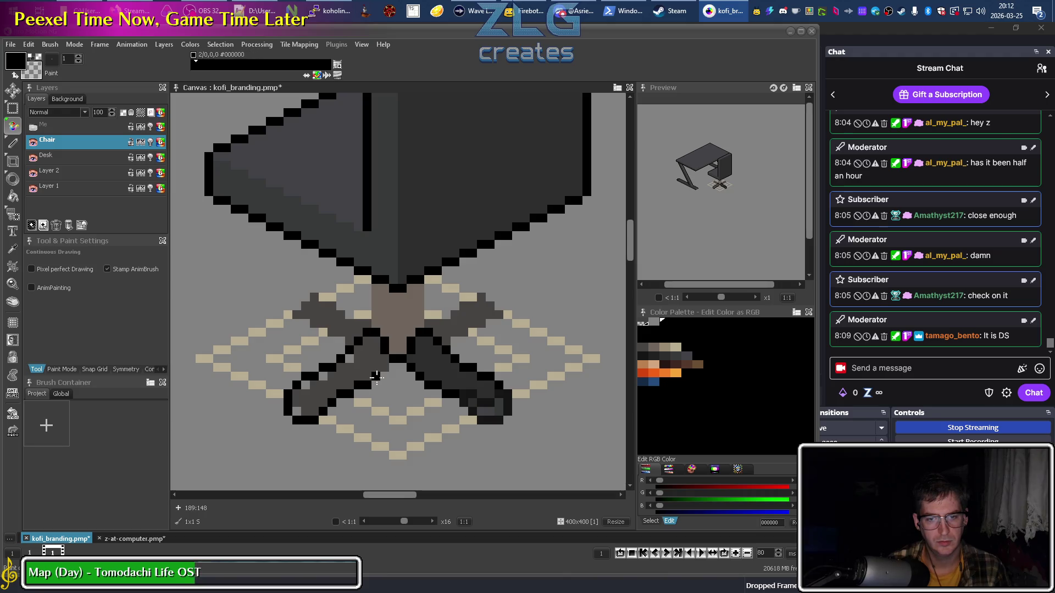
# Fill the front-left leg with the darker grey, then return to freehand drawing.
pyautogui.keyDown('alt'); pyautogui.click(467, 380); pyautogui.keyUp('alt')
pyautogui.press('f')
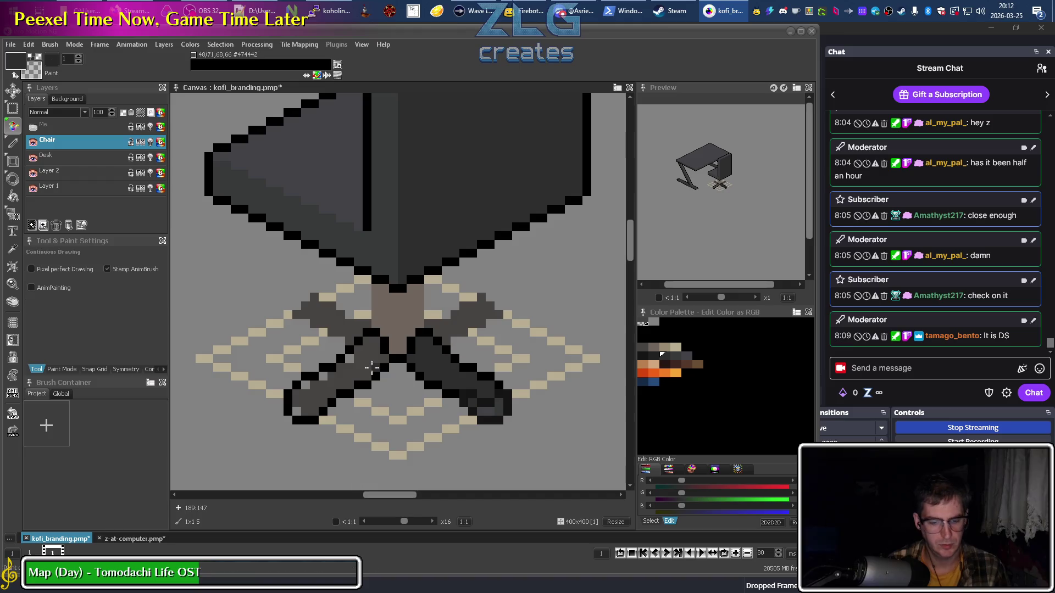
pyautogui.click(372, 365)
pyautogui.press('d')
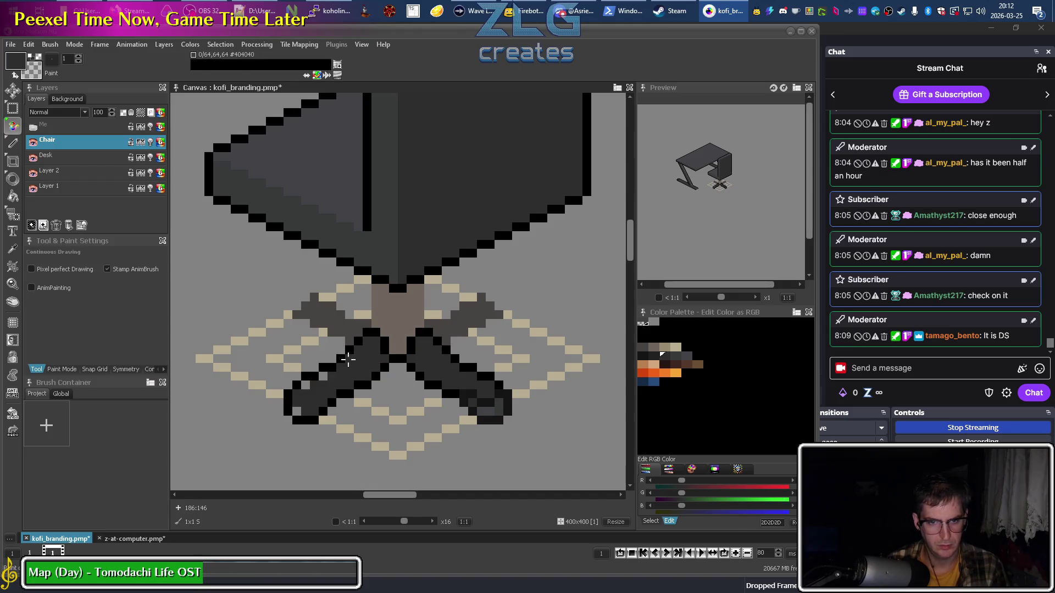
pyautogui.scroll(-2, 480, 399)
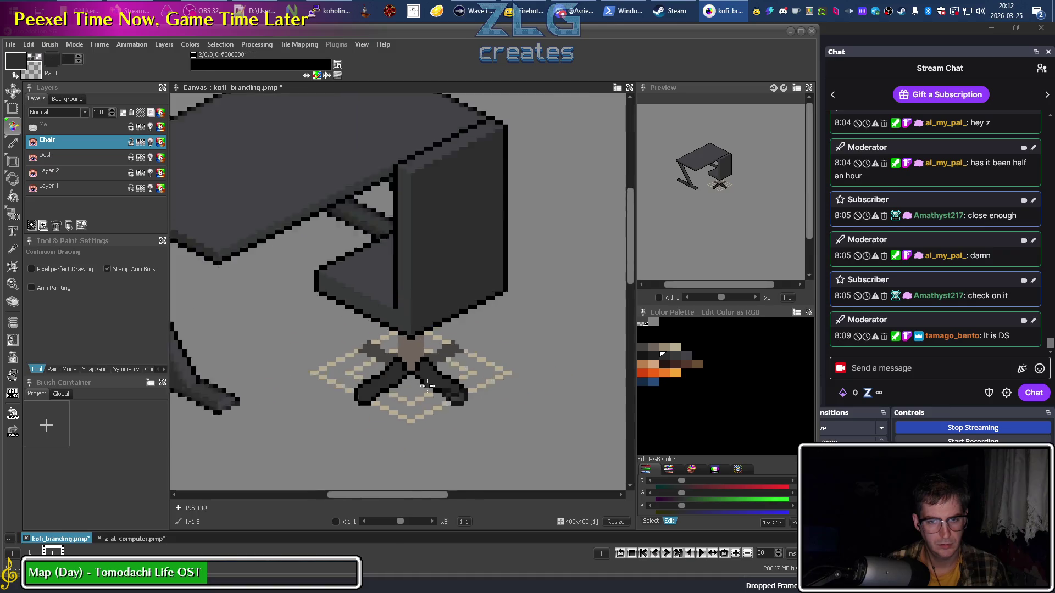
# Retouch the left leg's black outline and add dark pixels on the right leg.
pyautogui.scroll(3, 457, 385)
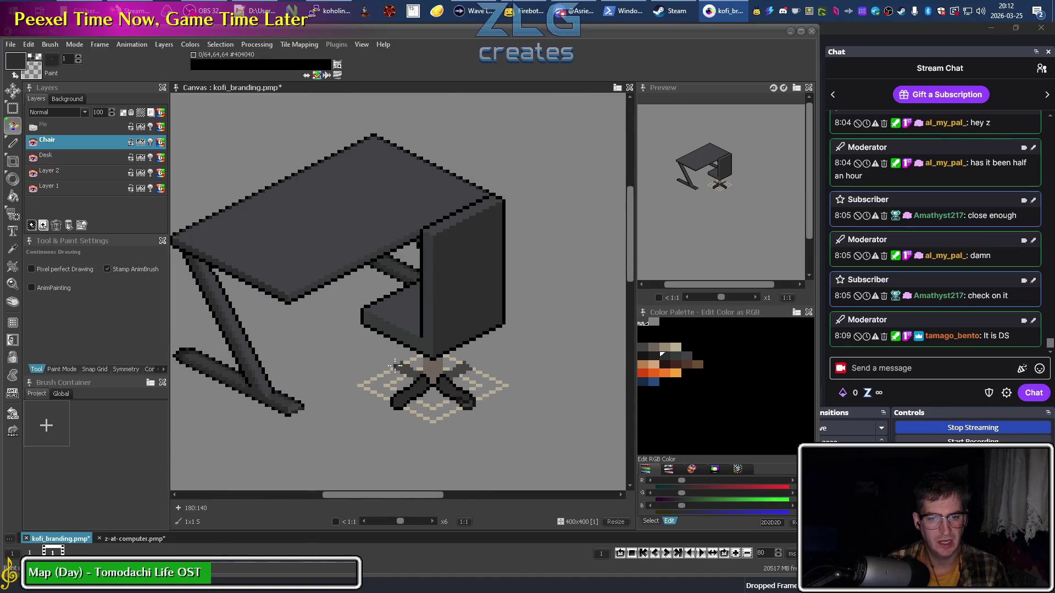
pyautogui.moveTo(303, 367); pyautogui.dragTo(312, 370)
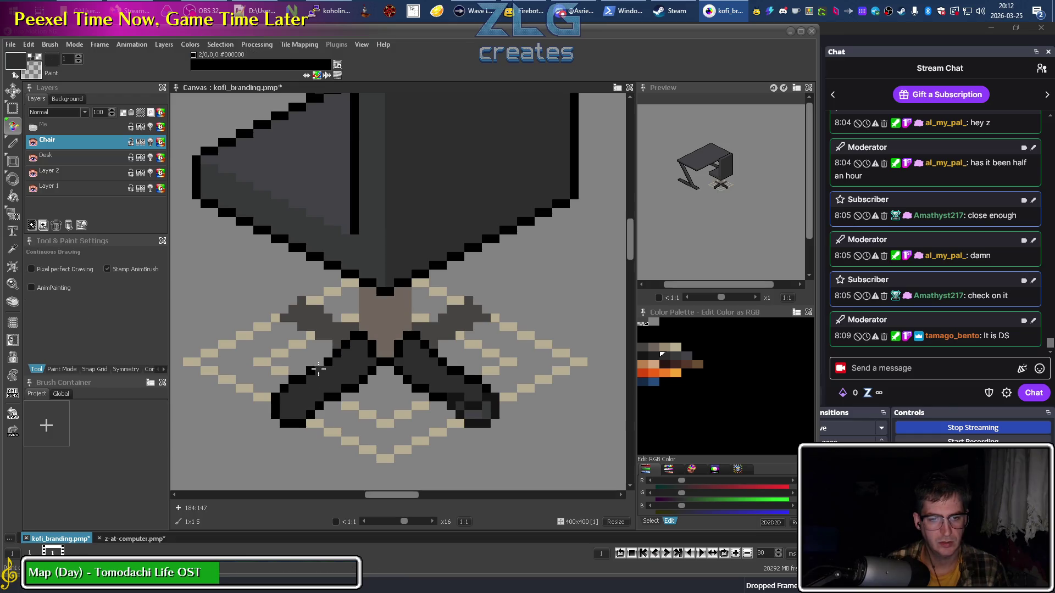
pyautogui.click(319, 369)
pyautogui.click(327, 378)
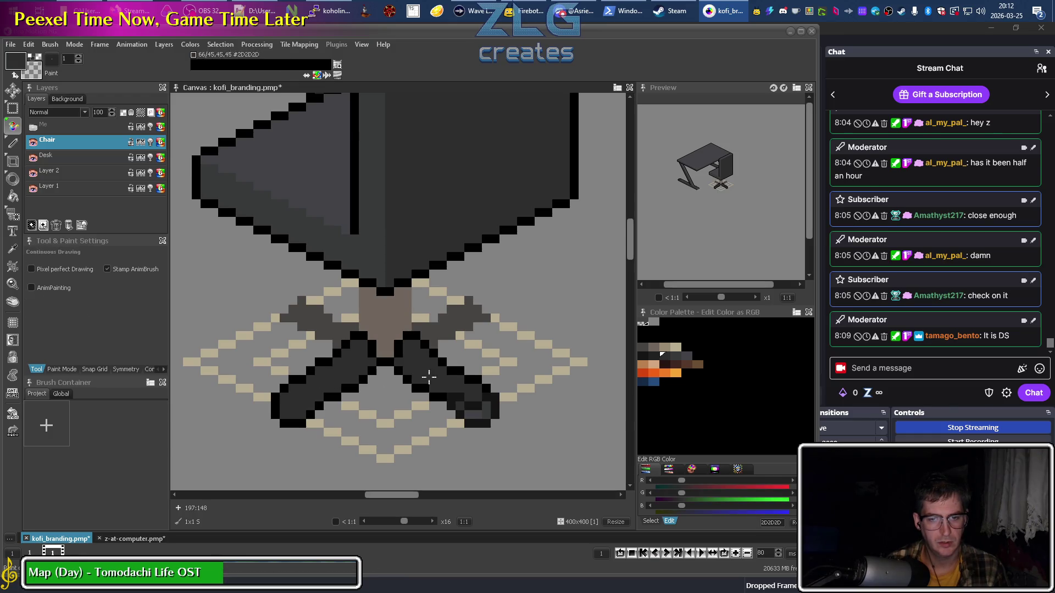
pyautogui.moveTo(451, 365)
pyautogui.mouseDown()
pyautogui.moveTo(471, 348)
pyautogui.moveTo(464, 358)
pyautogui.mouseUp()
pyautogui.scroll(-3, 350, 456)
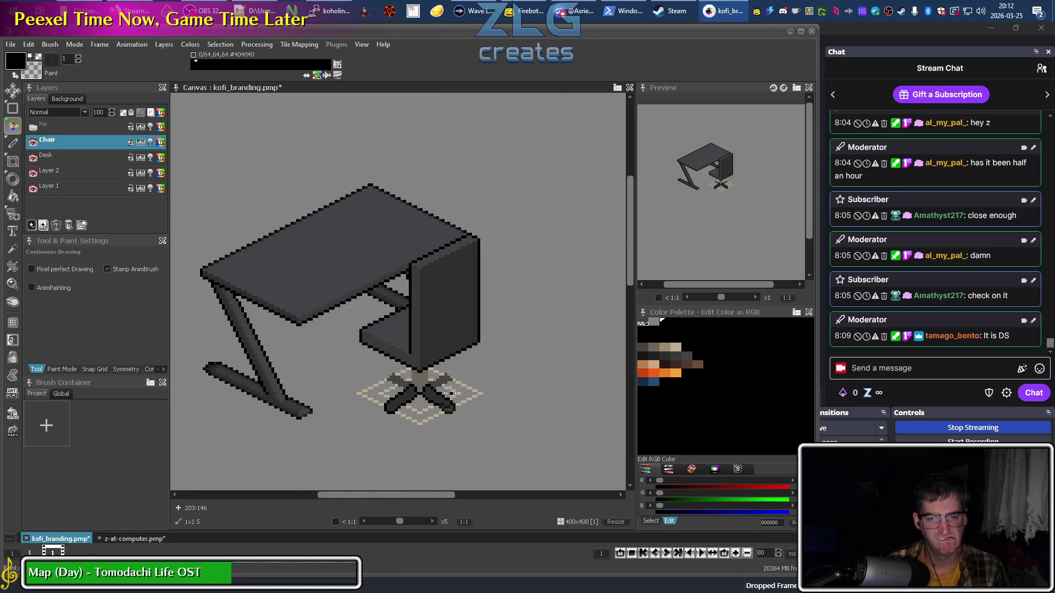
pyautogui.scroll(3, 450, 392)
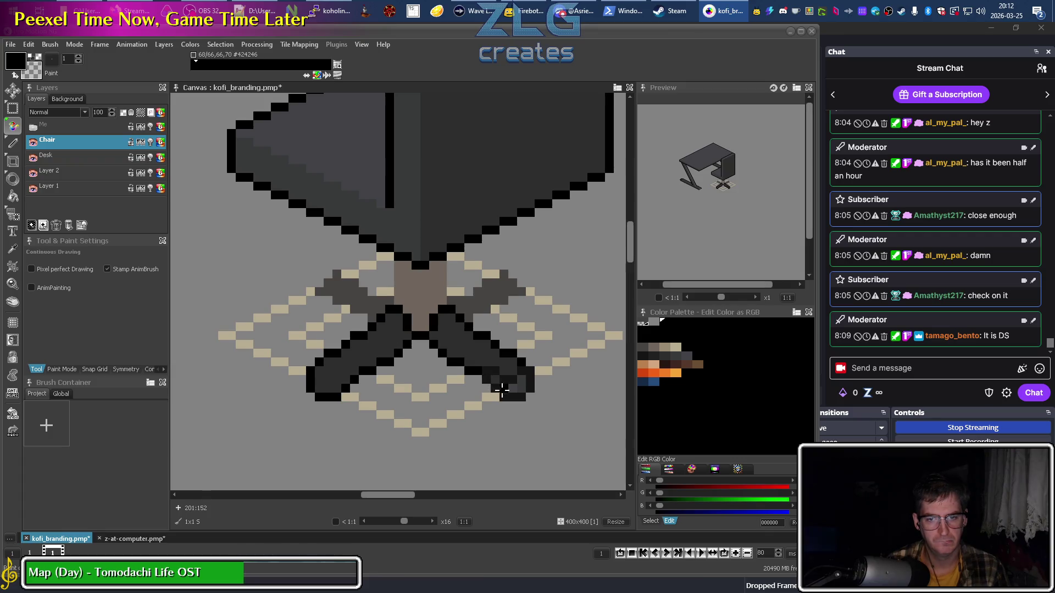
# Darken the right leg's foot with #151515 and paint the wheel below it in #424246 and darker greys.
pyautogui.rightClick(496, 356)
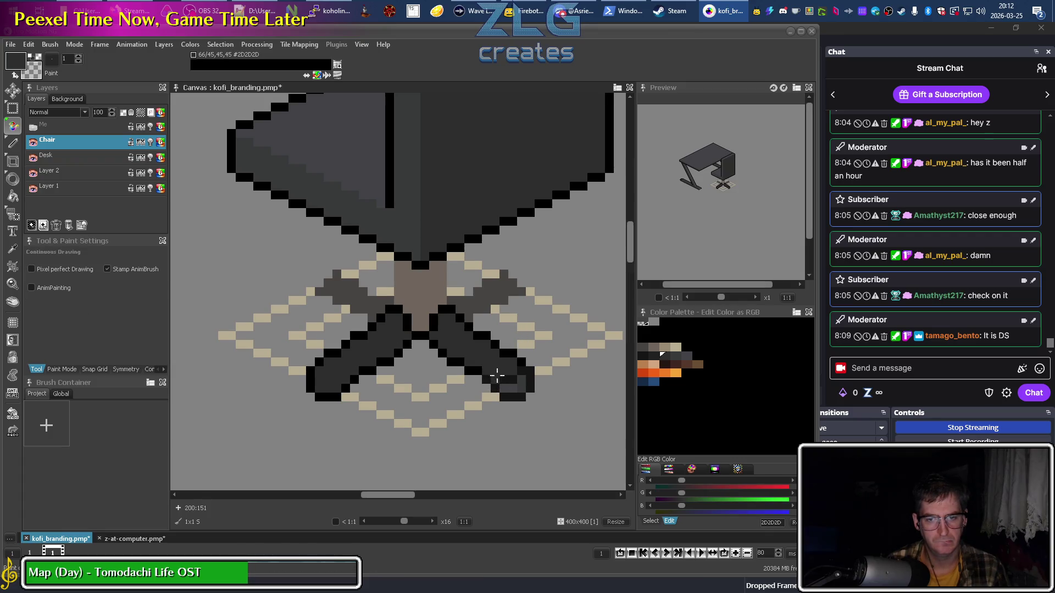
pyautogui.press('alt')
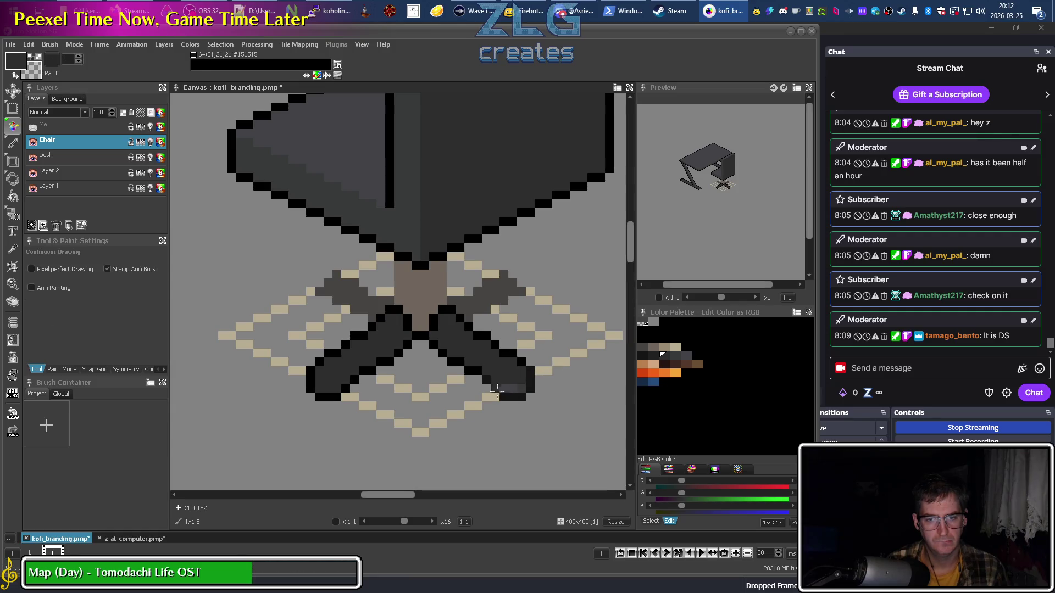
pyautogui.click(493, 379)
pyautogui.click(511, 382)
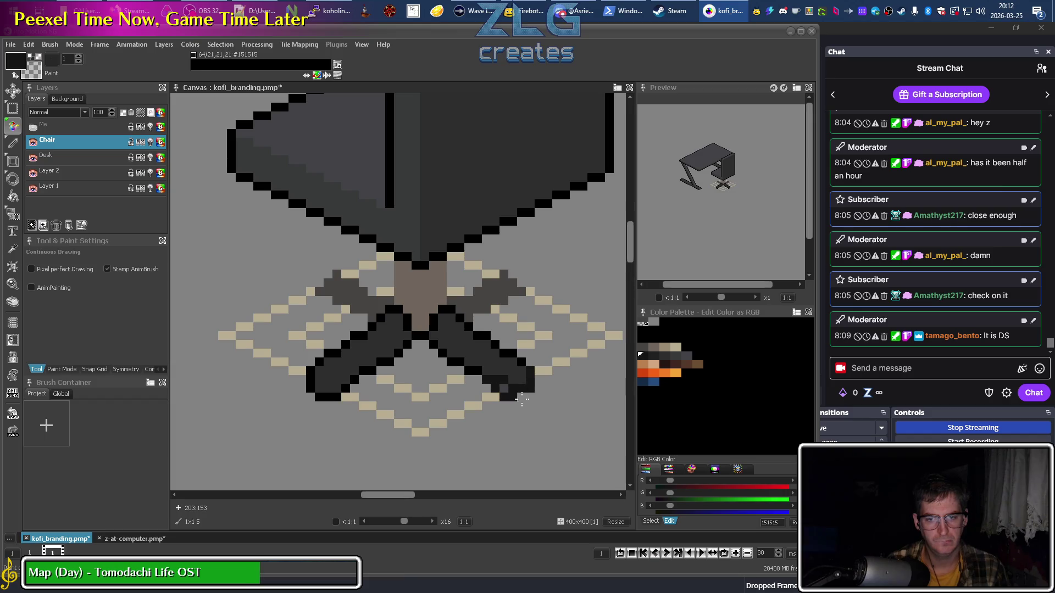
pyautogui.moveTo(503, 397); pyautogui.dragTo(478, 325)
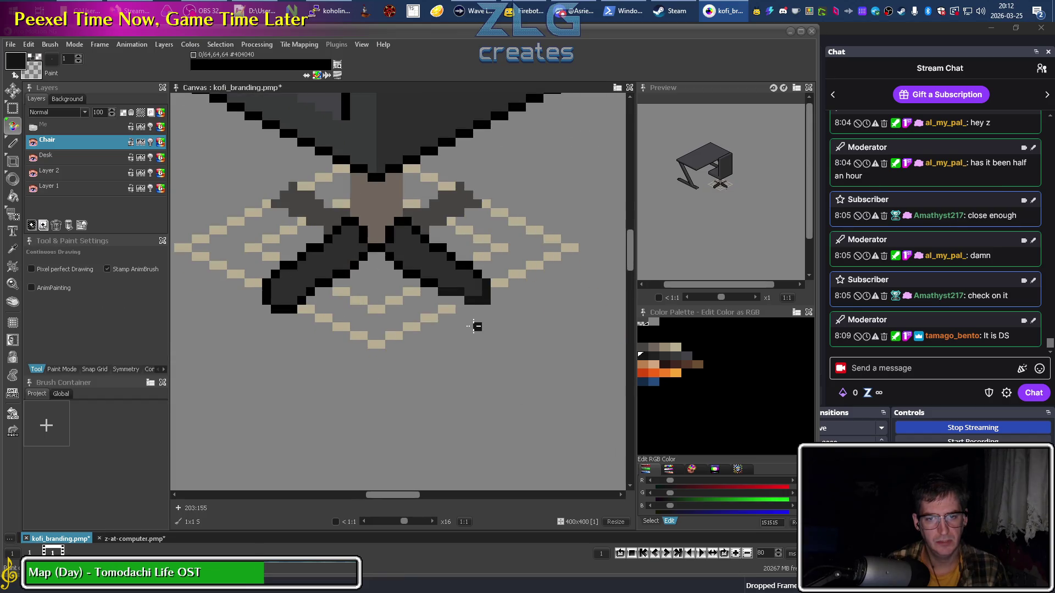
pyautogui.click(670, 355)
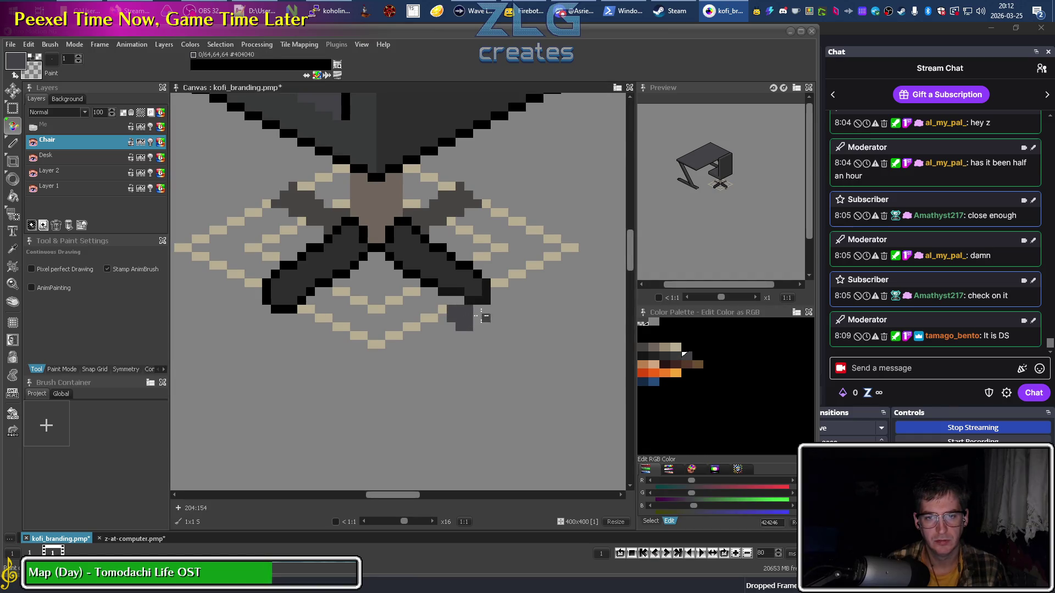
pyautogui.press('Left')
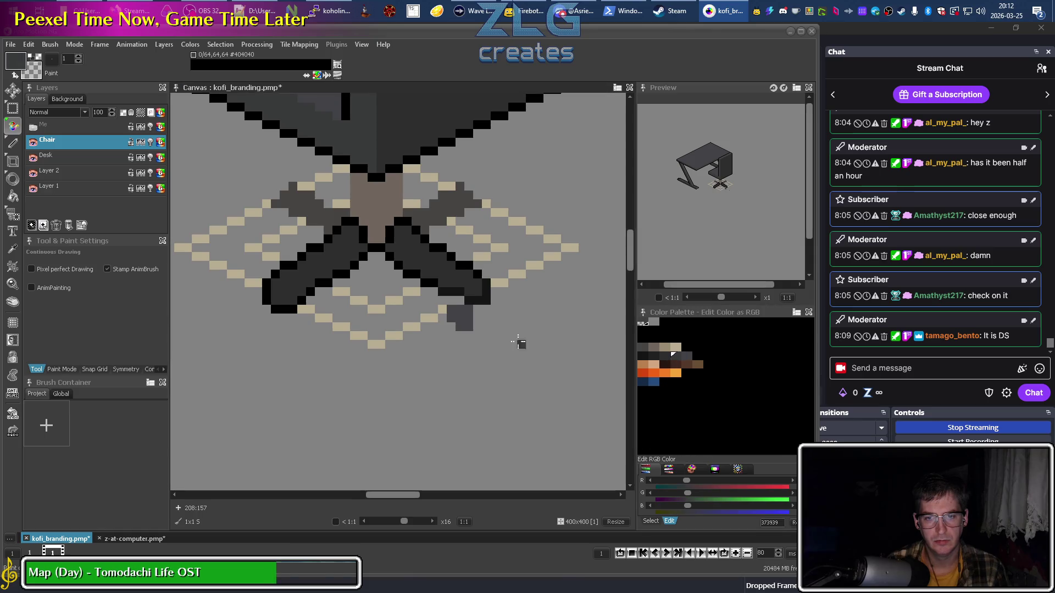
pyautogui.moveTo(478, 325); pyautogui.dragTo(478, 308)
pyautogui.press('Left')
pyautogui.press('Left')
pyautogui.press('Left')
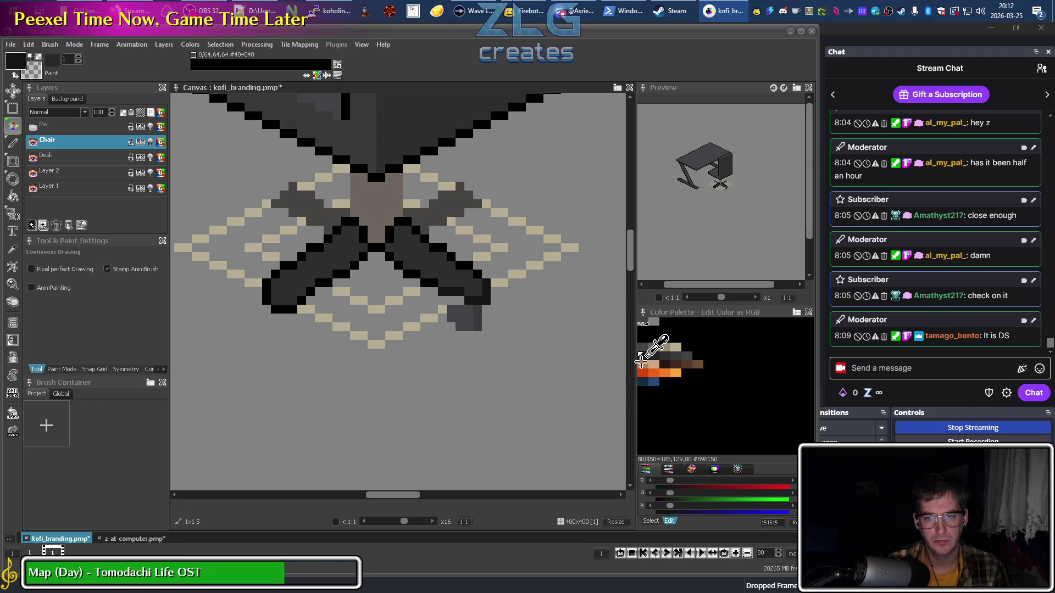
# Outline the right wheel's edge and bottom in black sampled from the seat outline.
pyautogui.press('k')
pyautogui.click(412, 148)
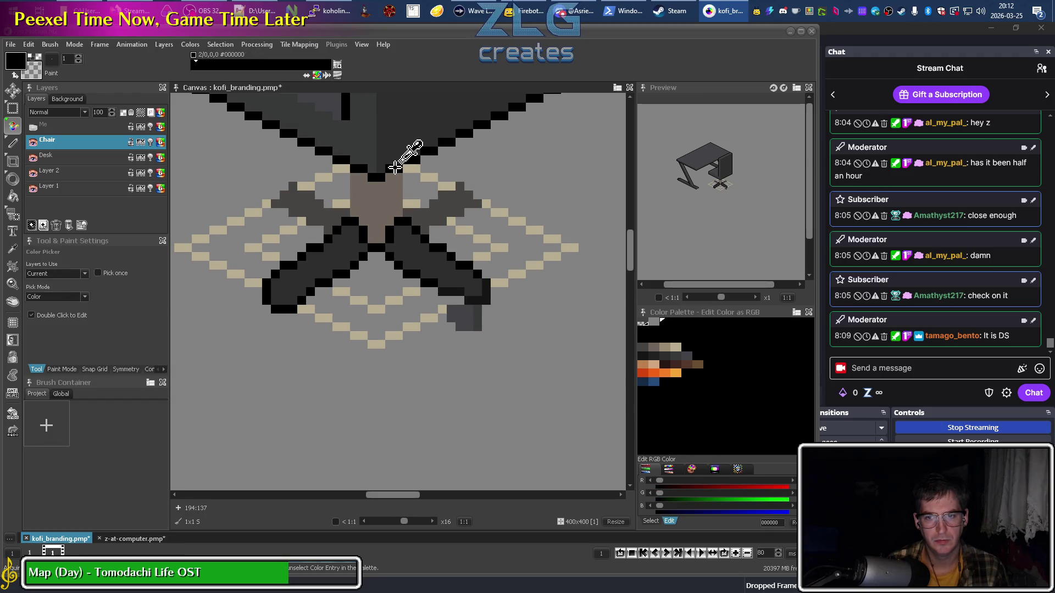
pyautogui.press('d')
pyautogui.moveTo(483, 325)
pyautogui.mouseDown()
pyautogui.moveTo(483, 315)
pyautogui.moveTo(467, 335)
pyautogui.moveTo(445, 318)
pyautogui.mouseUp()
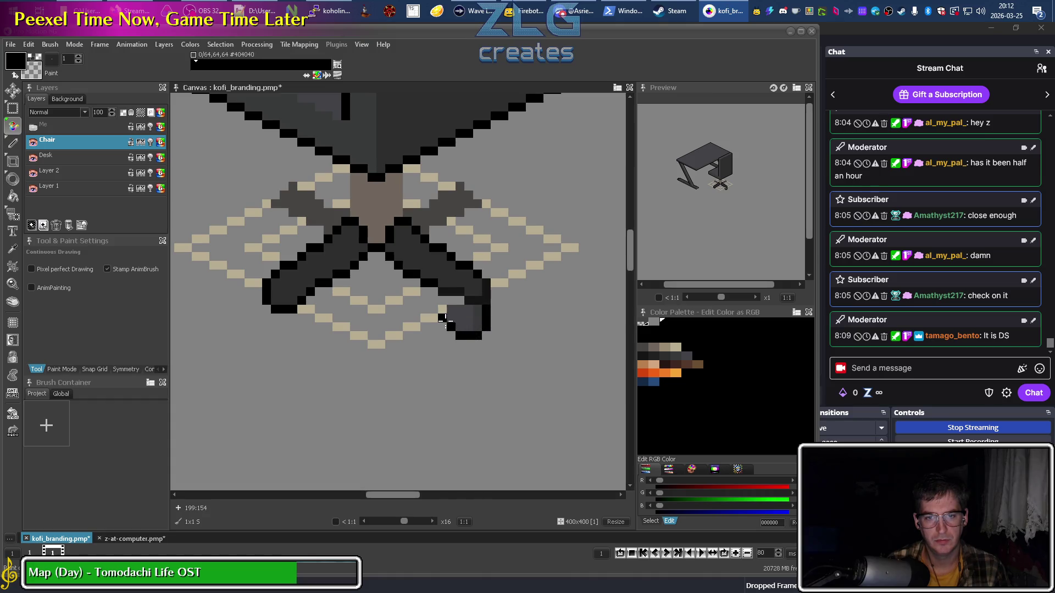
# Alternate between the #2D2D2D and #373939 greys while shading the wheels.
pyautogui.scroll(-2, 451, 360)
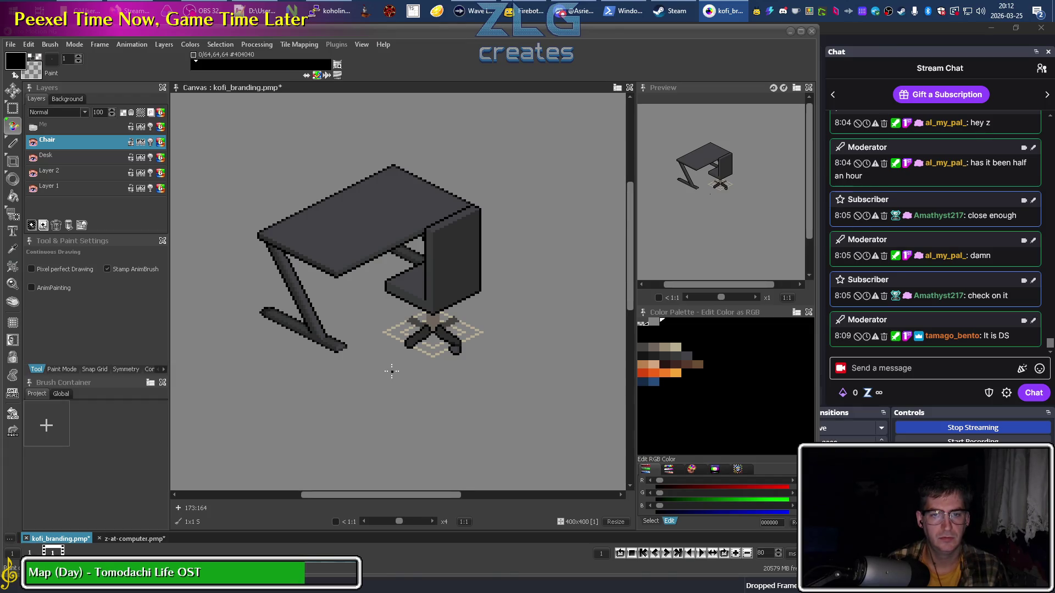
pyautogui.scroll(3, 442, 346)
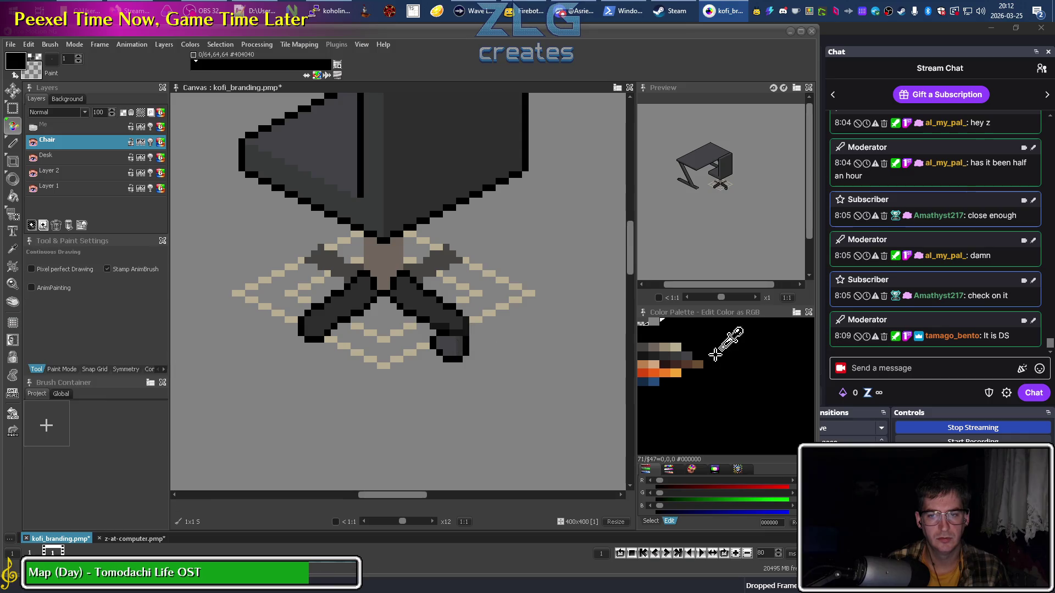
pyautogui.click(662, 354)
pyautogui.keyDown('alt'); pyautogui.click(459, 346); pyautogui.keyUp('alt')
pyautogui.click(663, 354)
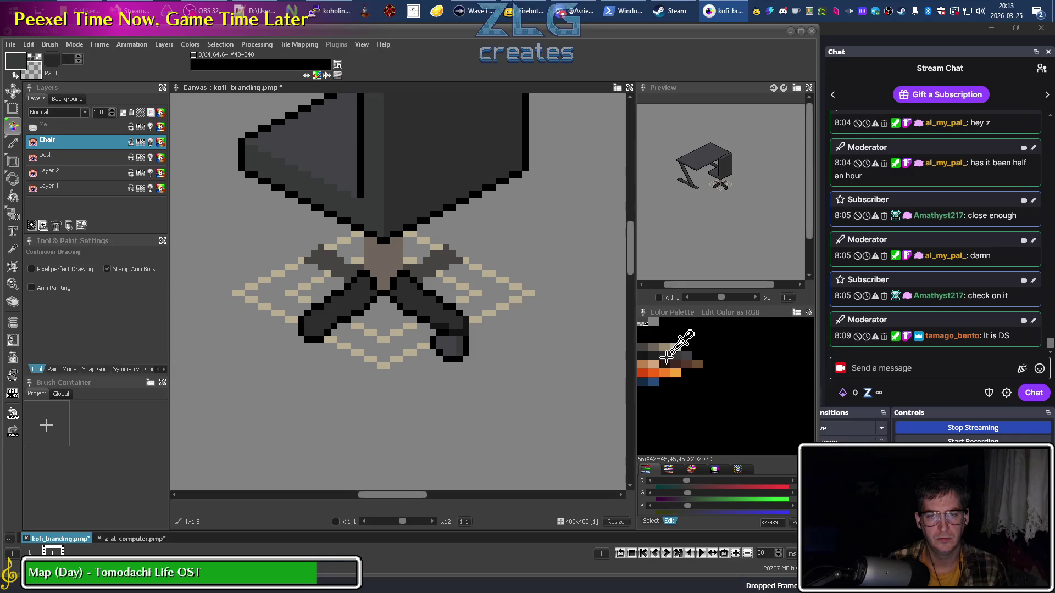
pyautogui.keyDown('alt'); pyautogui.click(458, 342); pyautogui.keyUp('alt')
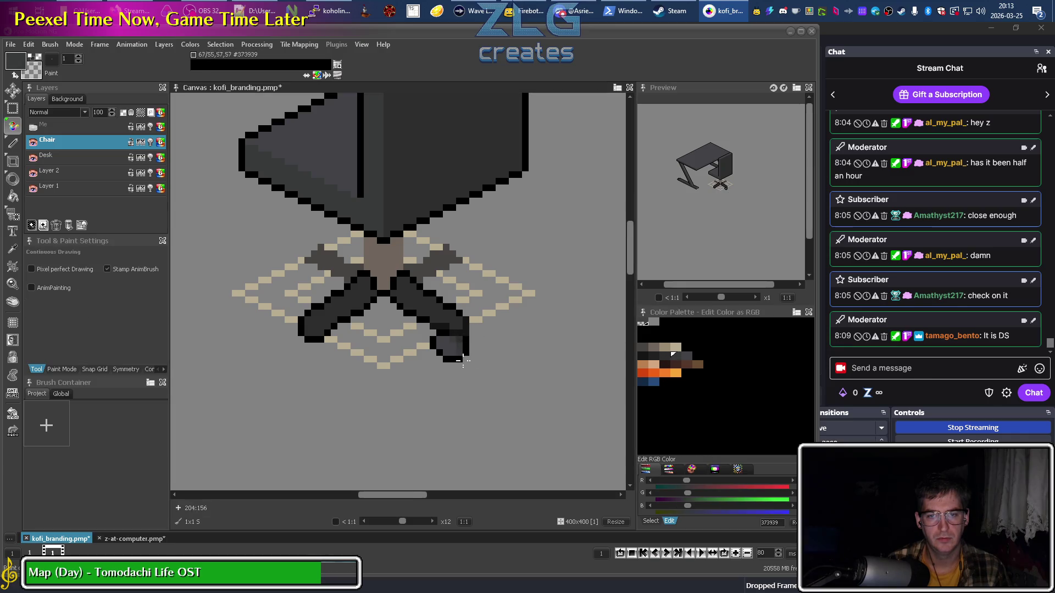
pyautogui.scroll(-3, 412, 407)
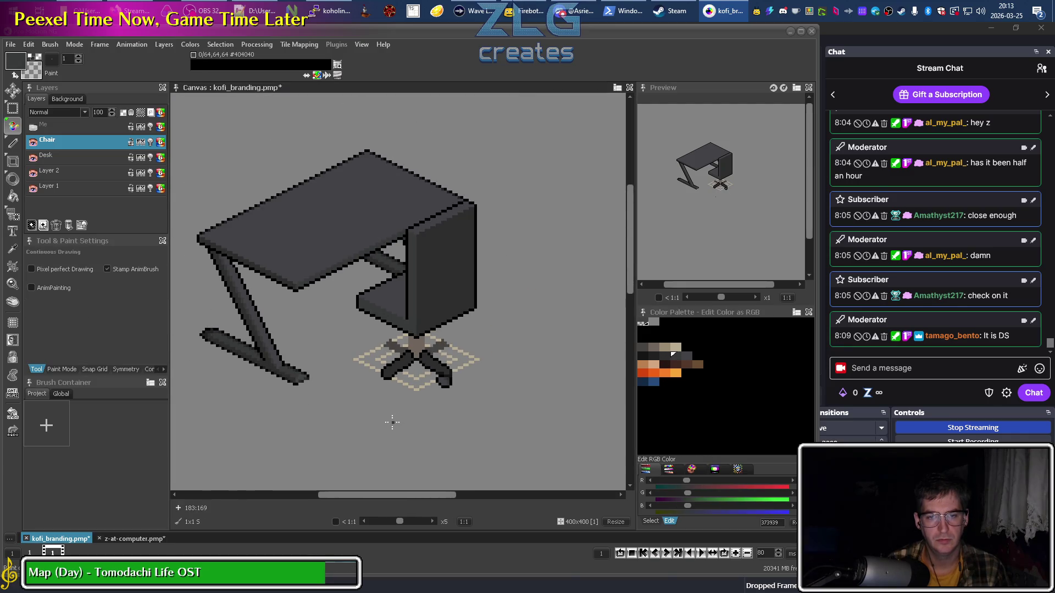
pyautogui.scroll(3, 447, 396)
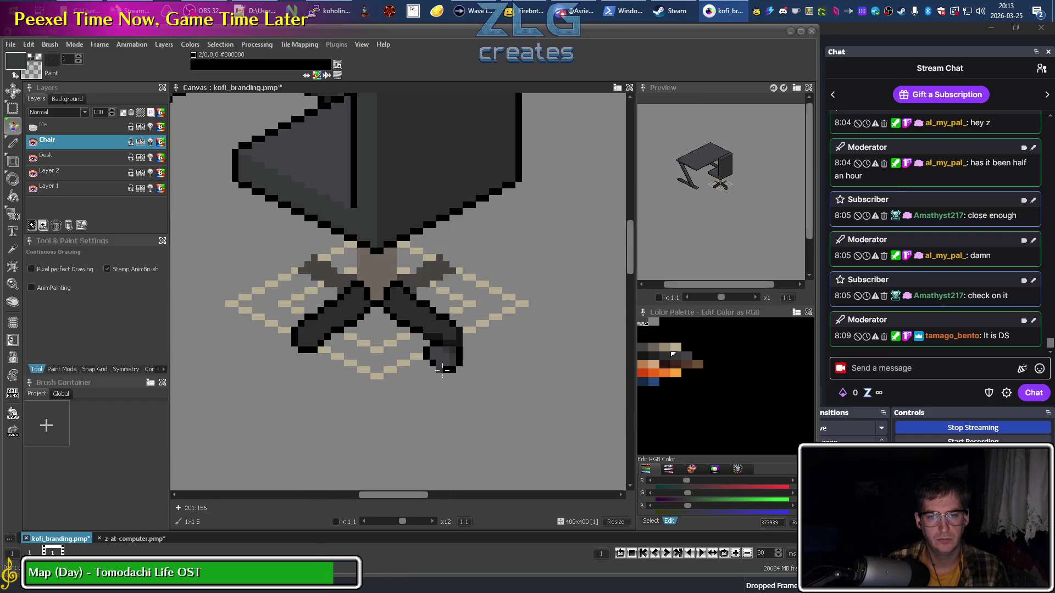
pyautogui.hscroll(-2, 385, 358)
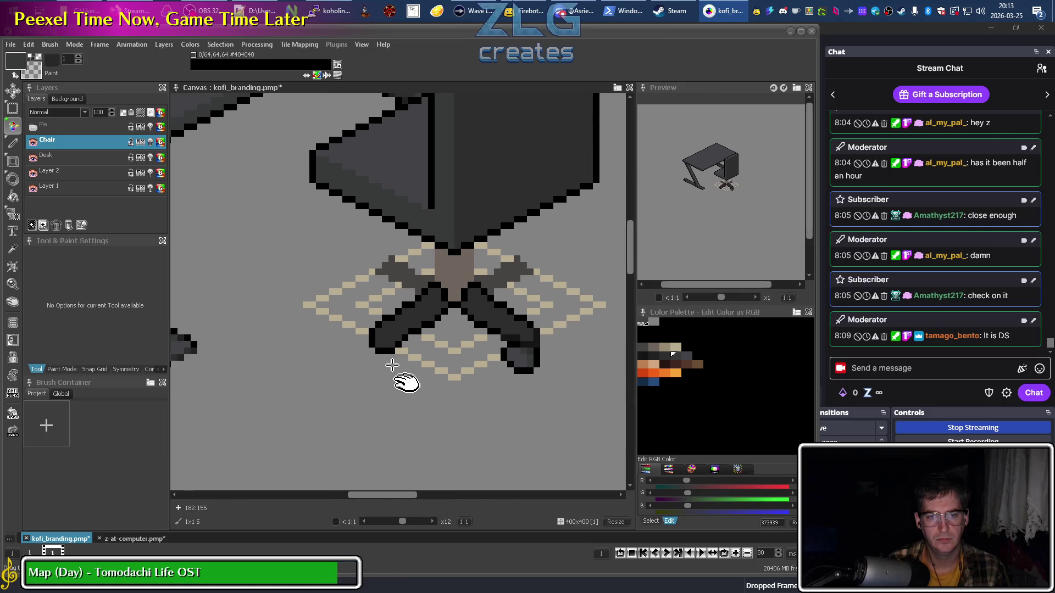
# Sample black, #424246, #373939 and #2D2D2D from the left leg for further shading.
pyautogui.click(523, 334)
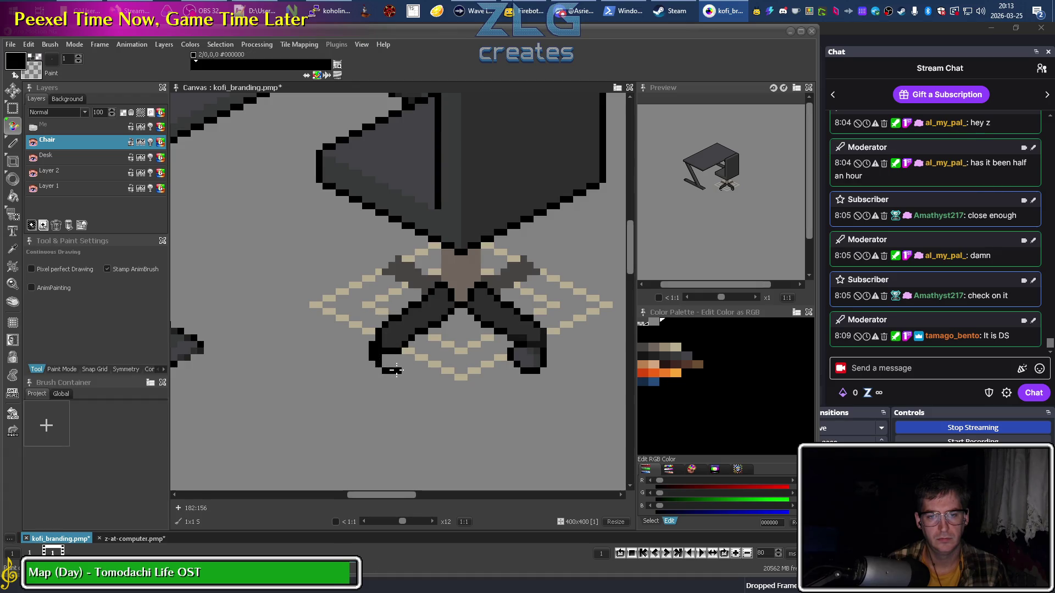
pyautogui.click(390, 363)
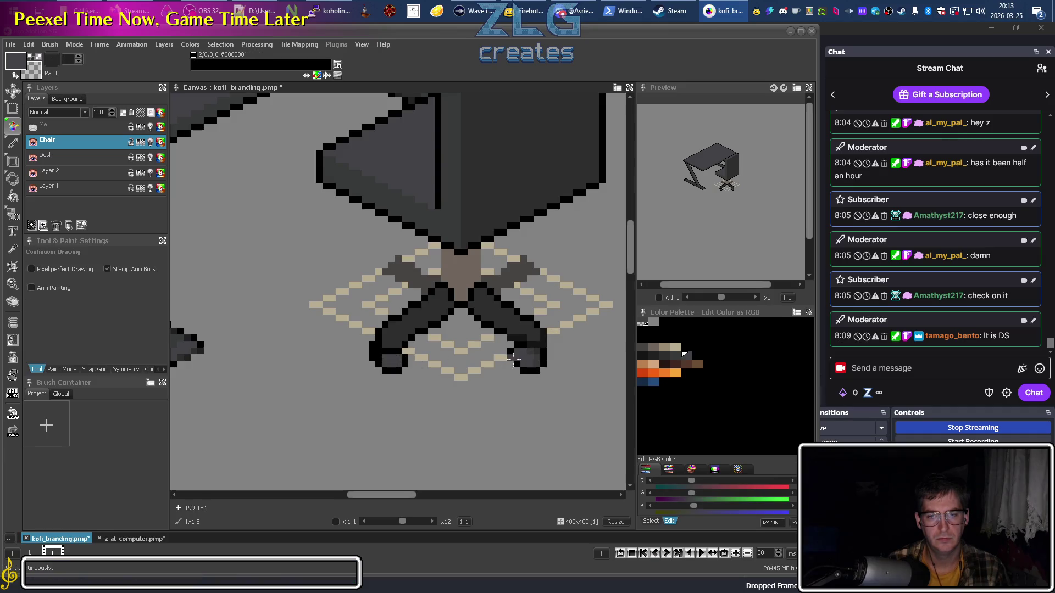
pyautogui.click(376, 360)
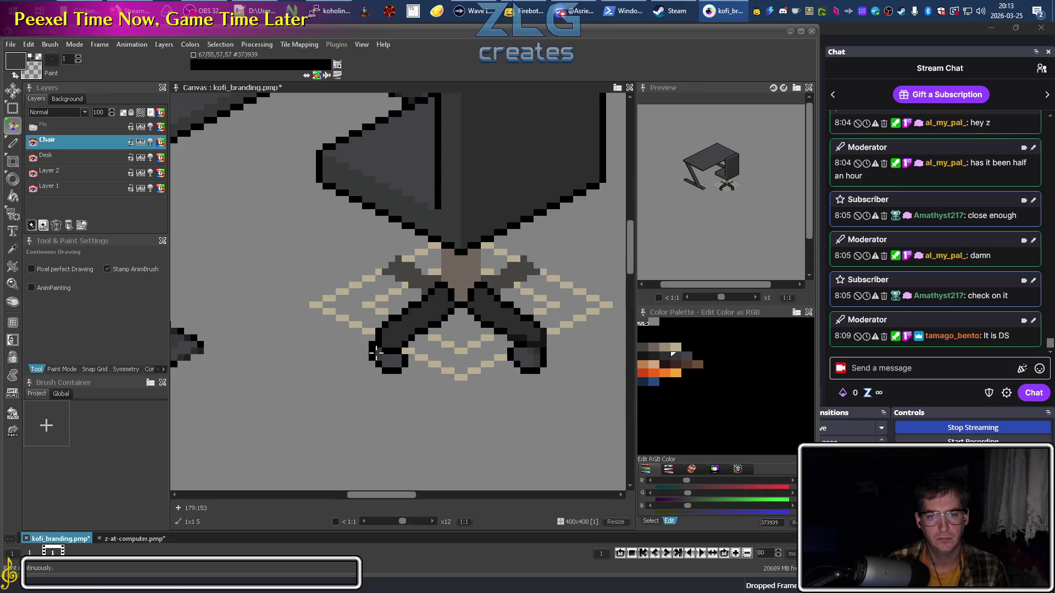
pyautogui.click(376, 350)
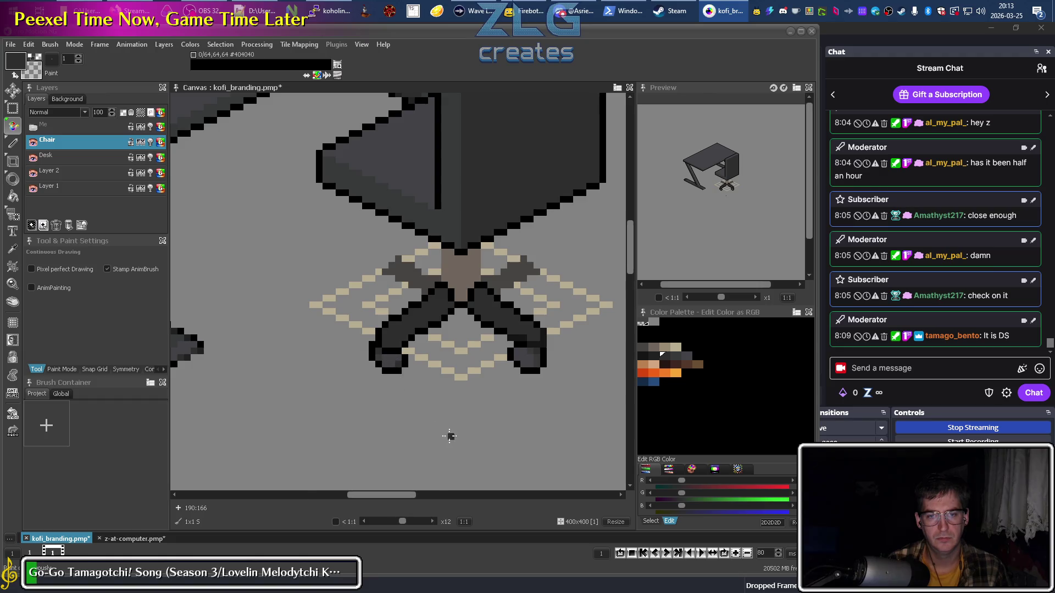
pyautogui.scroll(-4, 310, 480)
pyautogui.scroll(4, 457, 416)
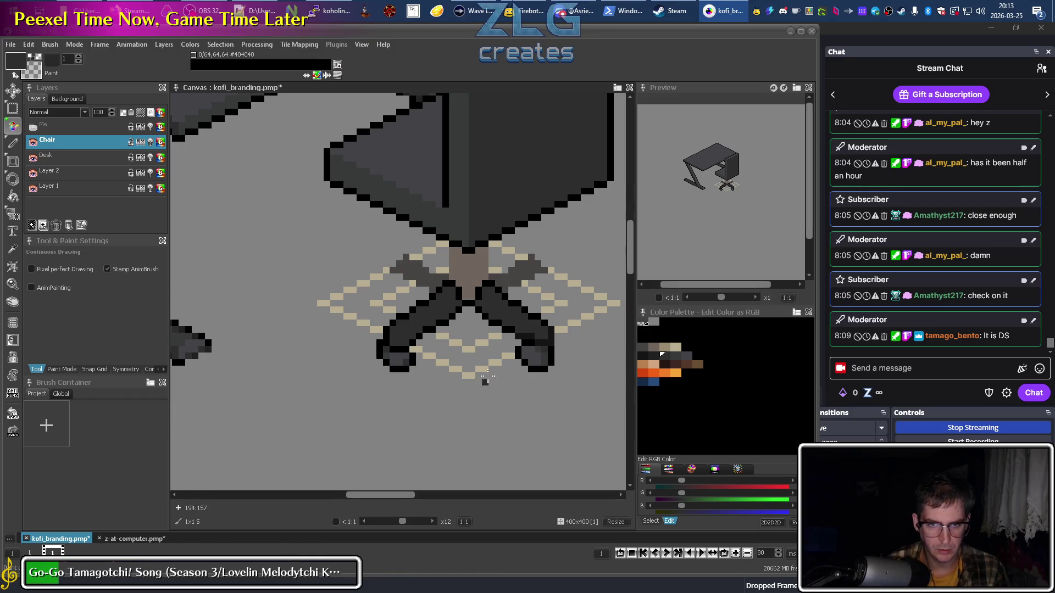
# Centre the chair base and choose the darker #212121 and darkest greys for shading.
pyautogui.moveTo(483, 377); pyautogui.dragTo(452, 380)
pyautogui.scroll(2, 381, 343)
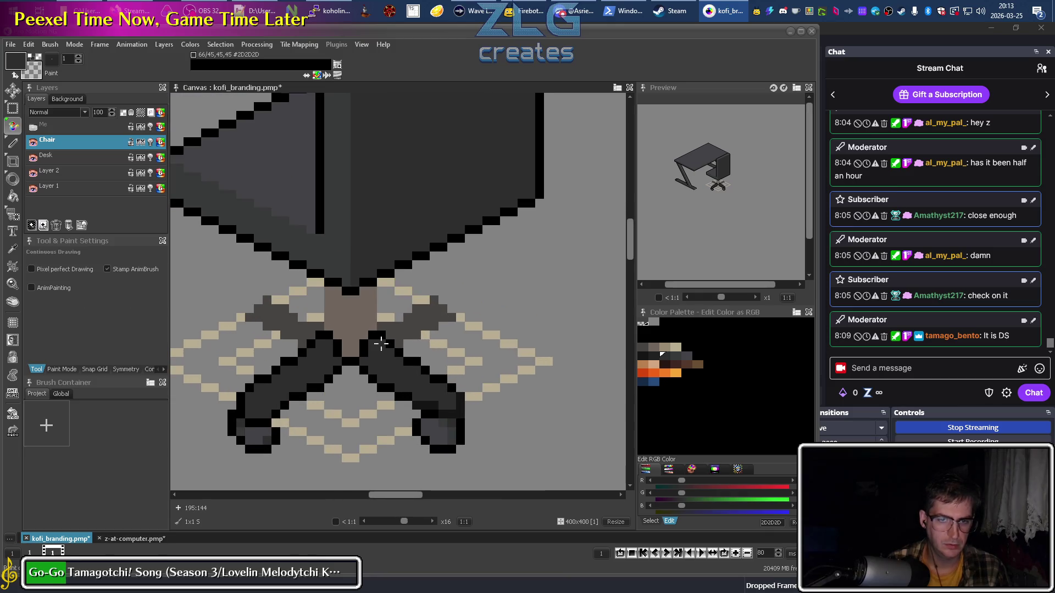
pyautogui.click(652, 355)
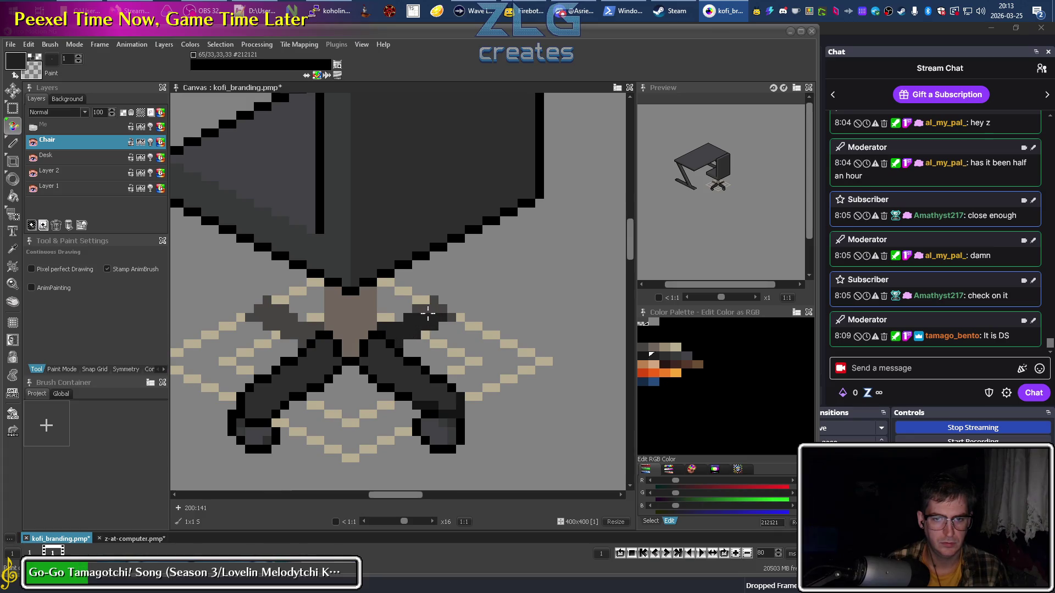
pyautogui.press('i')
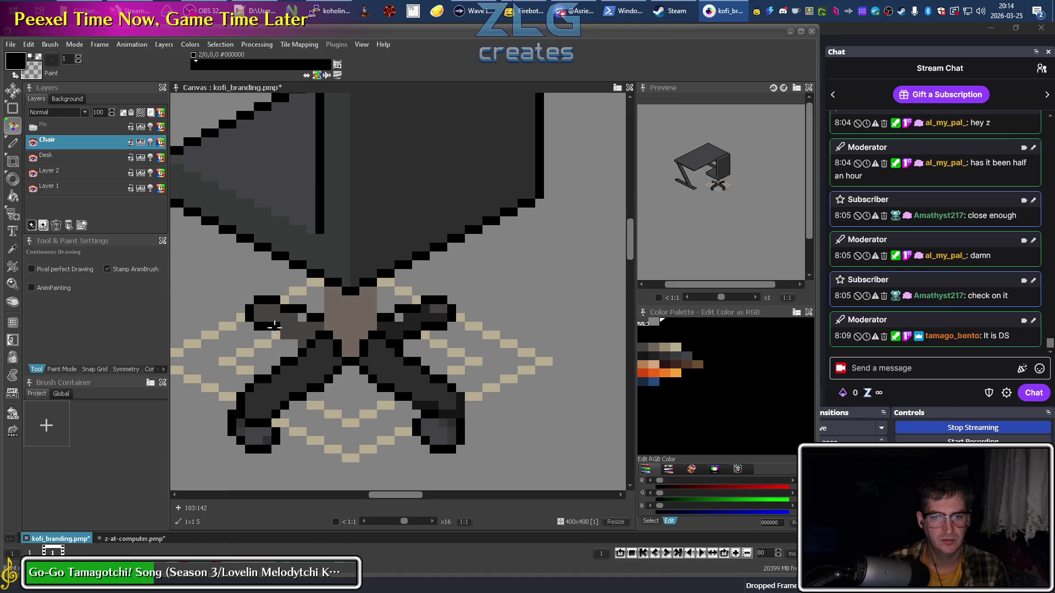
pyautogui.scroll(-3, 305, 345)
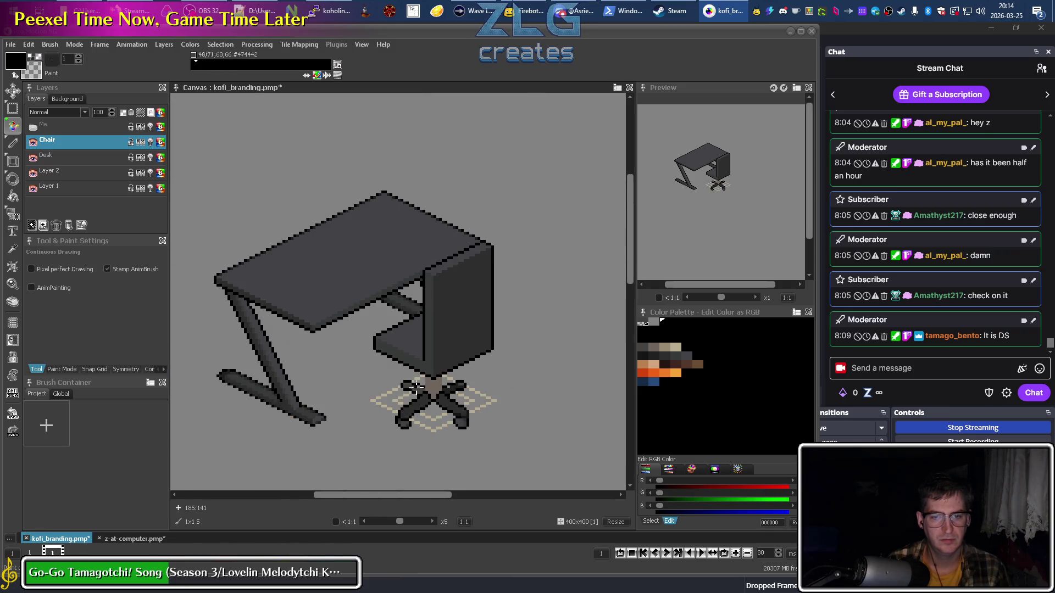
pyautogui.scroll(3, 417, 386)
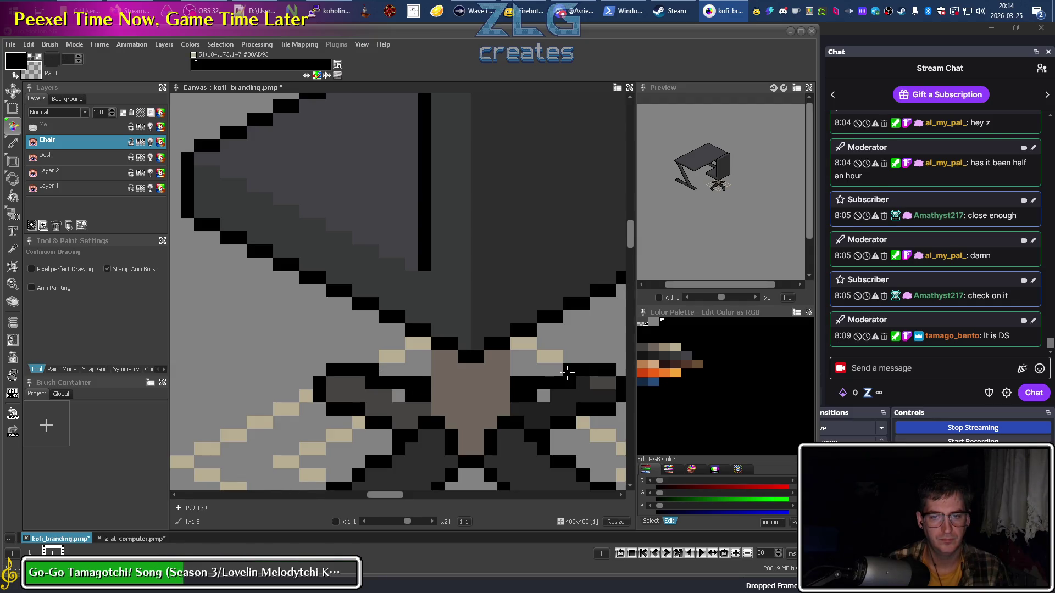
pyautogui.click(573, 384)
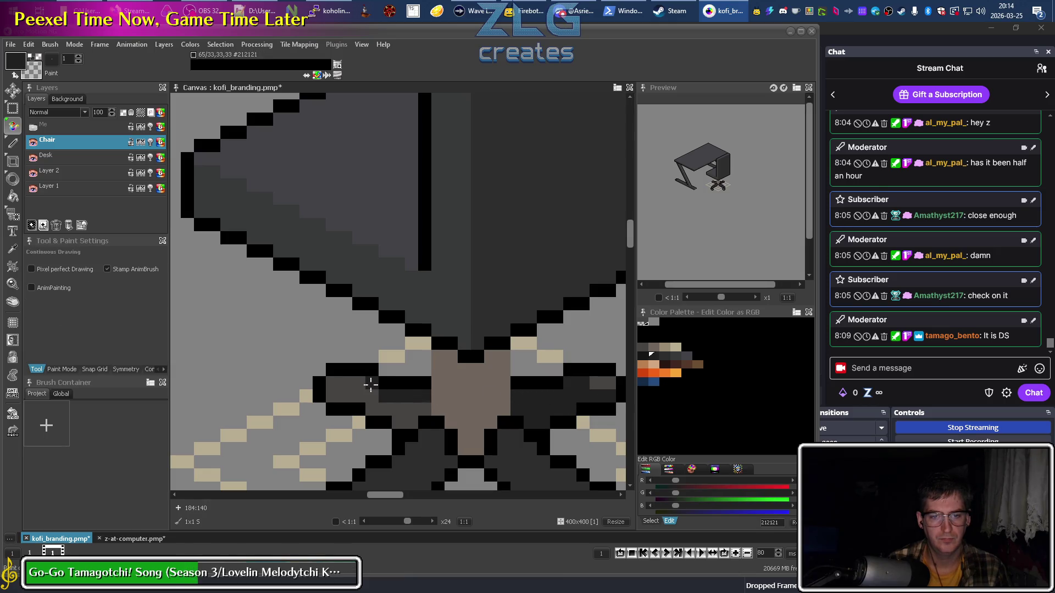
# Sample the 474442, 2D2D2D and 212121 greys from the canvas to shade the rear legs.
pyautogui.scroll(-4, 371, 384)
pyautogui.scroll(3, 300, 342)
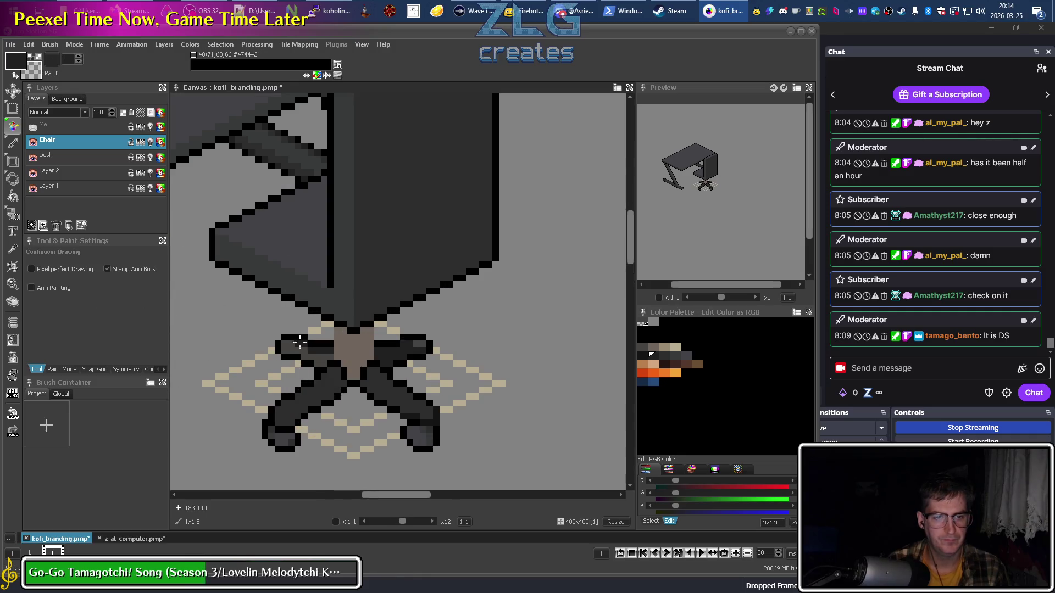
pyautogui.scroll(1, 300, 342)
pyautogui.keyDown('alt'); pyautogui.click(333, 356); pyautogui.keyUp('alt')
pyautogui.keyDown('alt'); pyautogui.click(334, 358); pyautogui.keyUp('alt')
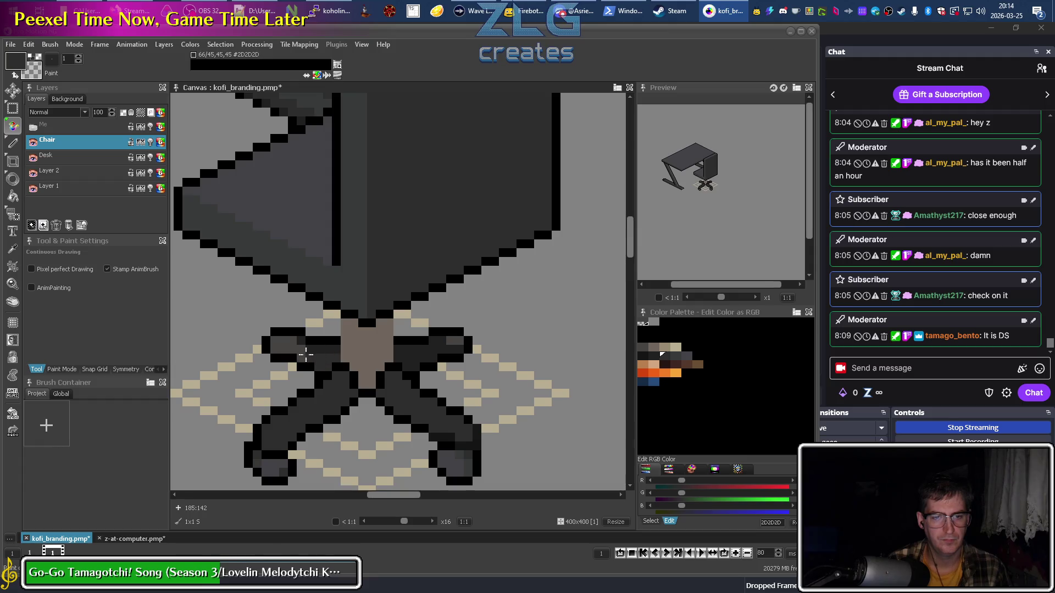
pyautogui.keyDown('alt'); pyautogui.click(328, 356); pyautogui.keyUp('alt')
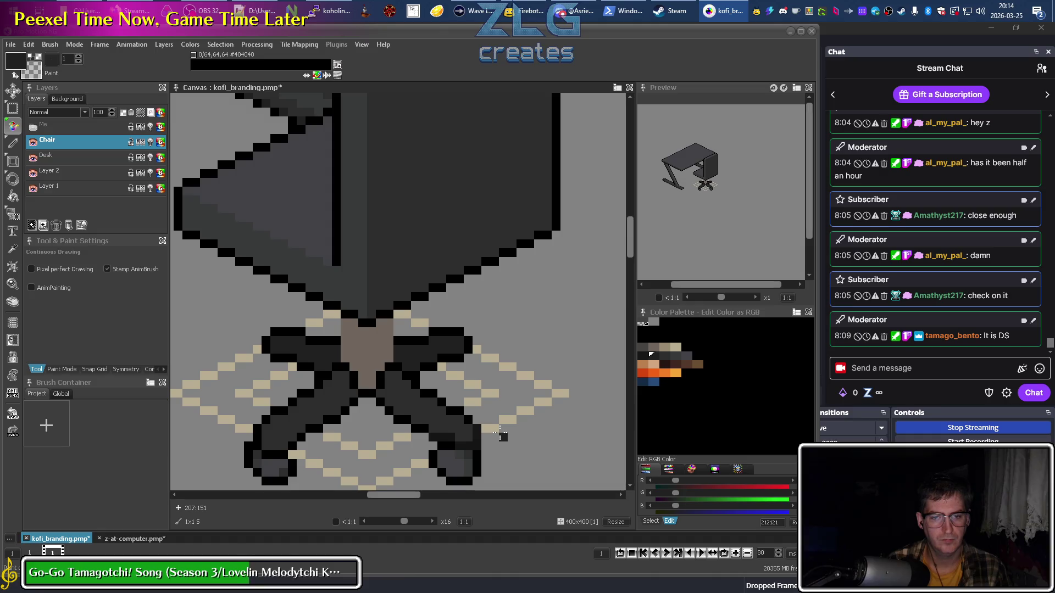
pyautogui.scroll(-2, 448, 369)
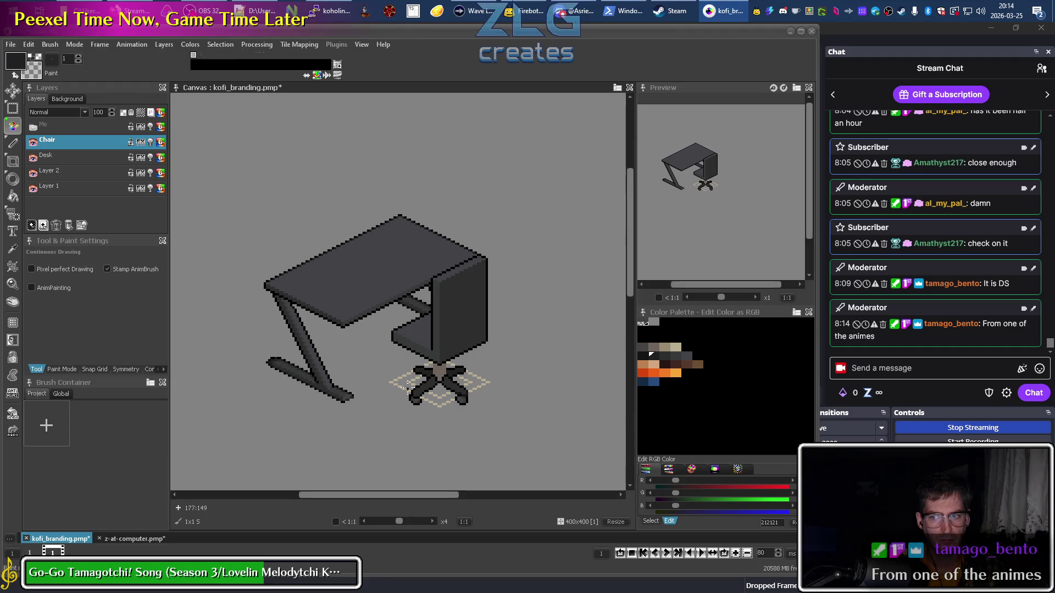
# Sample 404040, 424246 and 373939 greys and add black pixels to the front-left wheel.
pyautogui.scroll(4, 425, 399)
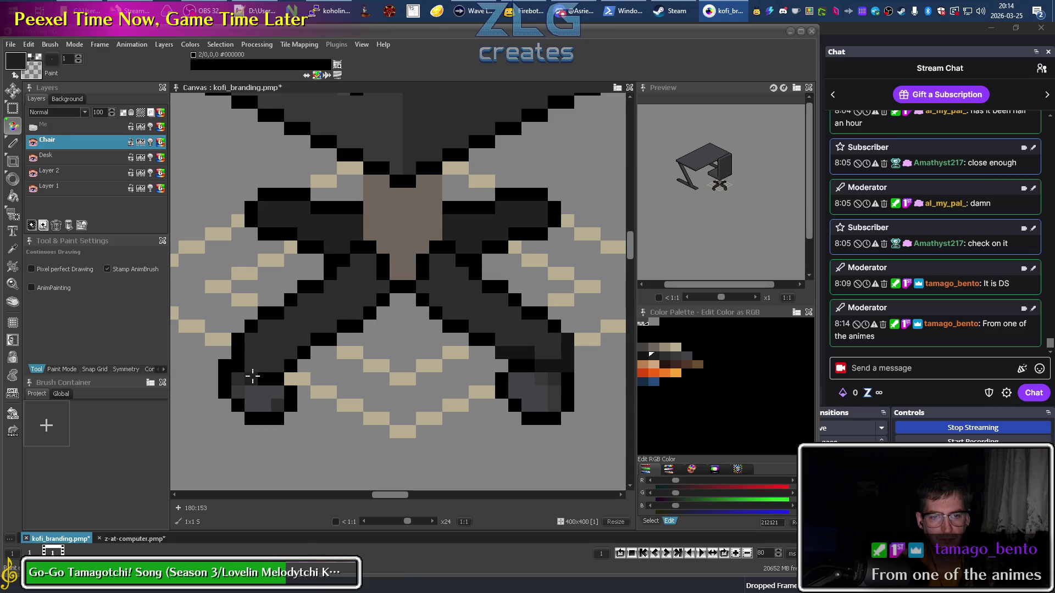
pyautogui.keyDown('ctrl'); pyautogui.click(274, 391); pyautogui.keyUp('ctrl')
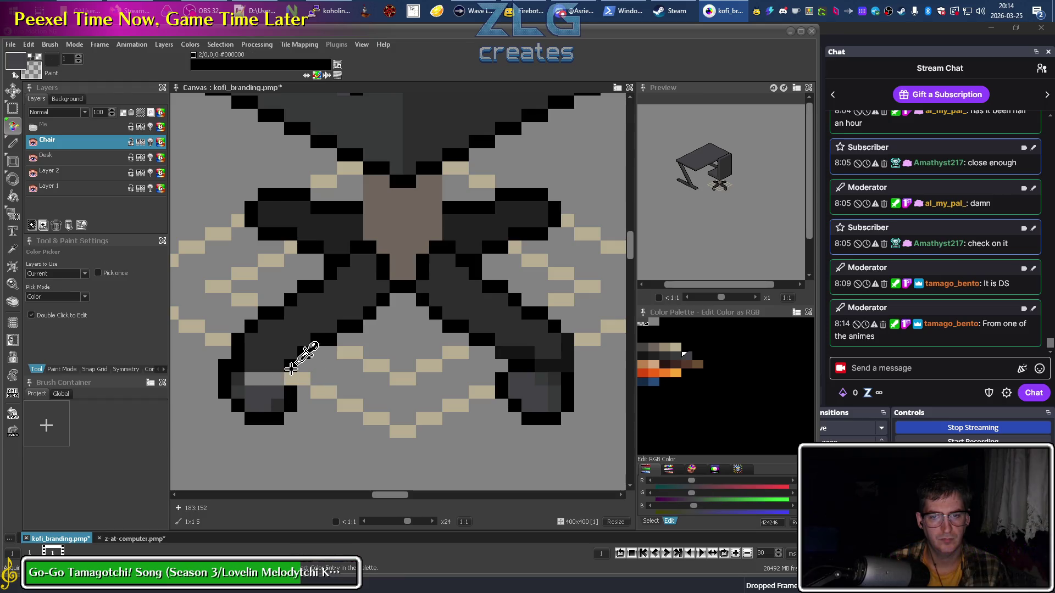
pyautogui.keyDown('ctrl'); pyautogui.click(281, 367); pyautogui.keyUp('ctrl')
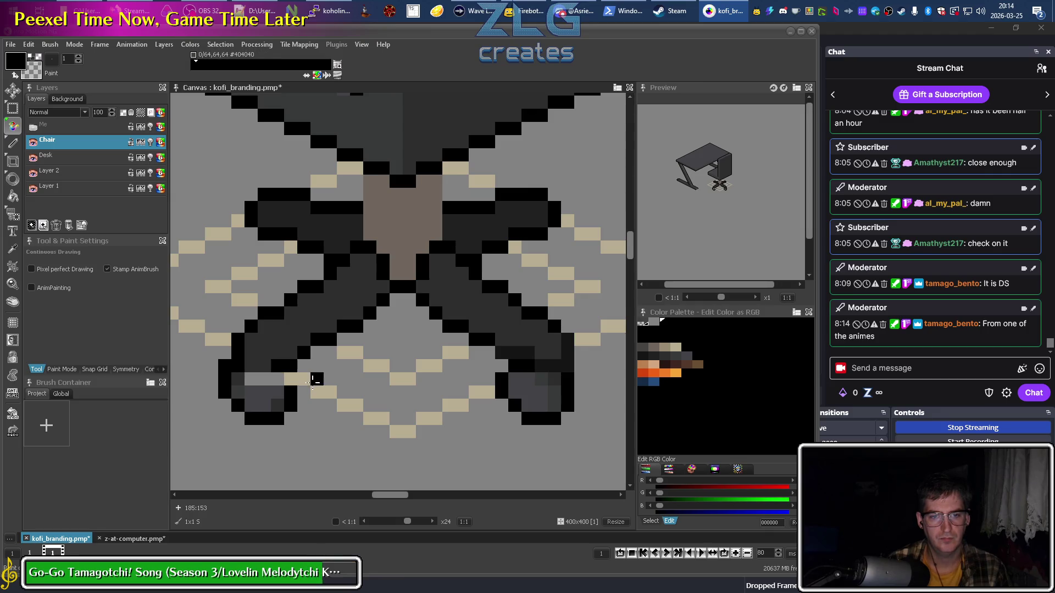
pyautogui.press('ctrl')
pyautogui.keyDown('ctrl'); pyautogui.click(283, 400); pyautogui.keyUp('ctrl')
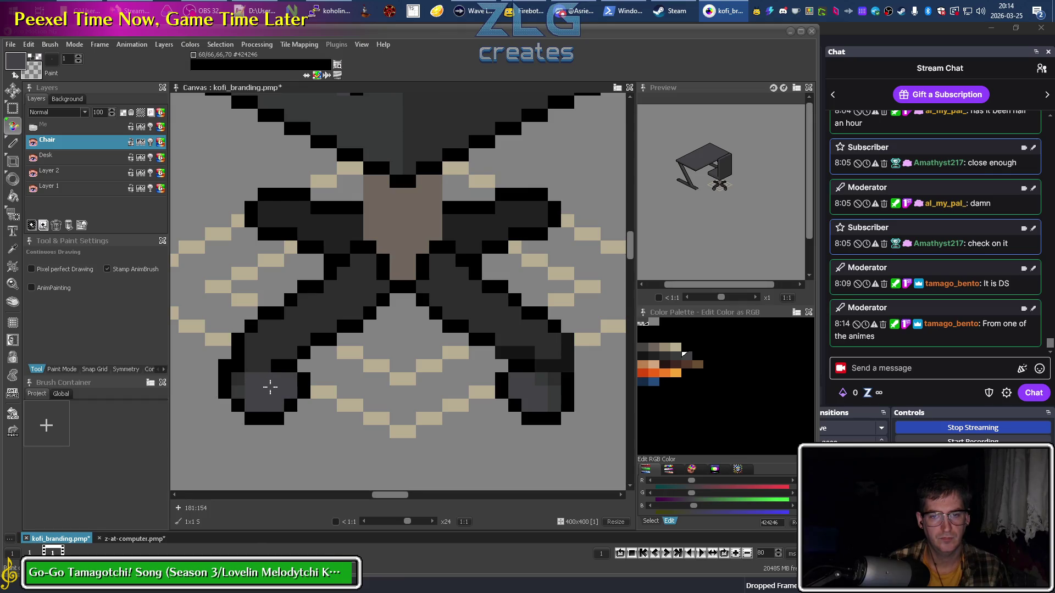
pyautogui.keyDown('ctrl'); pyautogui.click(254, 381); pyautogui.keyUp('ctrl')
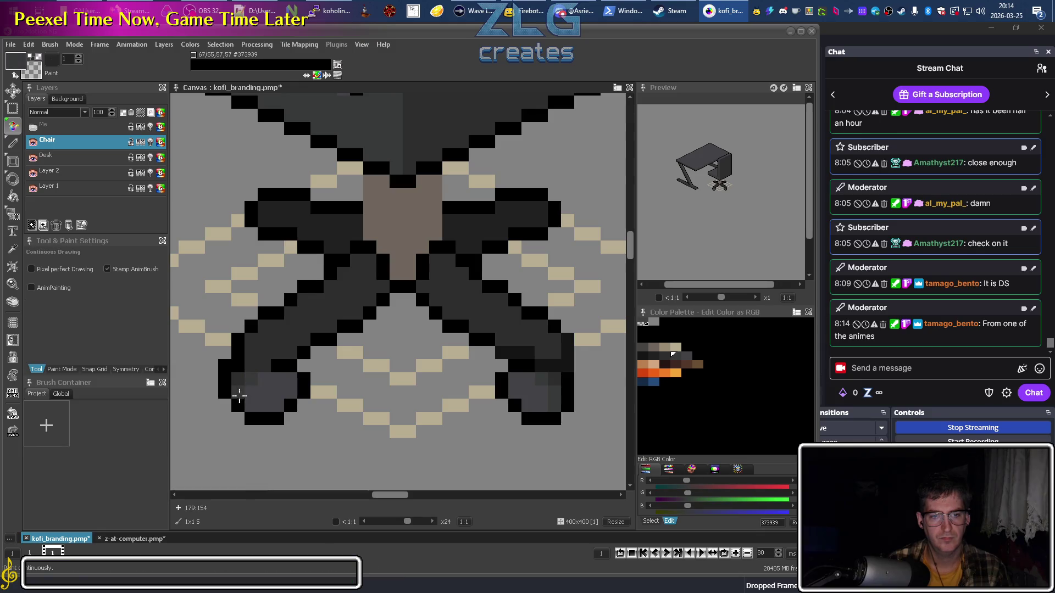
pyautogui.keyDown('ctrl'); pyautogui.click(261, 416); pyautogui.keyUp('ctrl')
pyautogui.click(227, 416)
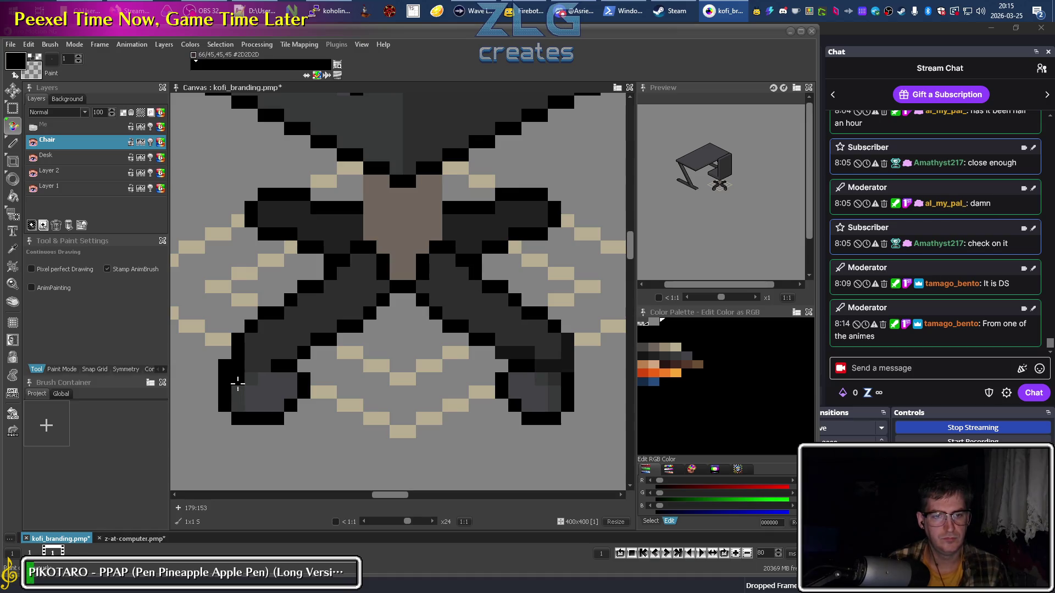
# Recolour the front-left leg's black outline with near-black #151515, then pick 2D2D2D and 373939.
pyautogui.keyDown('ctrl'); pyautogui.click(278, 345); pyautogui.keyUp('ctrl')
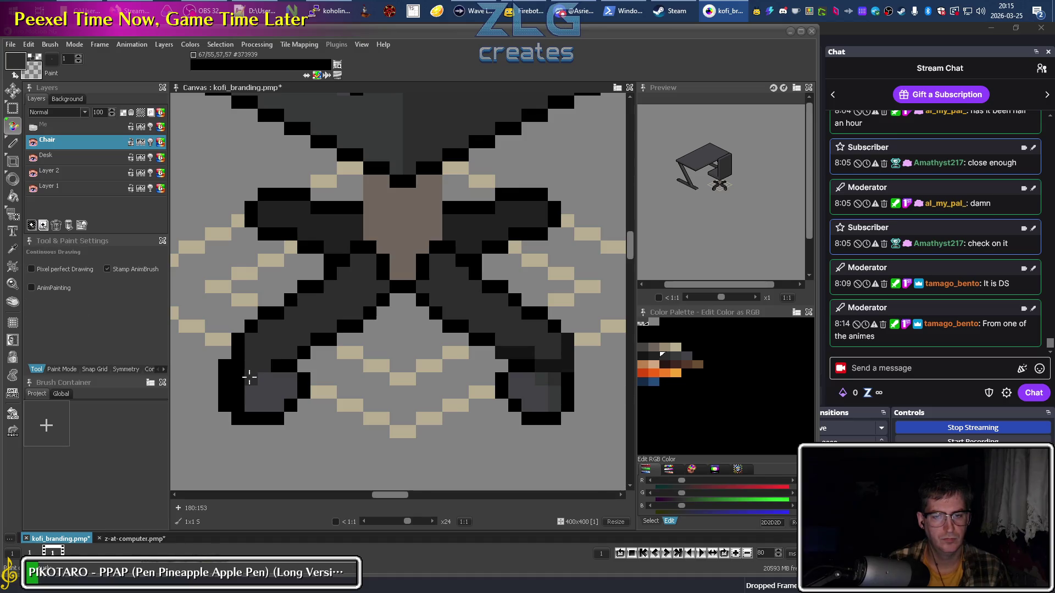
pyautogui.keyDown('ctrl'); pyautogui.click(569, 347); pyautogui.keyUp('ctrl')
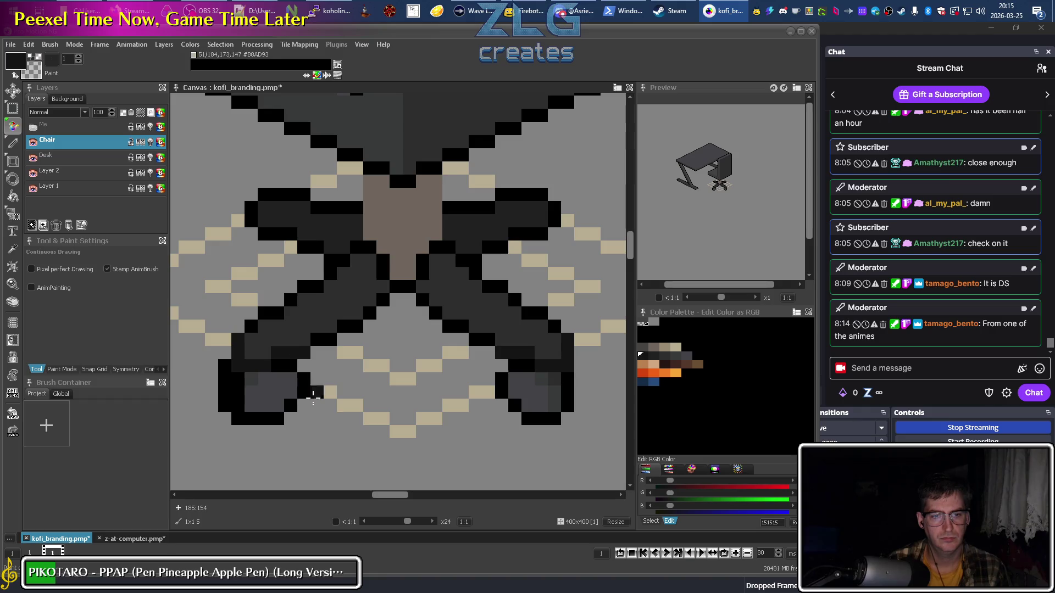
pyautogui.moveTo(224, 364); pyautogui.dragTo(225, 406)
pyautogui.click(238, 419)
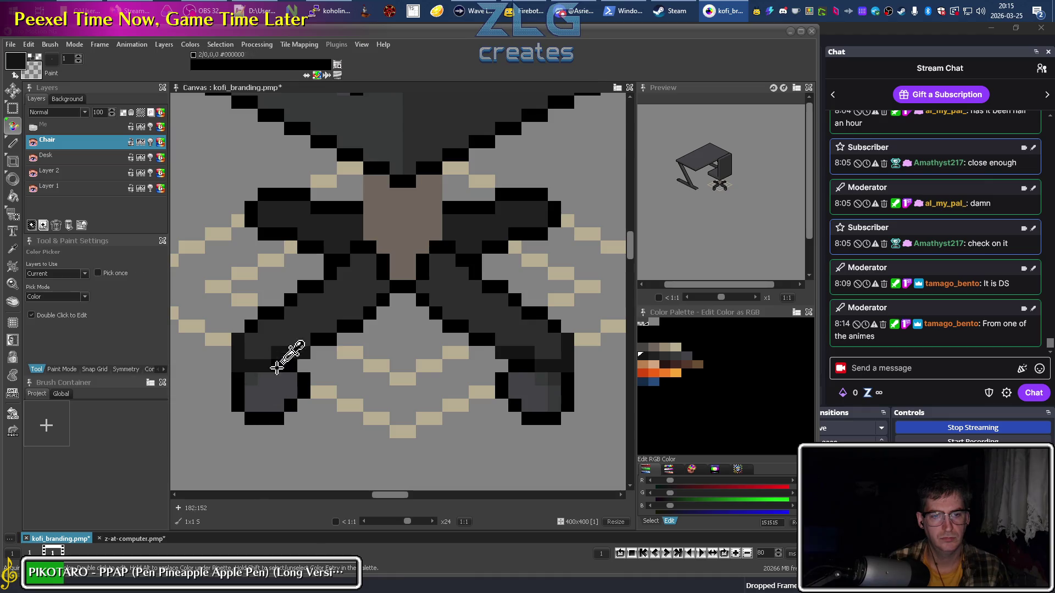
pyautogui.rightClick(553, 365)
pyautogui.rightClick(558, 373)
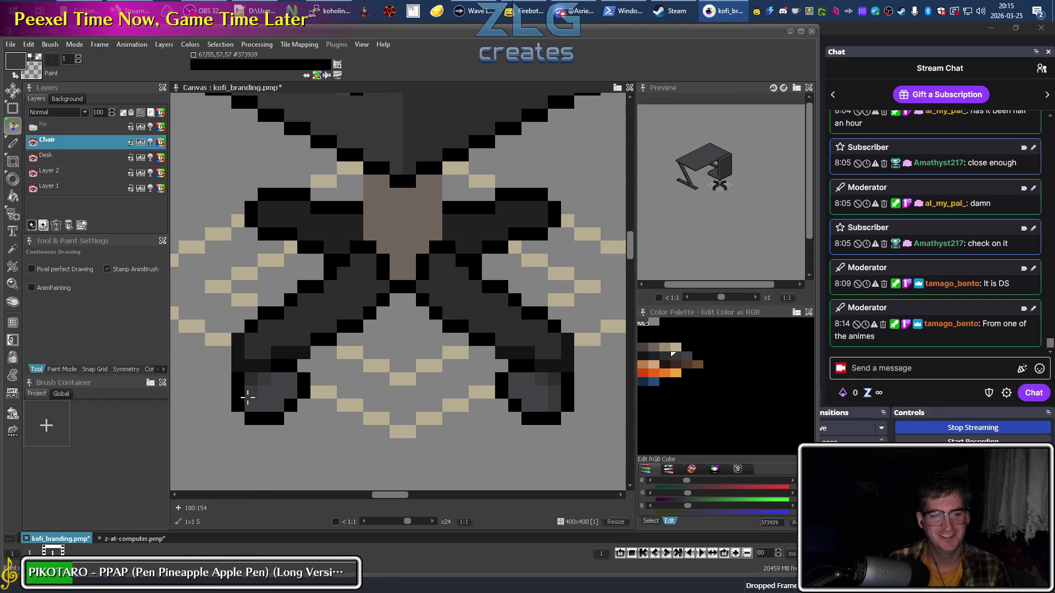
pyautogui.scroll(-2, 409, 467)
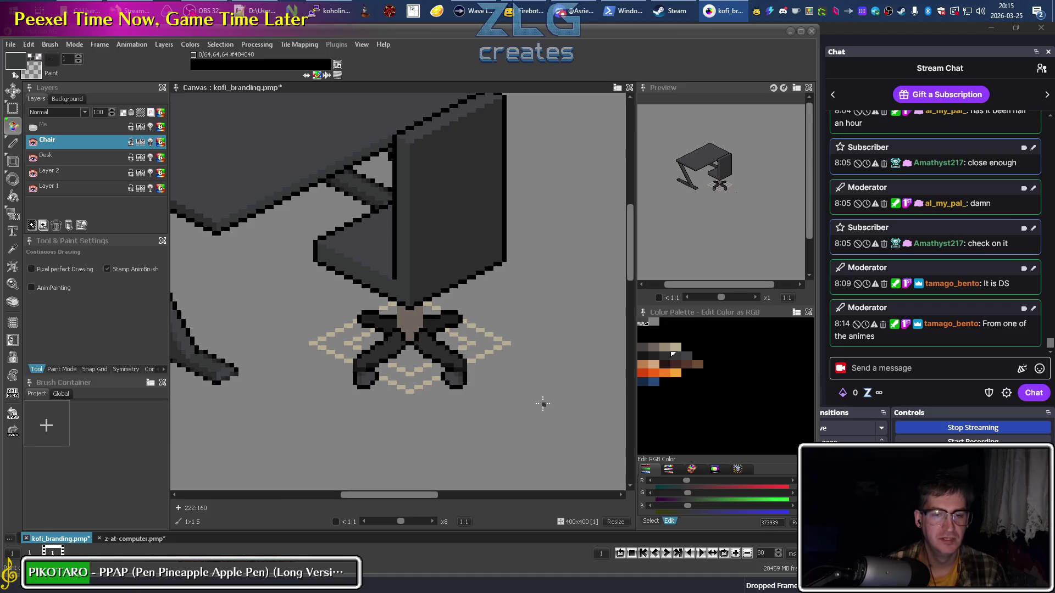
# Try the greys 424246, 2D2D2D, 373939 and 404040 for shading, undoing the last blob strokes.
pyautogui.hscroll(3, 428, 363)
pyautogui.scroll(2, 417, 367)
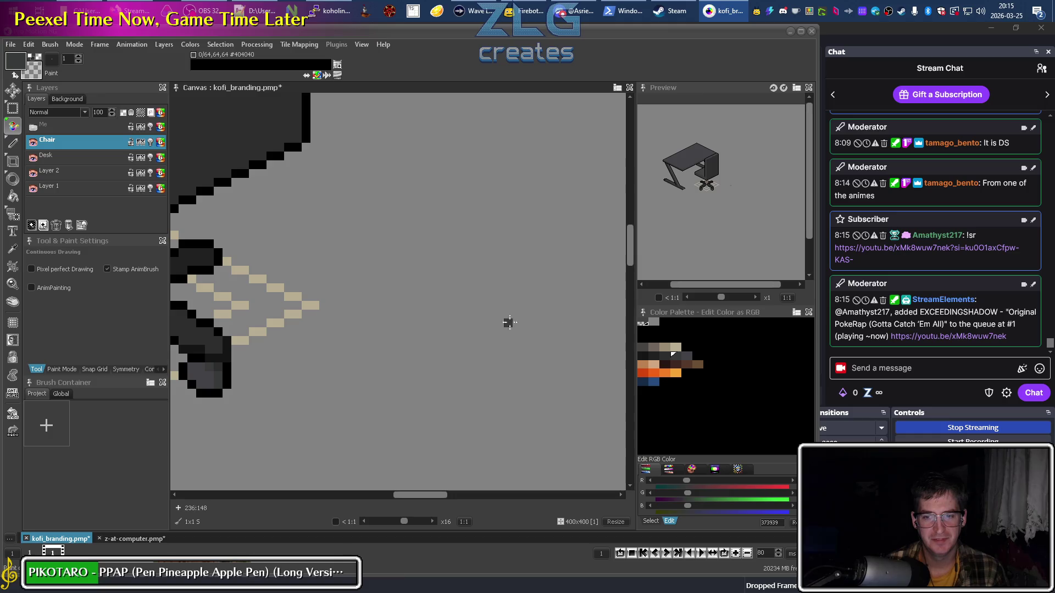
pyautogui.click(686, 356)
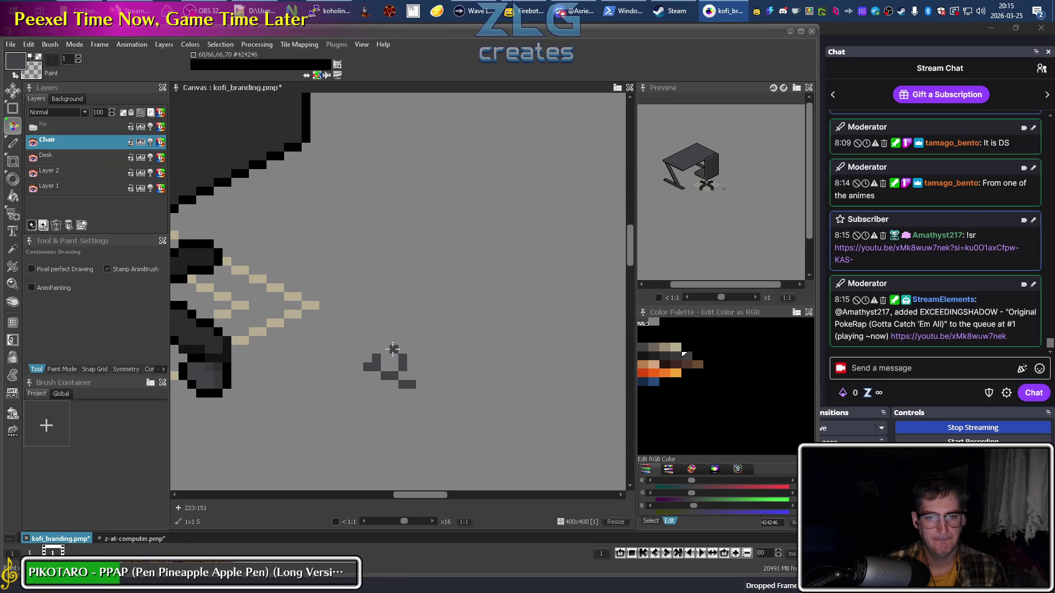
pyautogui.click(676, 350)
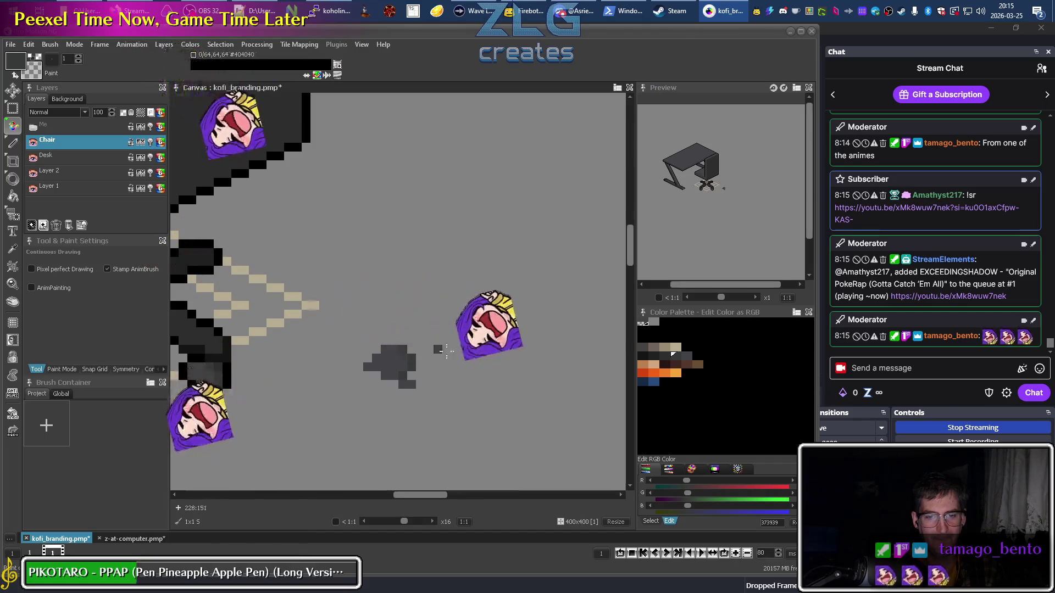
pyautogui.press('-')
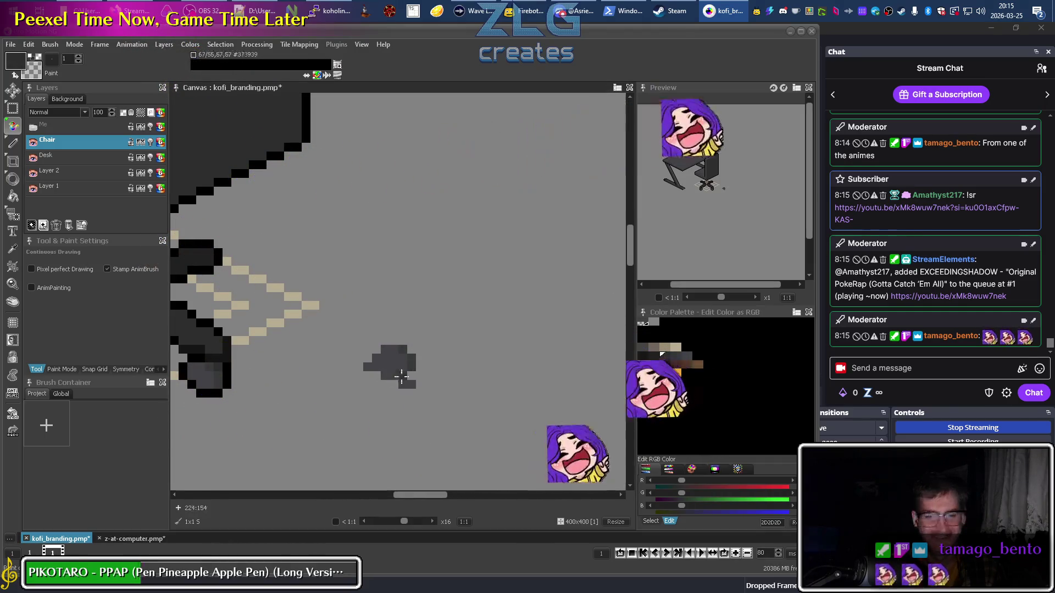
pyautogui.click(674, 359)
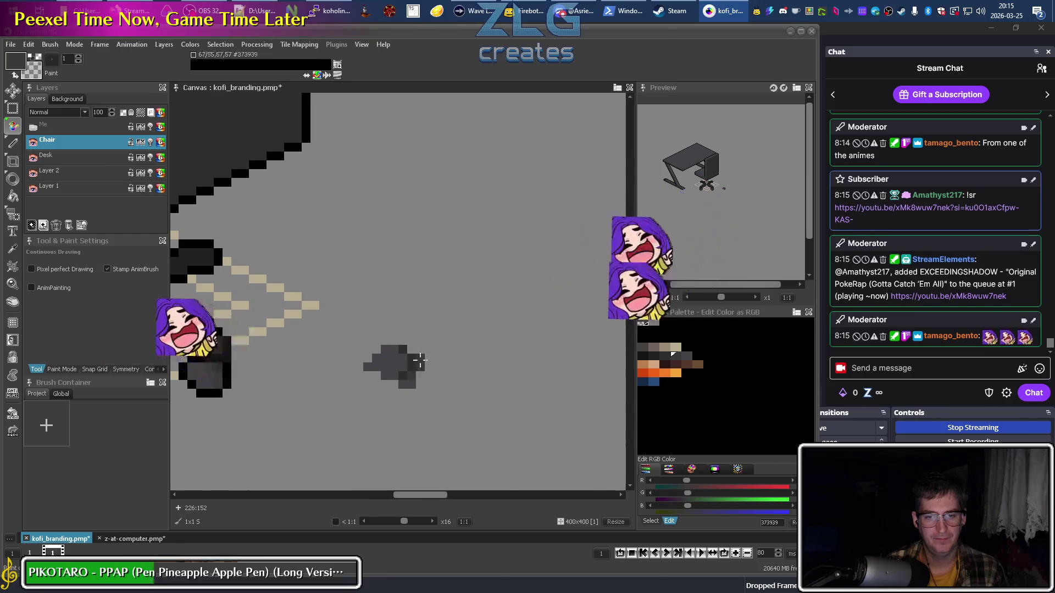
pyautogui.click(644, 358)
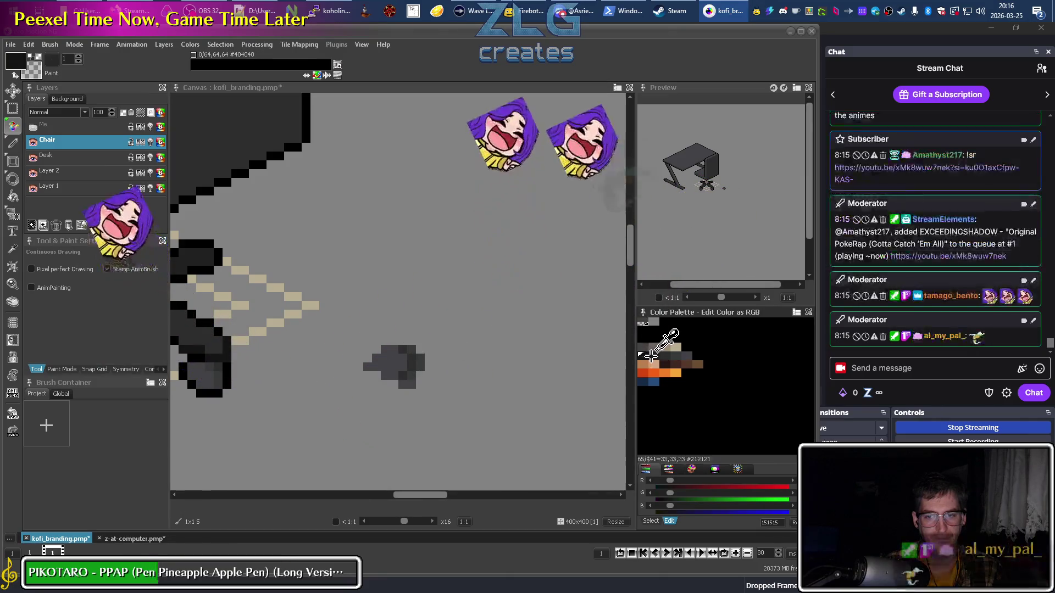
pyautogui.click(652, 356)
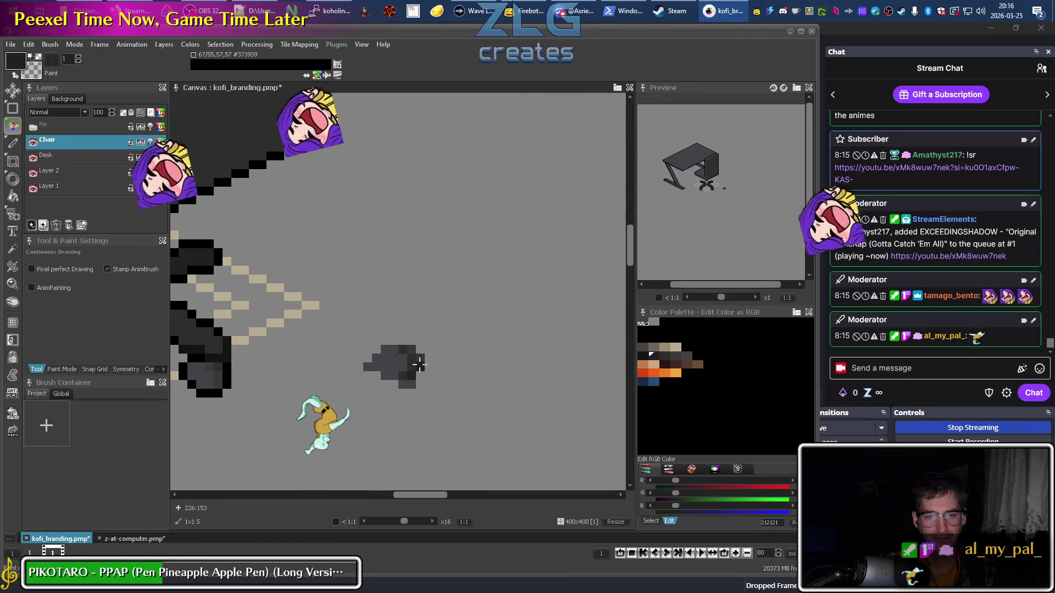
pyautogui.rightClick(398, 342)
pyautogui.hotkey('ctrl', 'z')
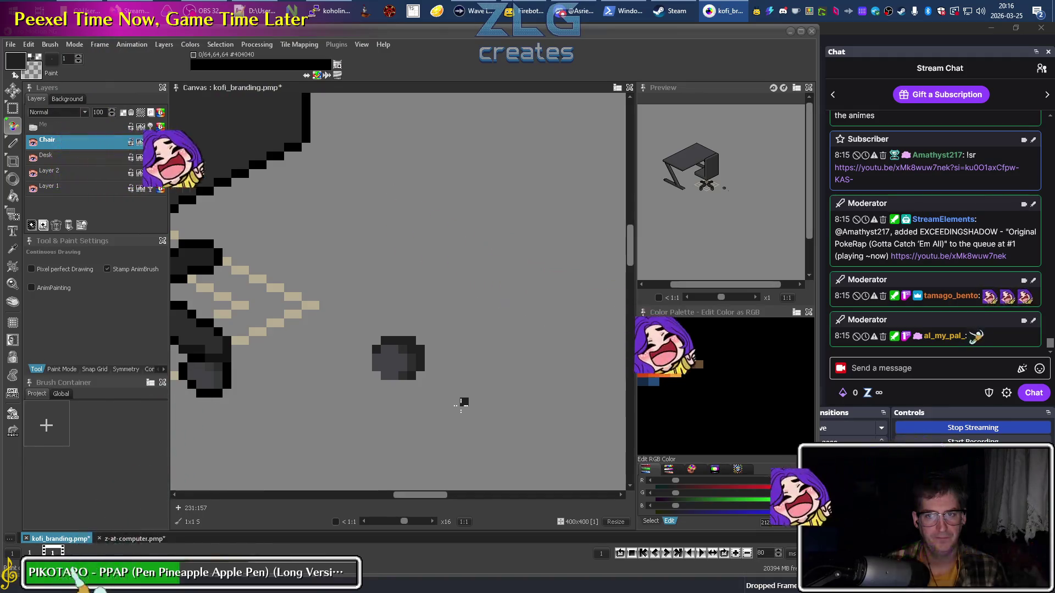
# Outline the wheel blob's left edge and close its bottom edge with black pixels.
pyautogui.scroll(-3, 462, 403)
pyautogui.scroll(2, 342, 388)
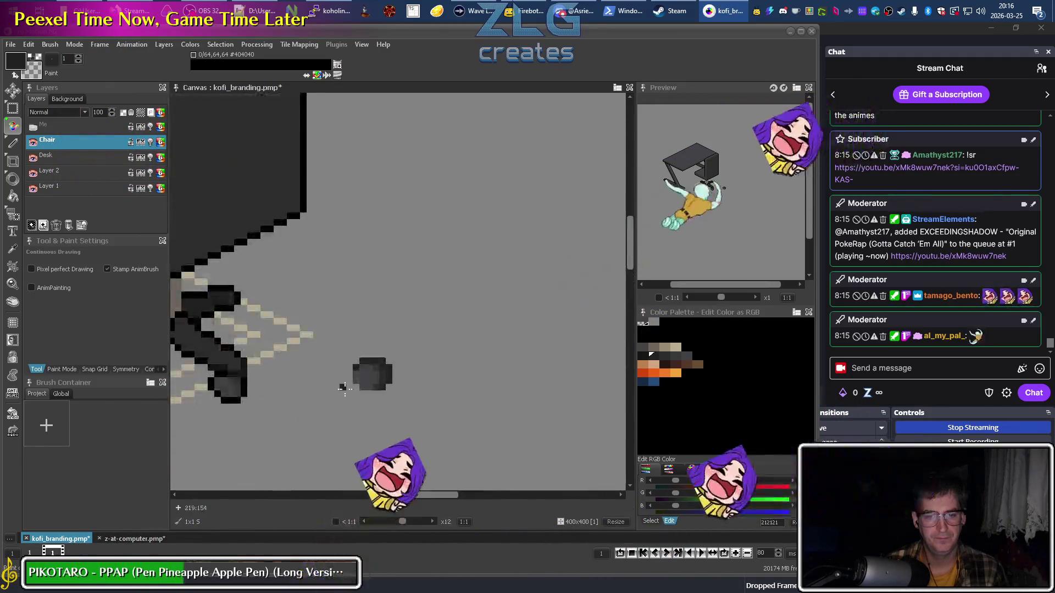
pyautogui.scroll(2, 462, 360)
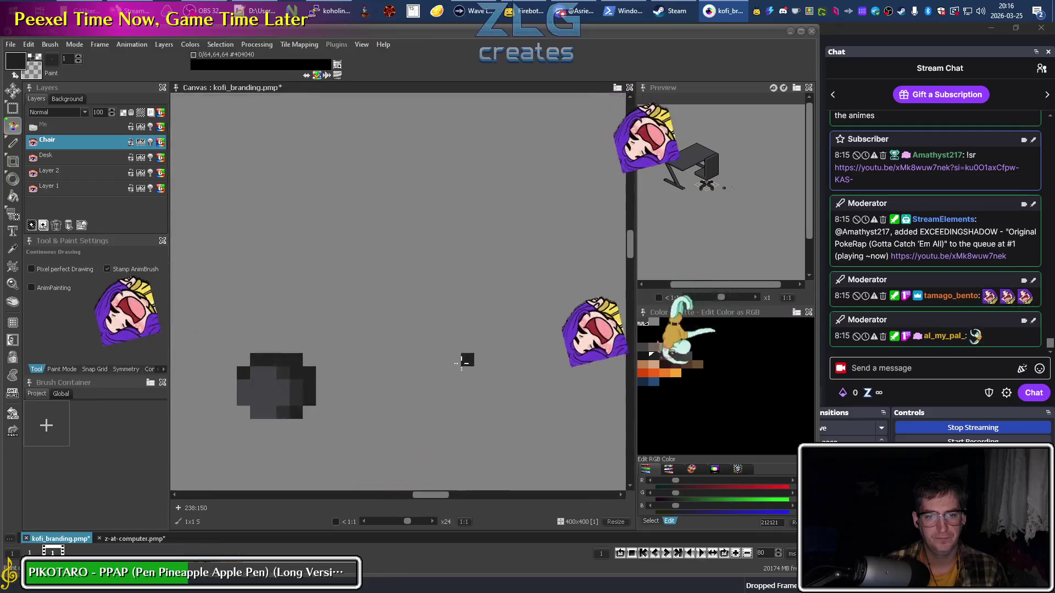
pyautogui.moveTo(447, 364); pyautogui.dragTo(667, 298)
pyautogui.click(648, 336)
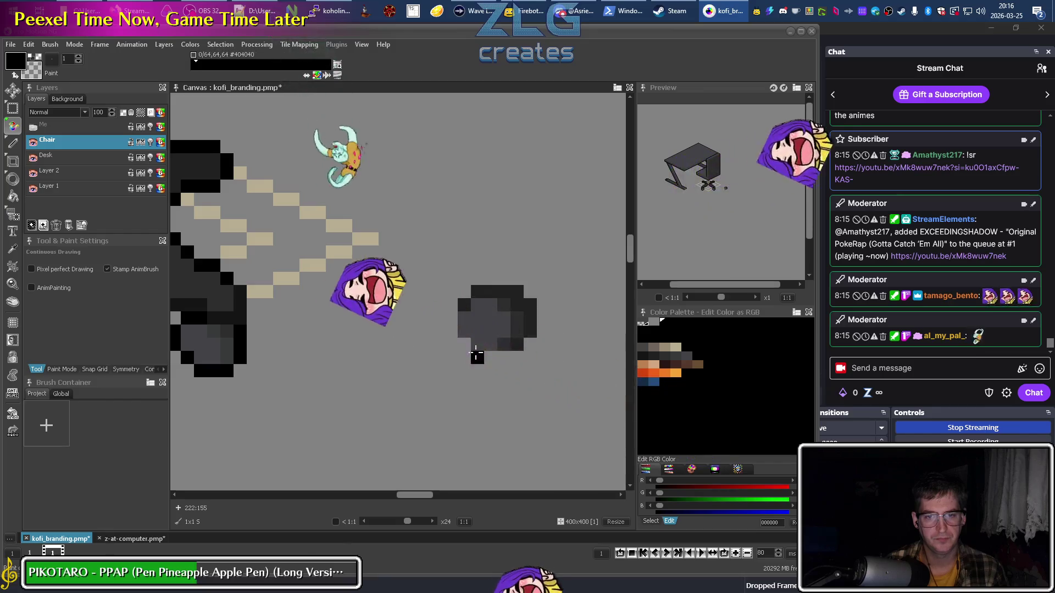
pyautogui.moveTo(464, 345)
pyautogui.mouseDown()
pyautogui.moveTo(451, 305)
pyautogui.moveTo(510, 281)
pyautogui.moveTo(543, 331)
pyautogui.mouseUp()
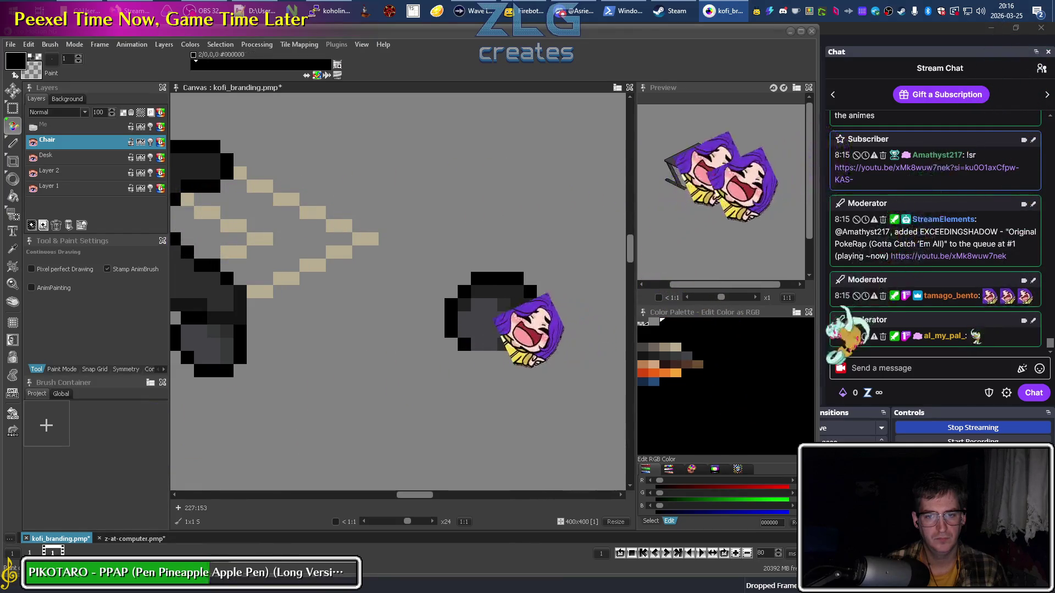
pyautogui.moveTo(517, 357); pyautogui.dragTo(477, 358)
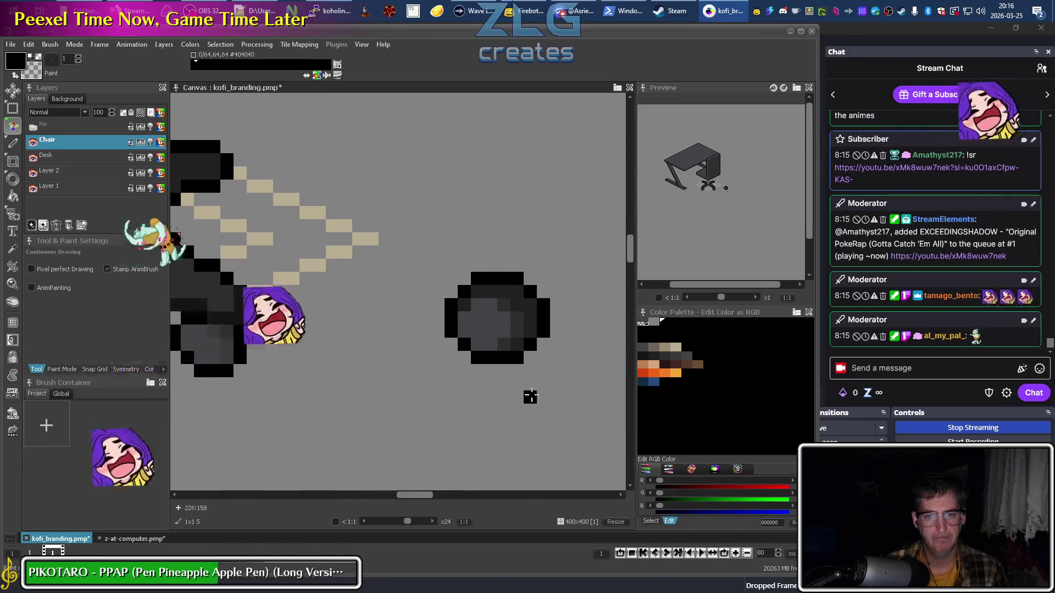
# Select the dark grey 2D2D2D and sample the wheel's 2D2D2D grey with the Color Picker.
pyautogui.scroll(-5, 530, 396)
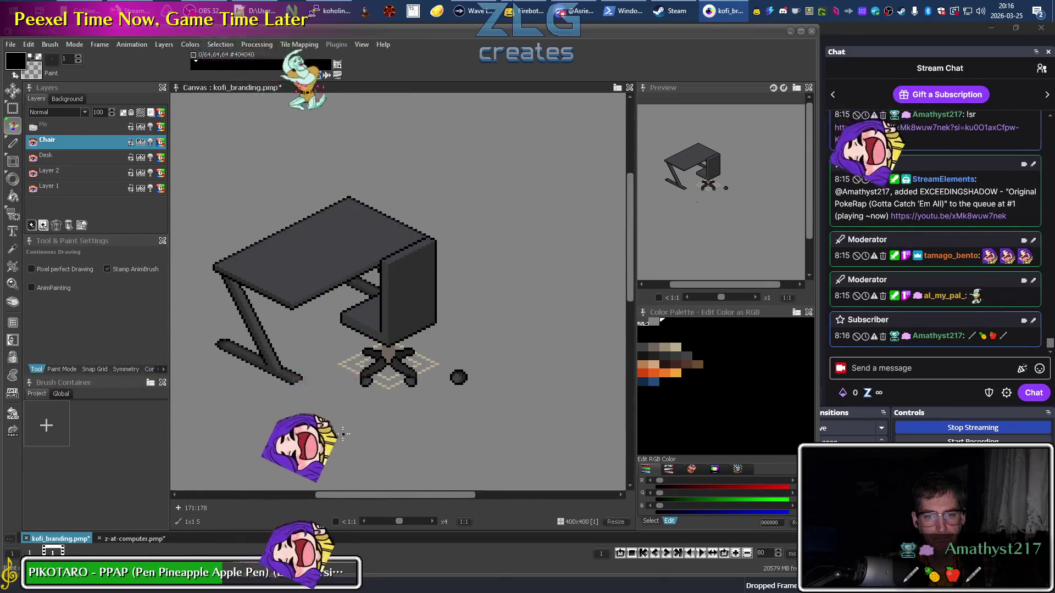
pyautogui.scroll(3, 473, 385)
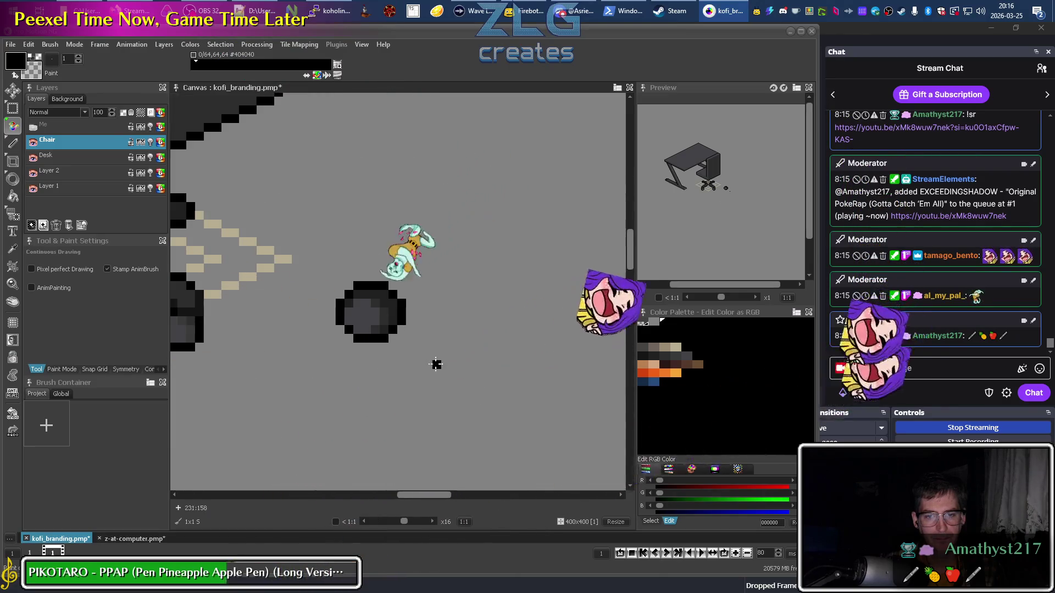
pyautogui.scroll(2, 279, 320)
pyautogui.click(666, 357)
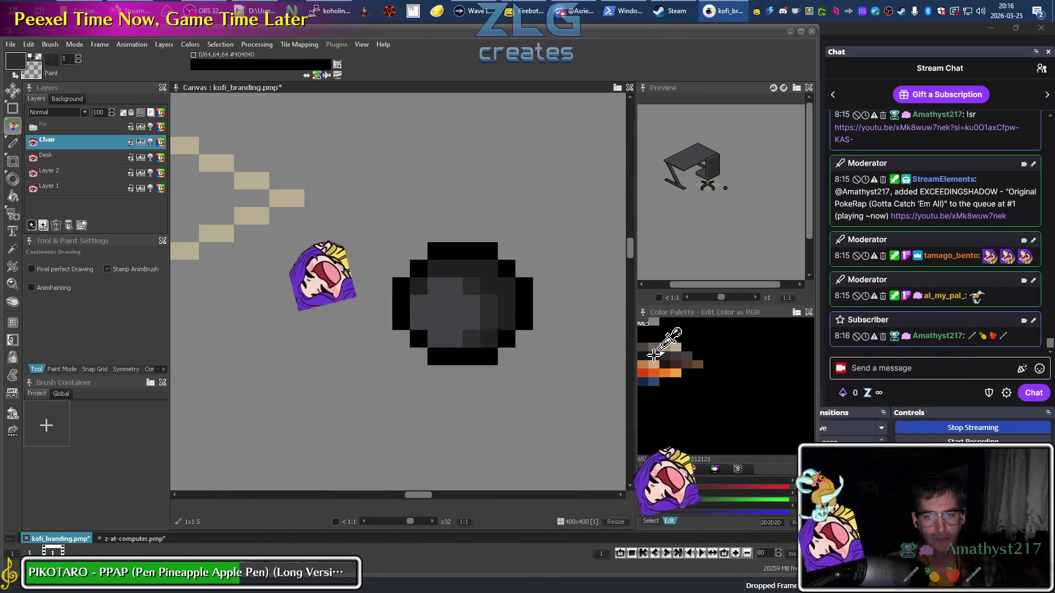
pyautogui.press('k')
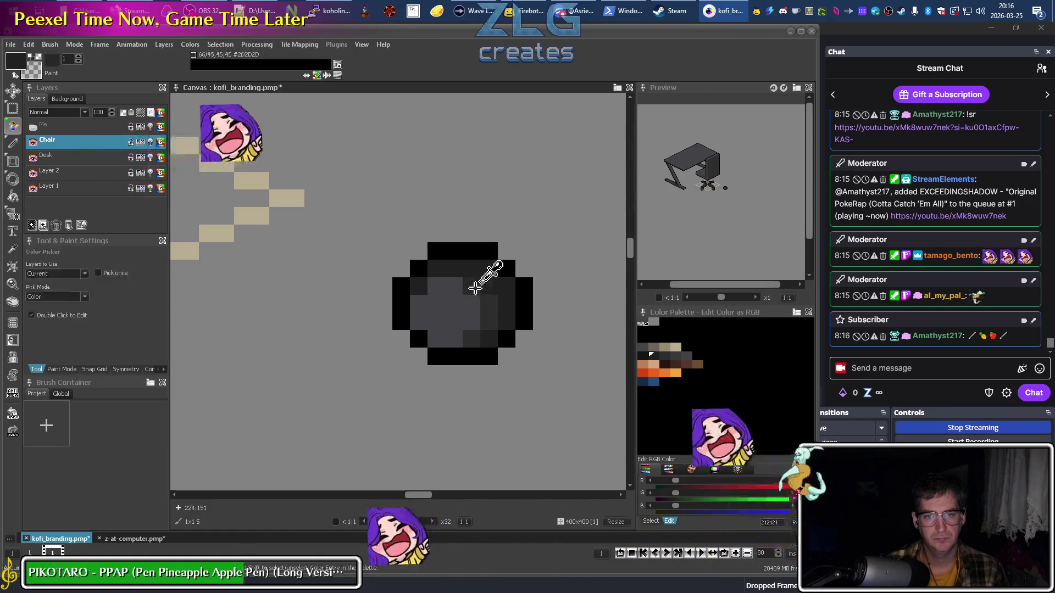
pyautogui.click(420, 283)
# Sample #151515 from the wheel and paint black pixels along its edge.
pyautogui.scroll(-5, 533, 368)
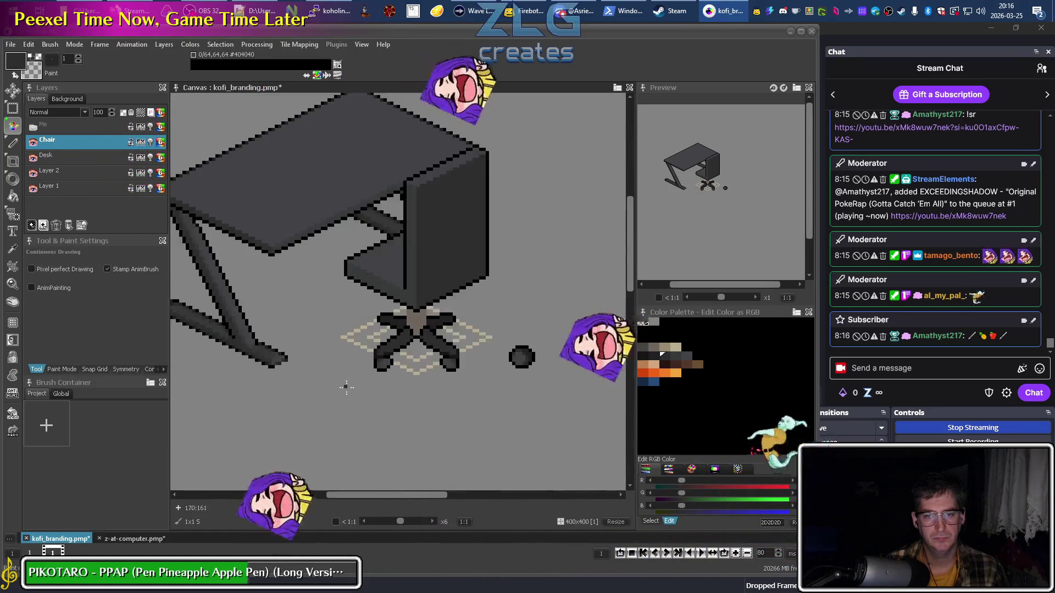
pyautogui.scroll(4, 506, 344)
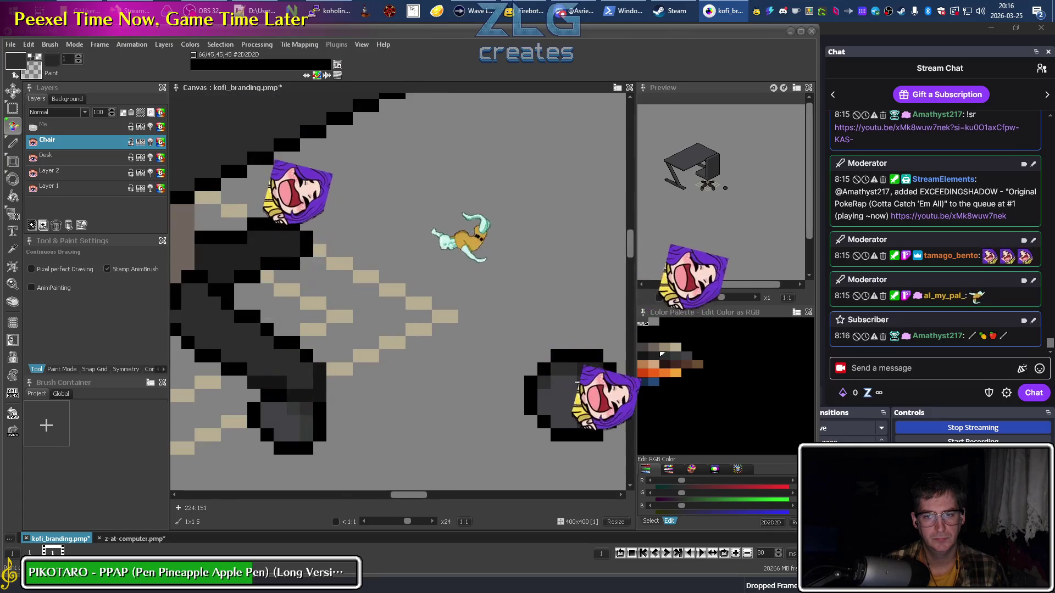
pyautogui.moveTo(577, 373); pyautogui.dragTo(457, 336)
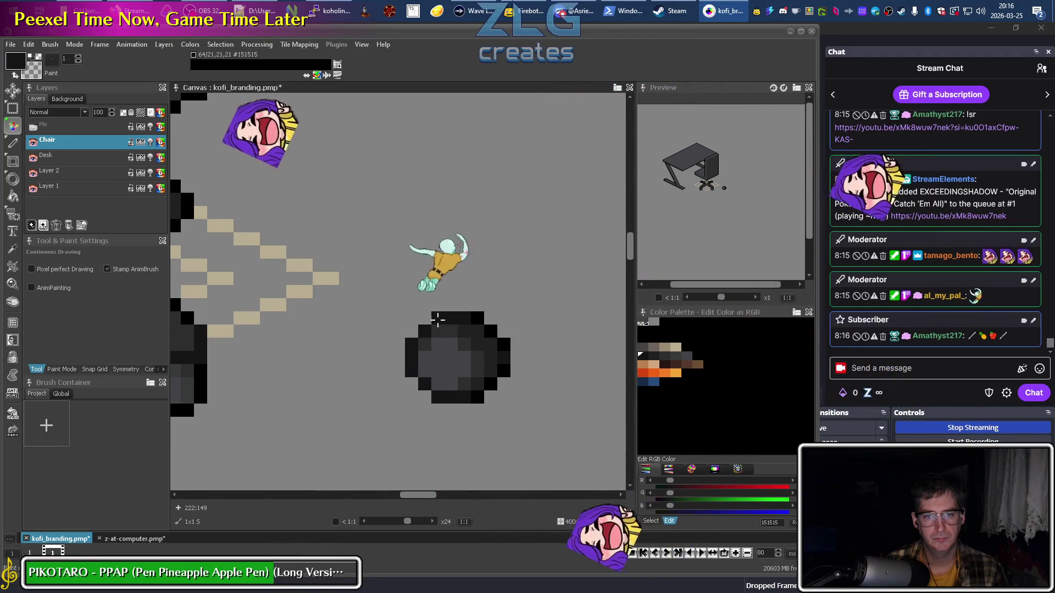
pyautogui.press('k')
pyautogui.click(504, 357)
pyautogui.press('d')
pyautogui.click(468, 397)
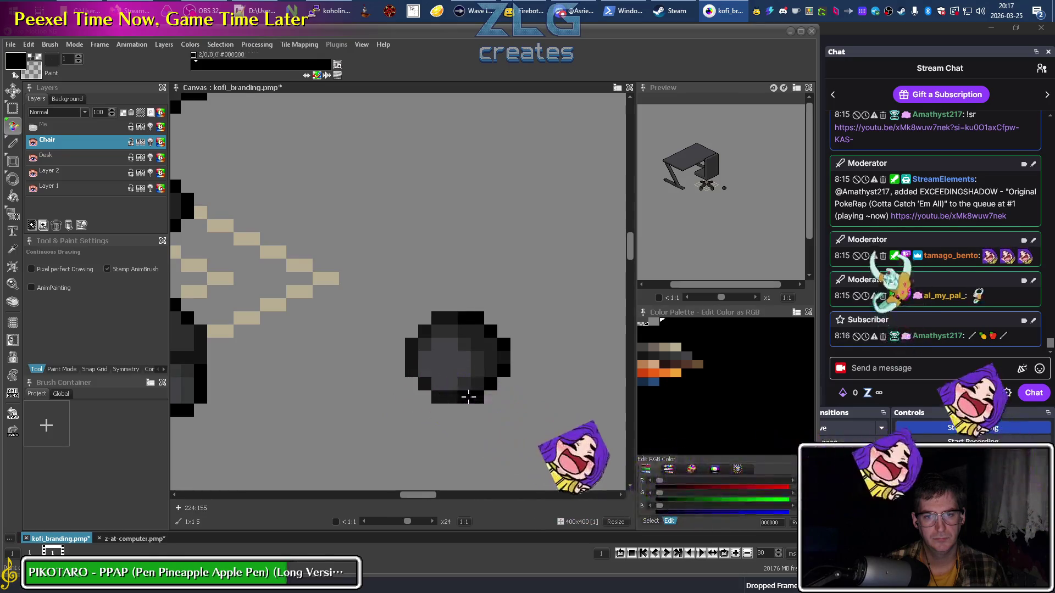
# Sample the wheel's dark grey again and bring up the StreamElements media request page.
pyautogui.scroll(-4, 555, 384)
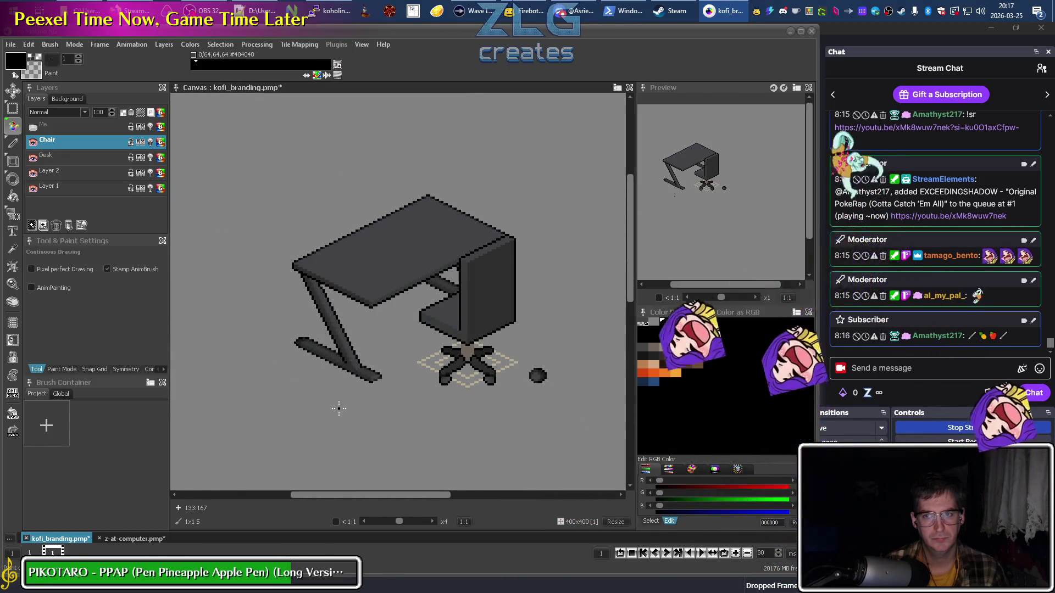
pyautogui.scroll(1, 564, 377)
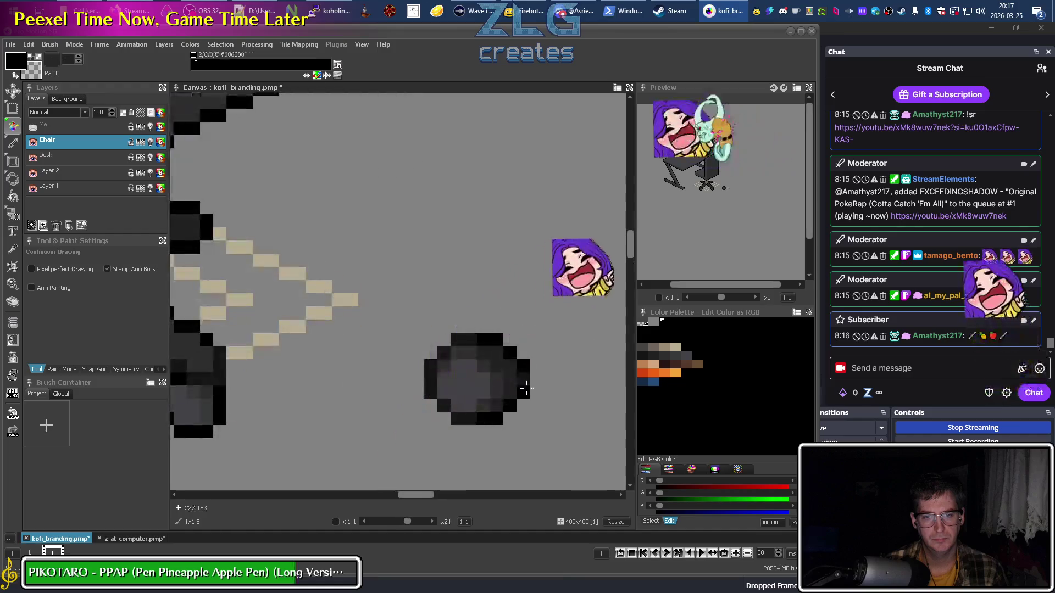
pyautogui.keyDown('alt'); pyautogui.click(484, 369); pyautogui.keyUp('alt')
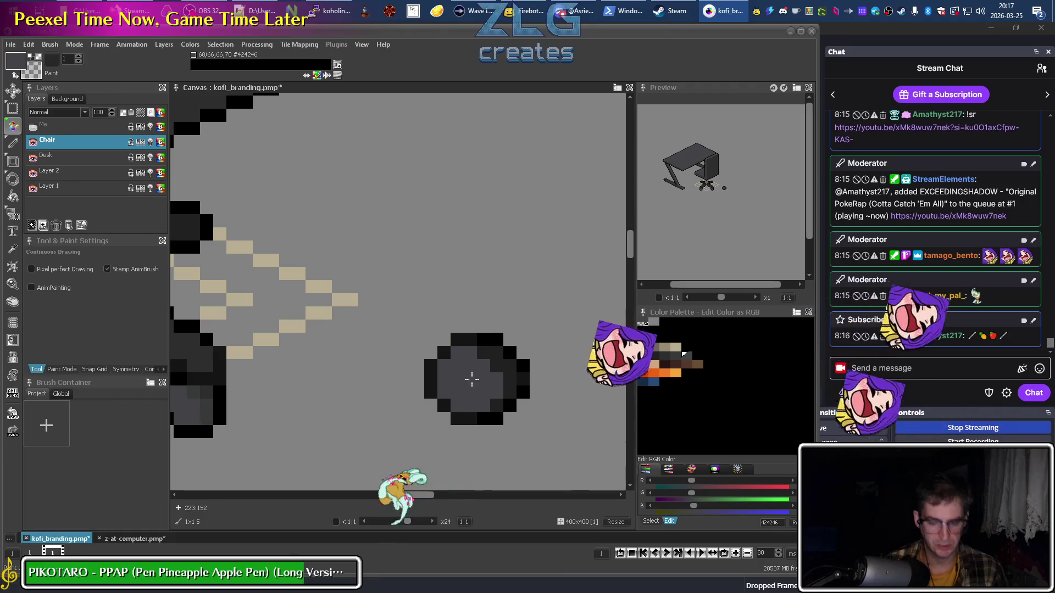
pyautogui.press('alt')
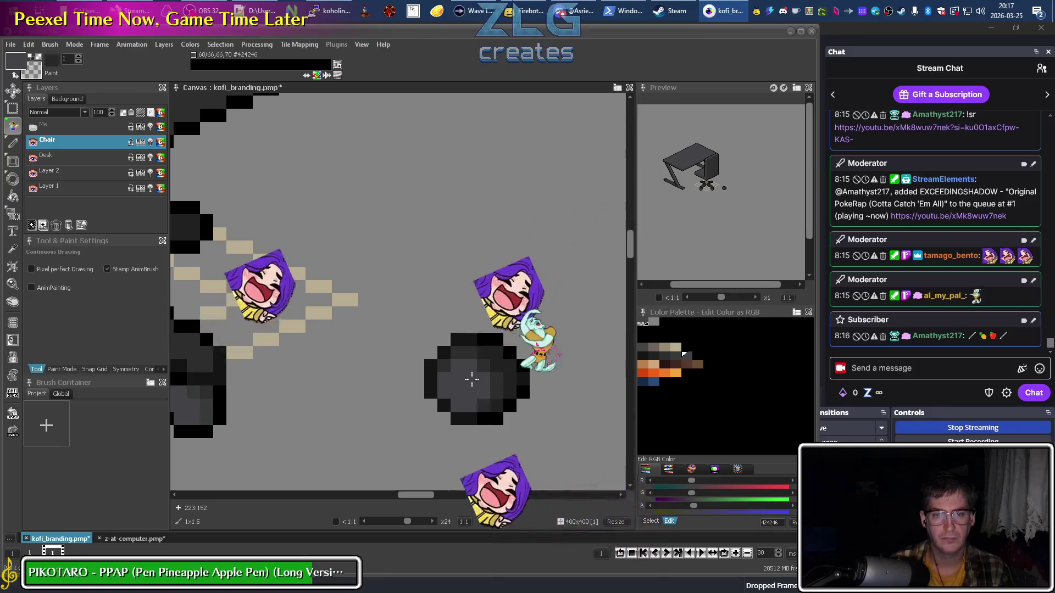
pyautogui.scroll(-4, 472, 379)
pyautogui.moveTo(497, 409); pyautogui.dragTo(407, 401)
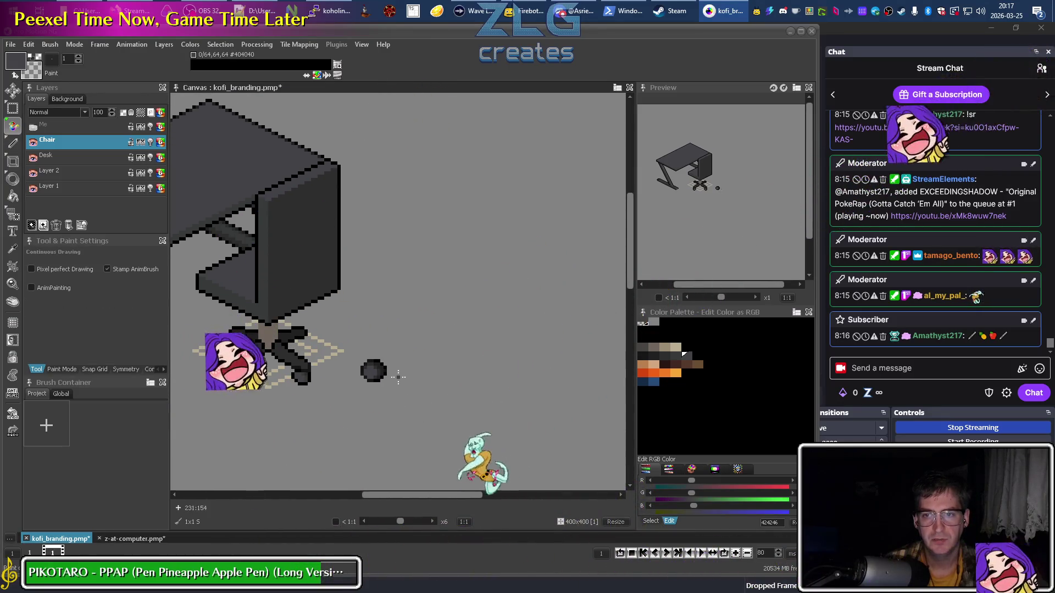
pyautogui.click(132, 10)
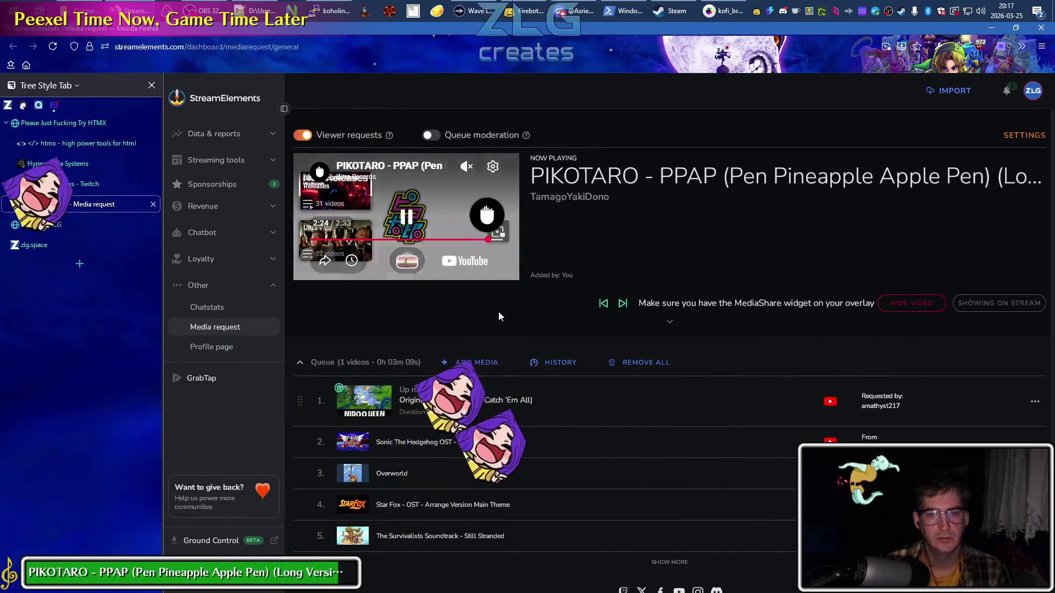
# Switch between OBS and StreamElements until Original PokeRap plays, then return to Pro Motion NG.
pyautogui.moveTo(211, 11)
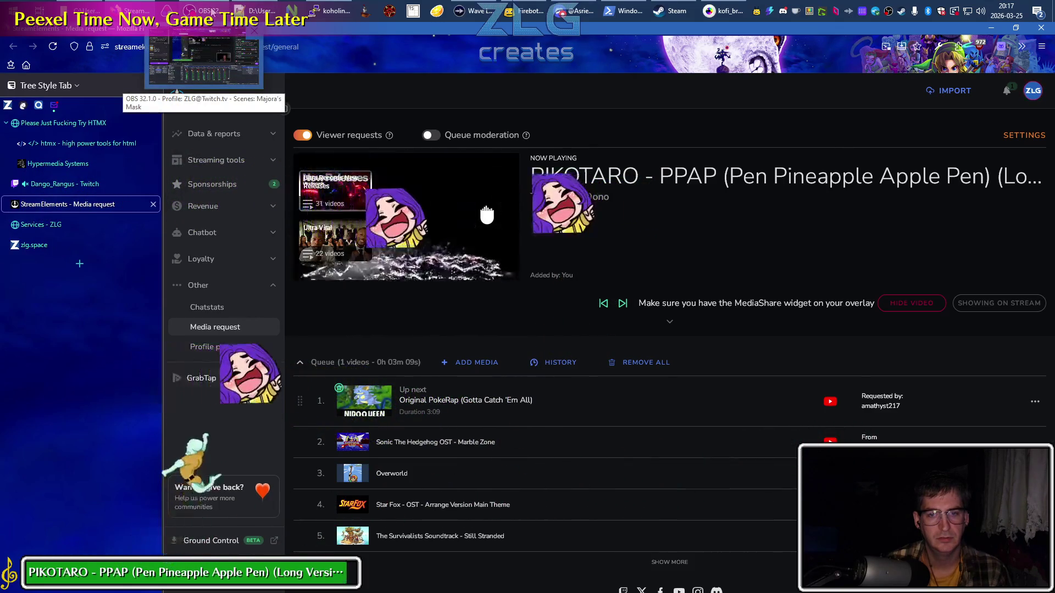
pyautogui.click(212, 11)
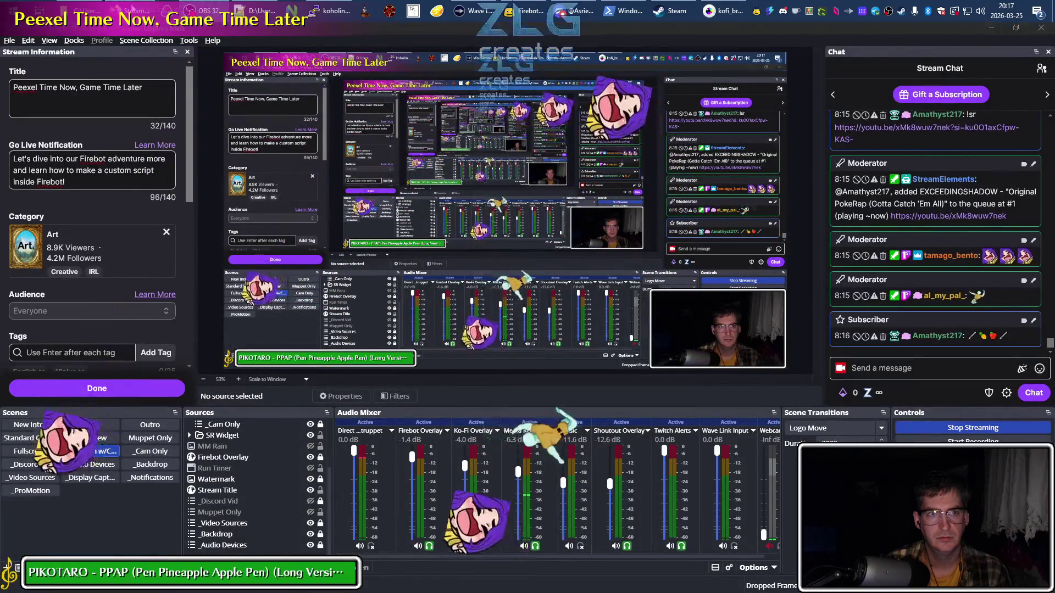
pyautogui.click(206, 10)
pyautogui.moveTo(207, 11)
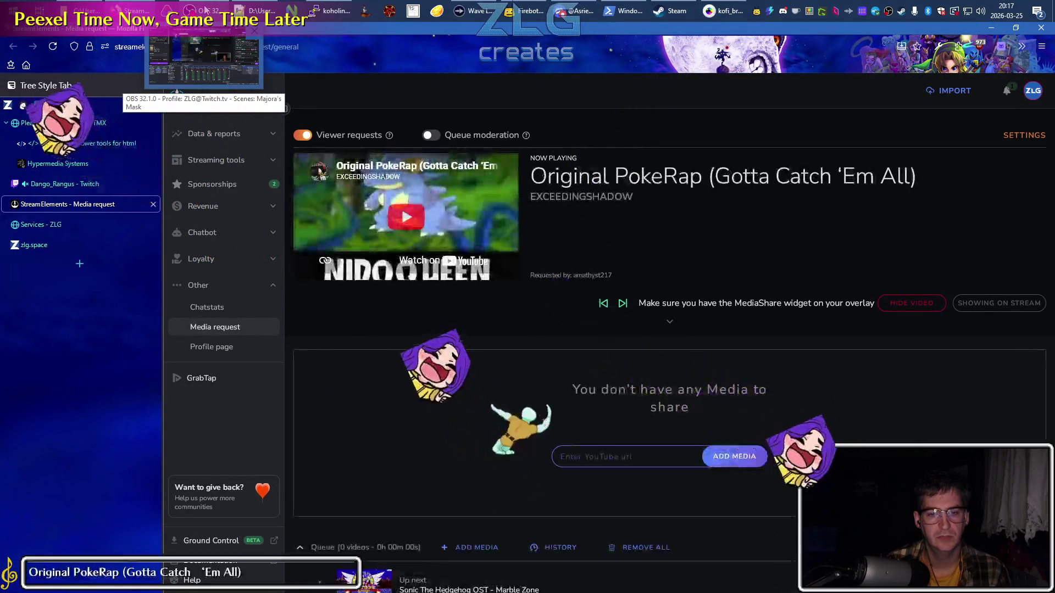
pyautogui.click(205, 10)
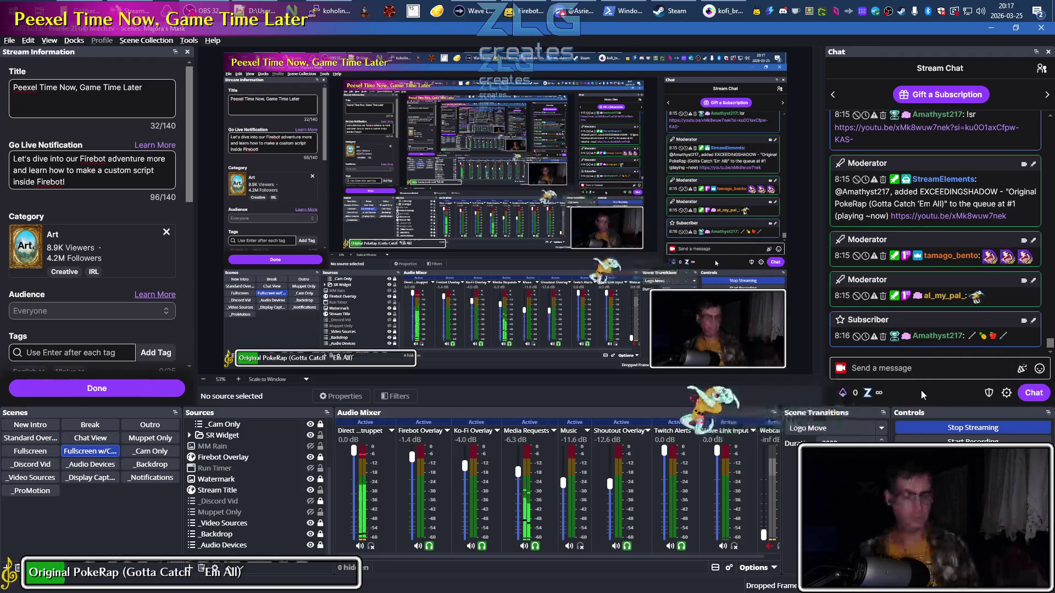
pyautogui.hotkey('alt', 'Tab')
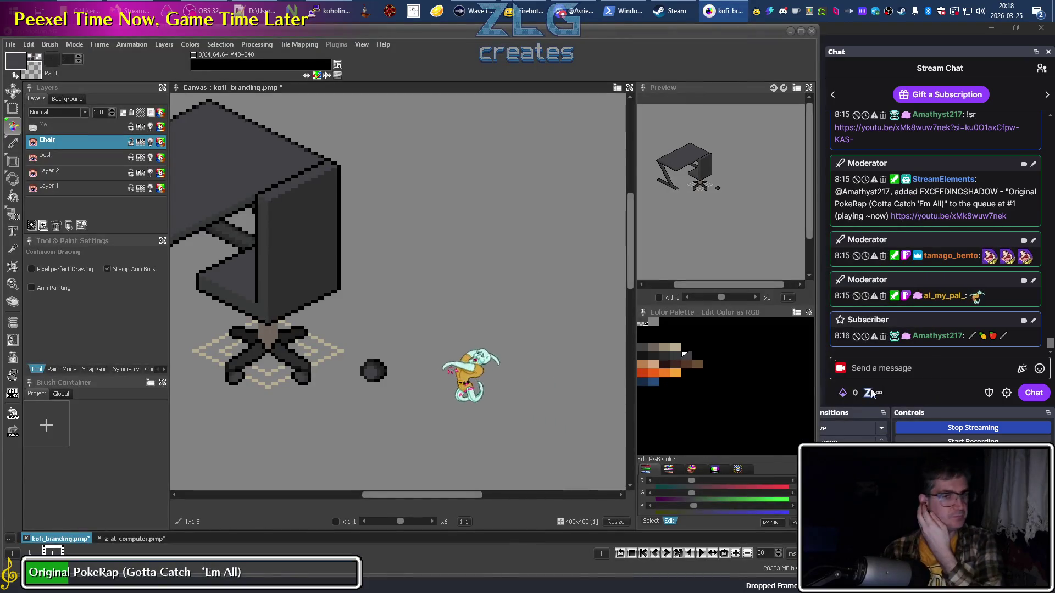
# Zoom into the chair base and recolour a strip of its pixels grey.
pyautogui.moveTo(274, 408)
pyautogui.mouseDown()
pyautogui.moveTo(482, 292)
pyautogui.moveTo(424, 335)
pyautogui.mouseUp()
pyautogui.scroll(2, 482, 293)
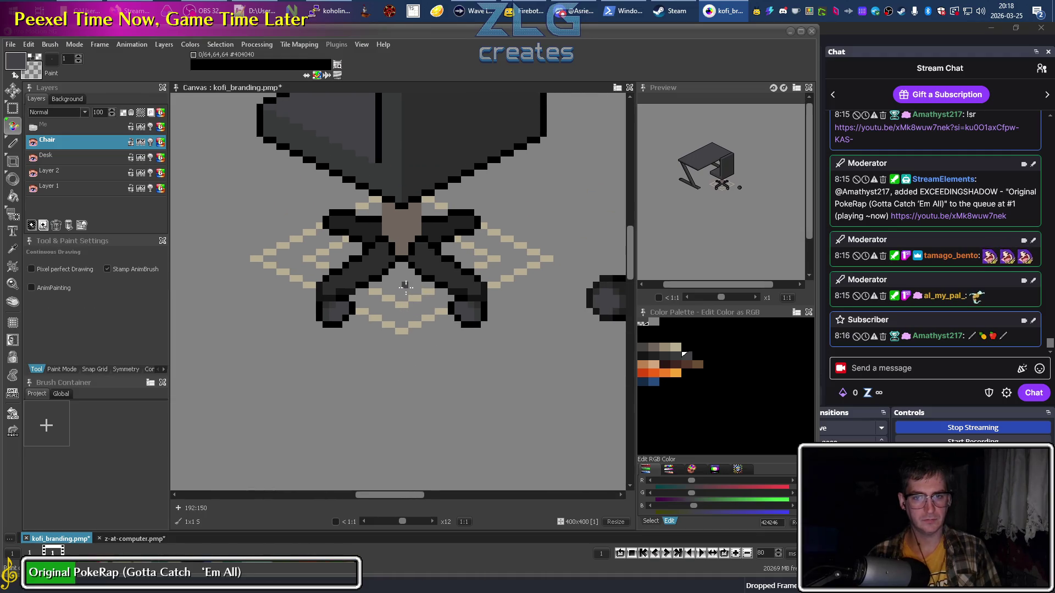
pyautogui.scroll(1, 408, 283)
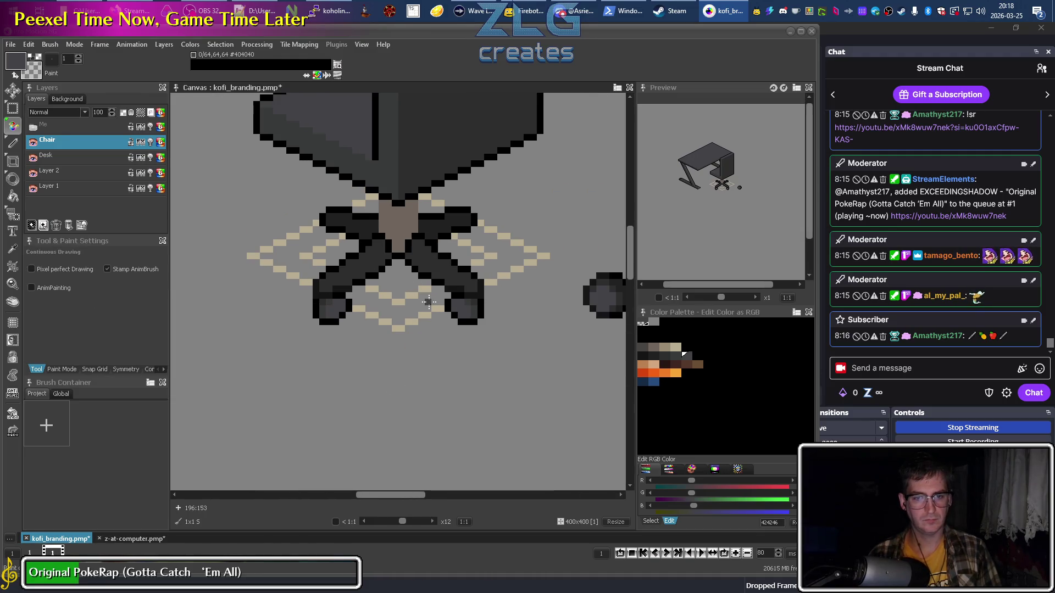
pyautogui.scroll(1, 439, 305)
pyautogui.moveTo(453, 301); pyautogui.dragTo(510, 299)
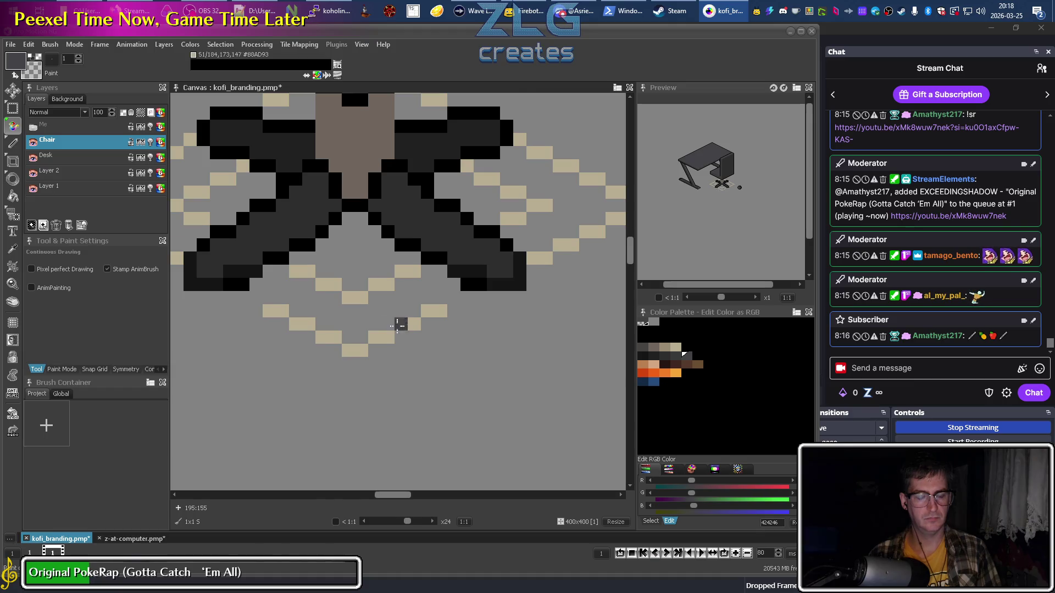
# Grab the shaded wheel as a custom brush with Brush Grab (B).
pyautogui.scroll(-4, 397, 325)
pyautogui.scroll(2, 358, 331)
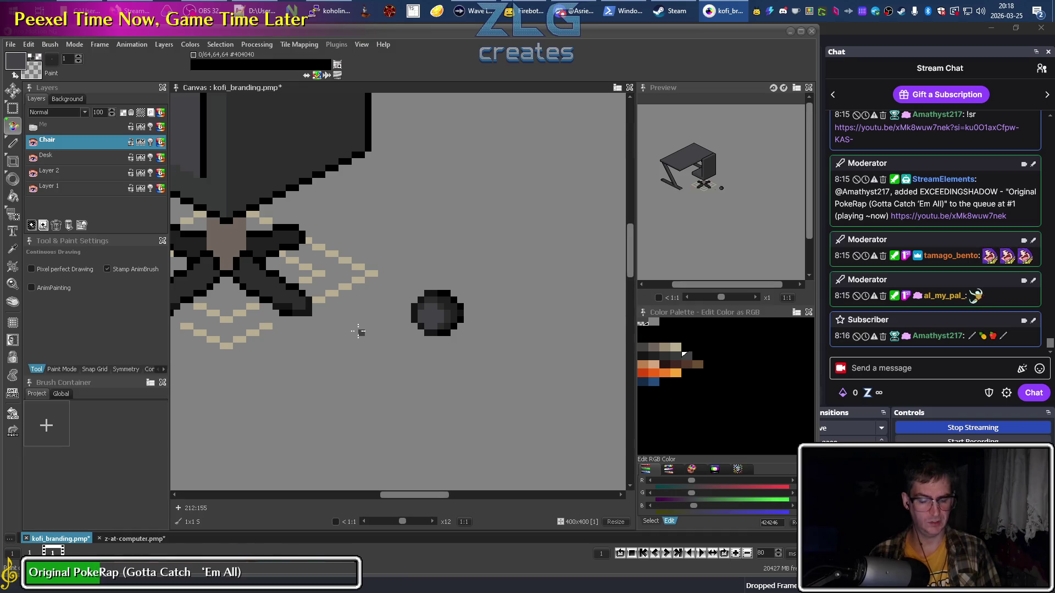
pyautogui.press('b')
pyautogui.moveTo(412, 292); pyautogui.dragTo(464, 337)
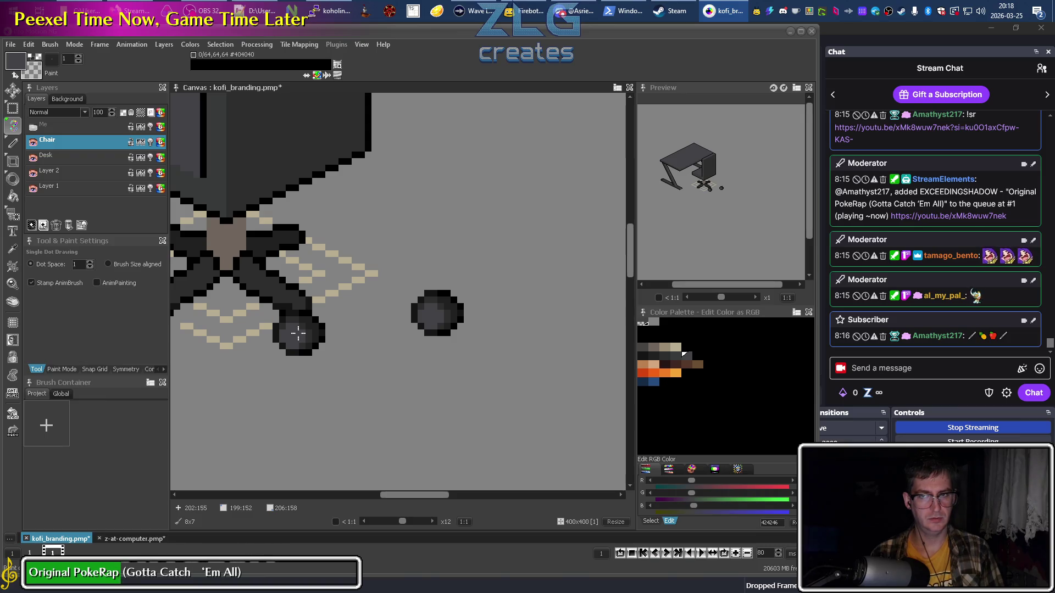
# Stamp a wheel at the right front leg's tip and return to the single-pixel brush.
pyautogui.hscroll(-4, 330, 340)
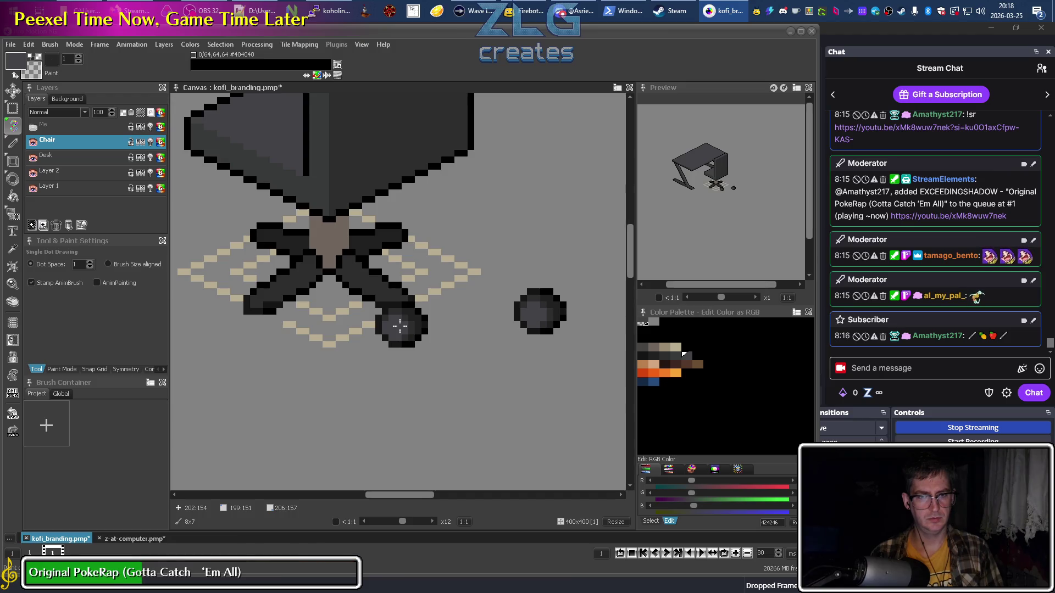
pyautogui.click(399, 327)
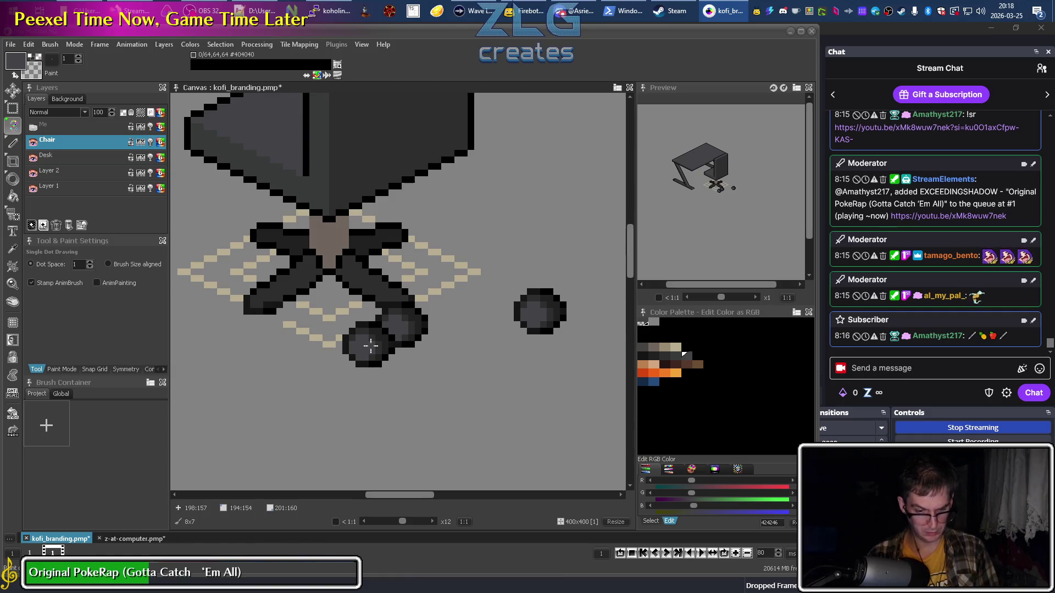
pyautogui.scroll(1, 348, 311)
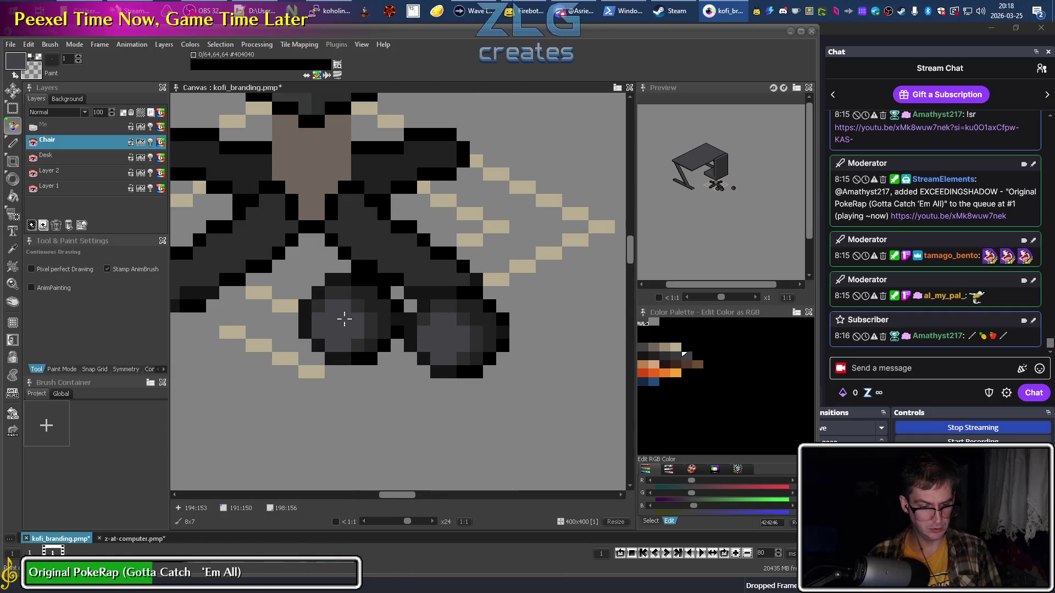
pyautogui.press('.')
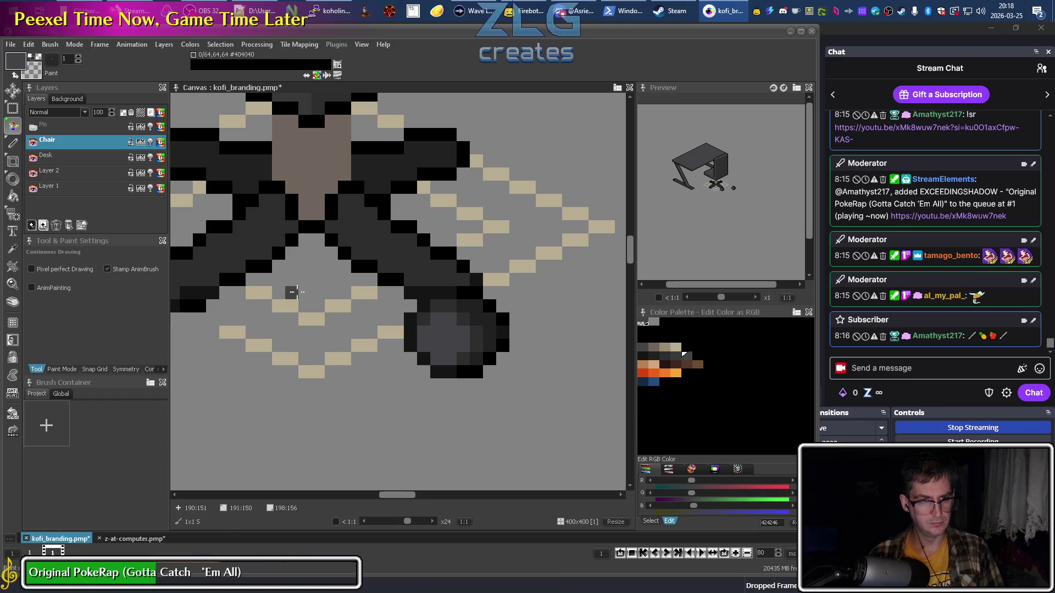
# Shade the wheel with black, #2D2D2D and #151515 picked from the chair pixels.
pyautogui.moveTo(295, 292); pyautogui.dragTo(358, 292)
pyautogui.keyDown('ctrl'); pyautogui.click(267, 286); pyautogui.keyUp('ctrl')
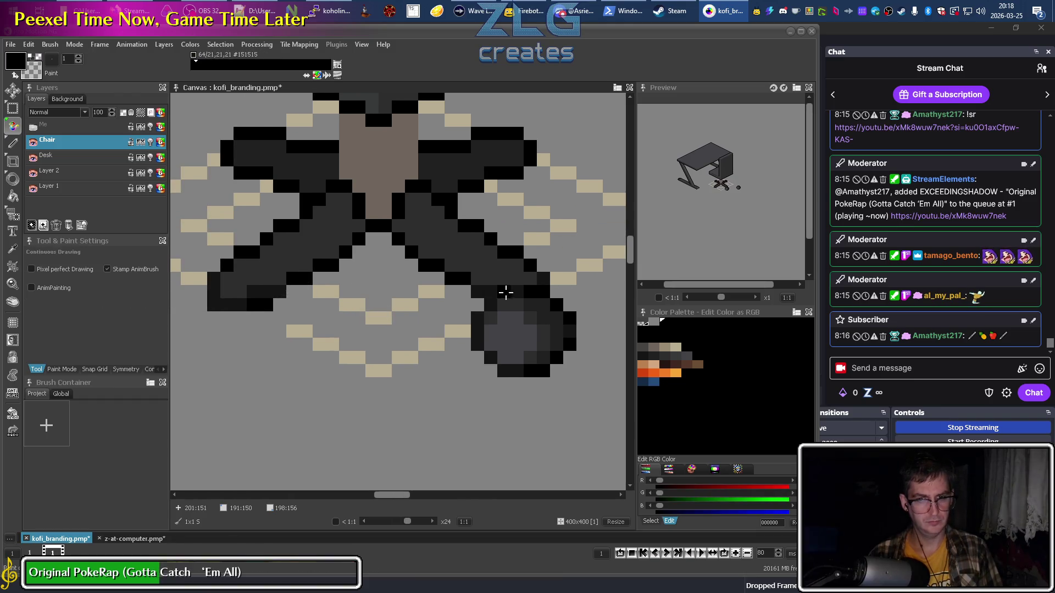
pyautogui.keyDown('ctrl'); pyautogui.click(517, 278); pyautogui.keyUp('ctrl')
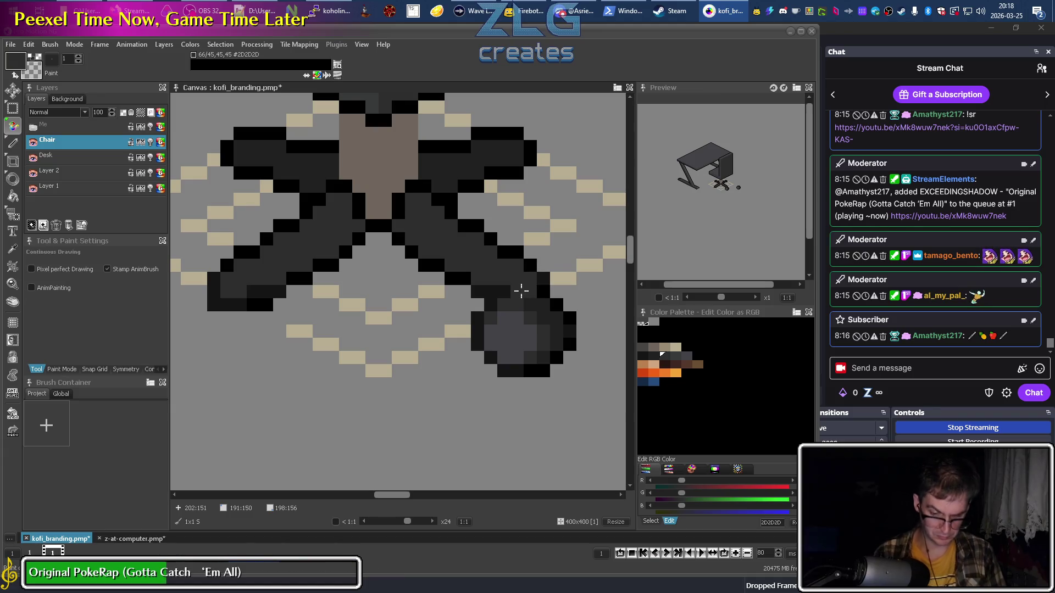
pyautogui.keyDown('ctrl'); pyautogui.click(521, 291); pyautogui.keyUp('ctrl')
pyautogui.keyDown('ctrl'); pyautogui.click(265, 283); pyautogui.keyUp('ctrl')
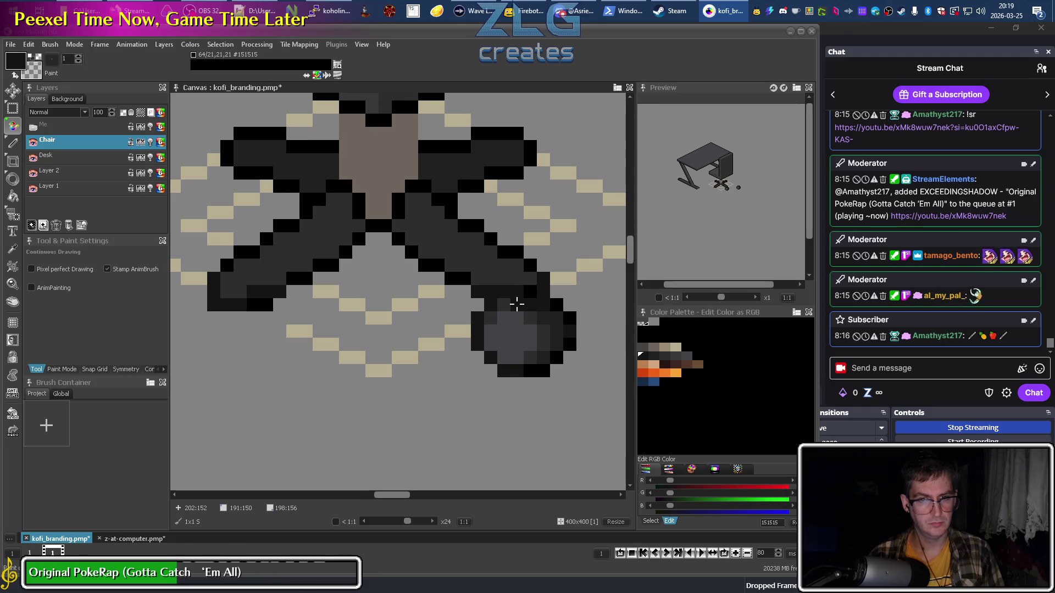
pyautogui.keyDown('ctrl'); pyautogui.click(491, 306); pyautogui.keyUp('ctrl')
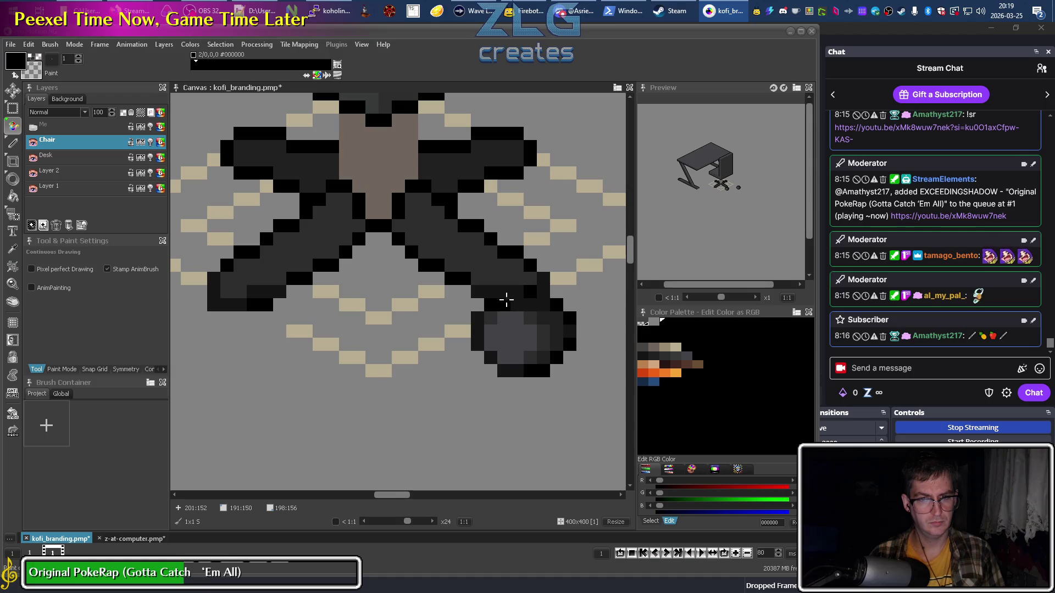
pyautogui.keyDown('ctrl'); pyautogui.click(516, 287); pyautogui.keyUp('ctrl')
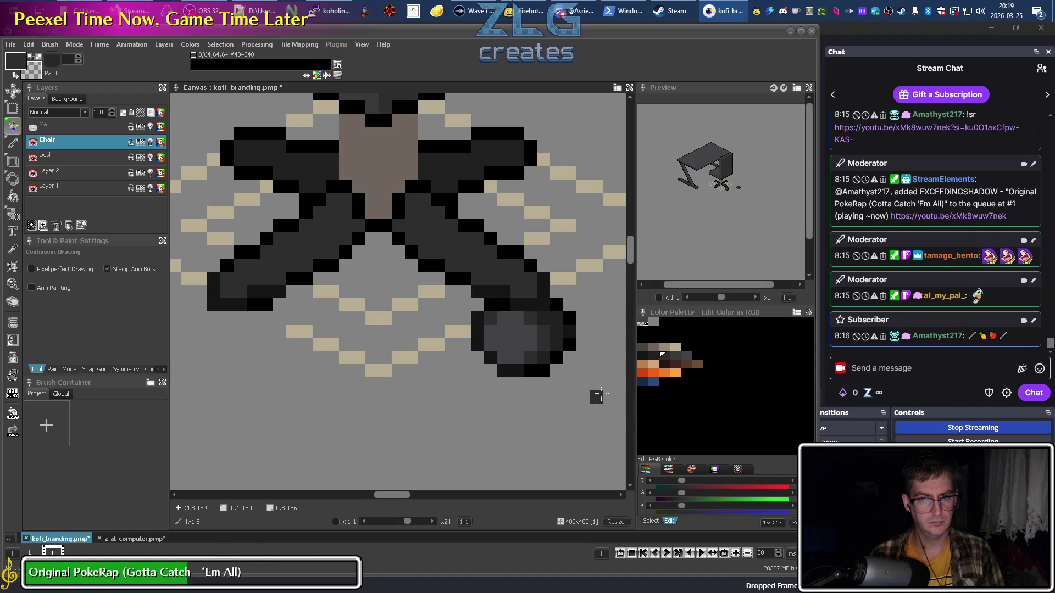
pyautogui.scroll(-3, 338, 385)
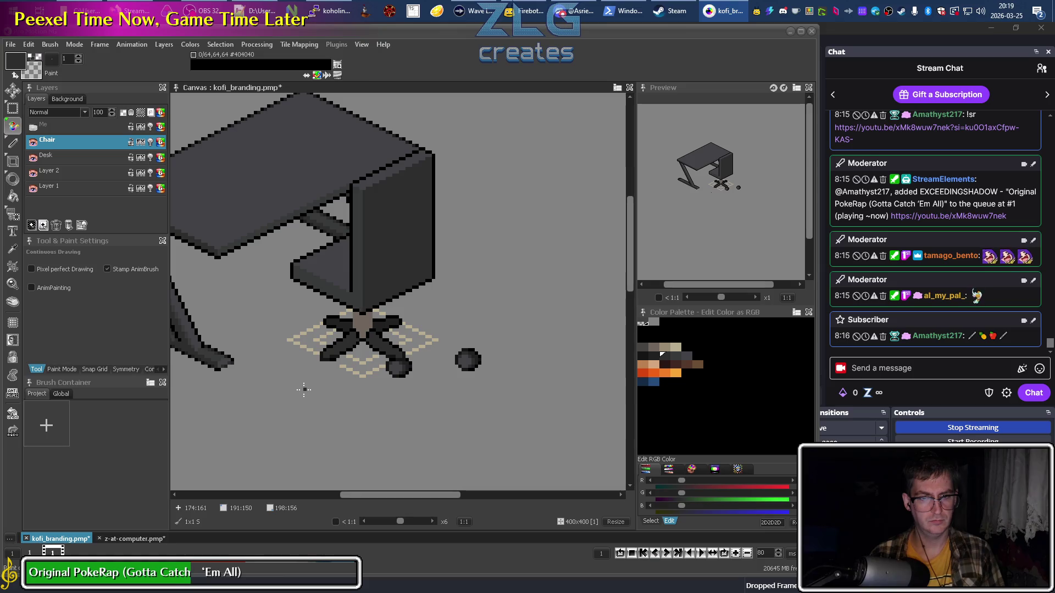
# Capture the second shaded wheel as a brush with Brush Grab.
pyautogui.scroll(3, 358, 383)
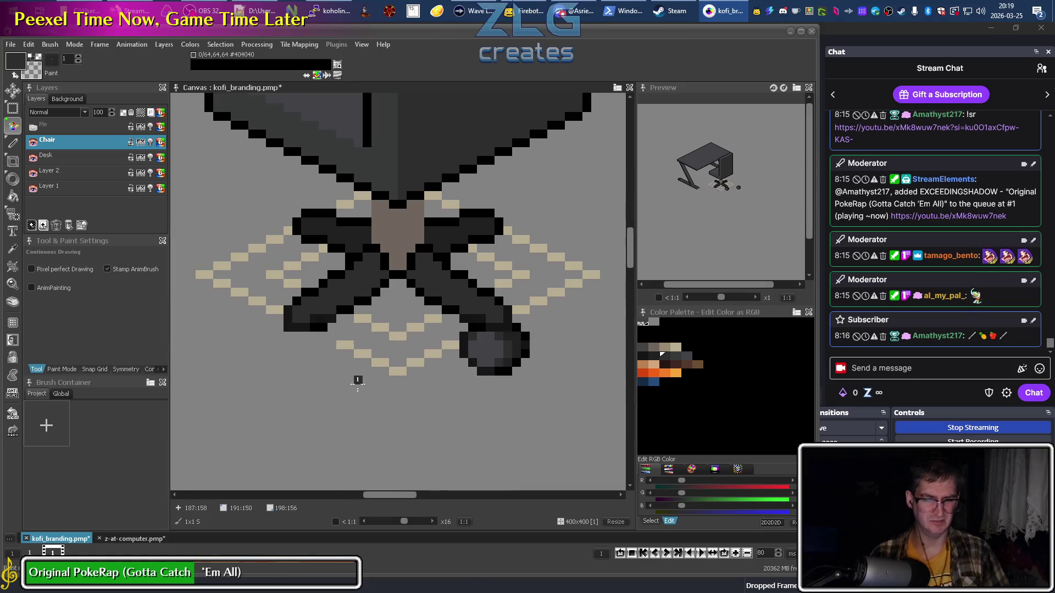
pyautogui.moveTo(447, 363)
pyautogui.mouseDown()
pyautogui.moveTo(452, 287)
pyautogui.moveTo(348, 219)
pyautogui.moveTo(324, 230)
pyautogui.moveTo(368, 231)
pyautogui.mouseUp()
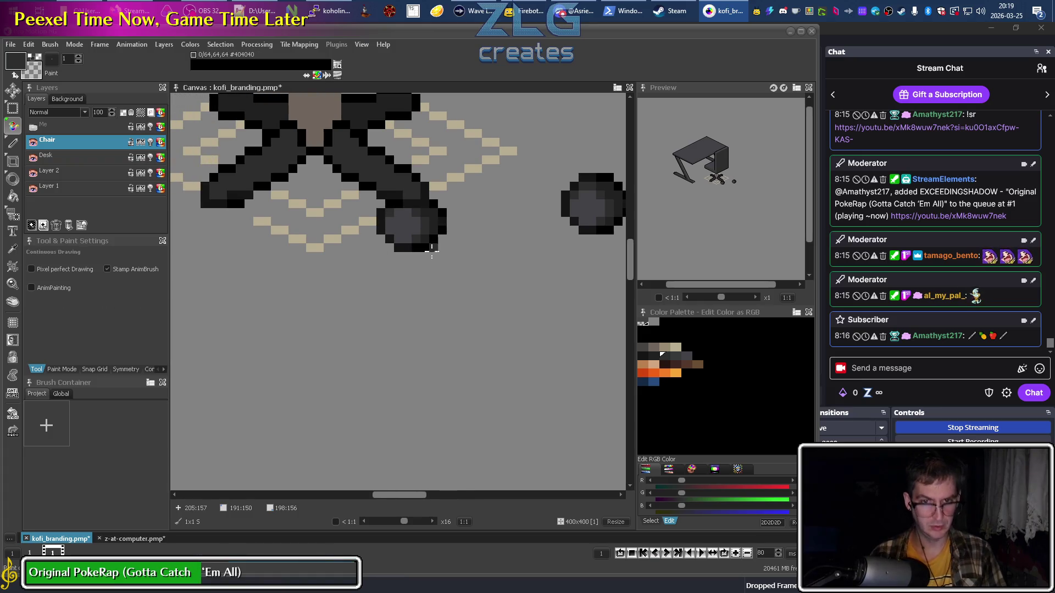
pyautogui.press('b')
pyautogui.hscroll(2, 491, 206)
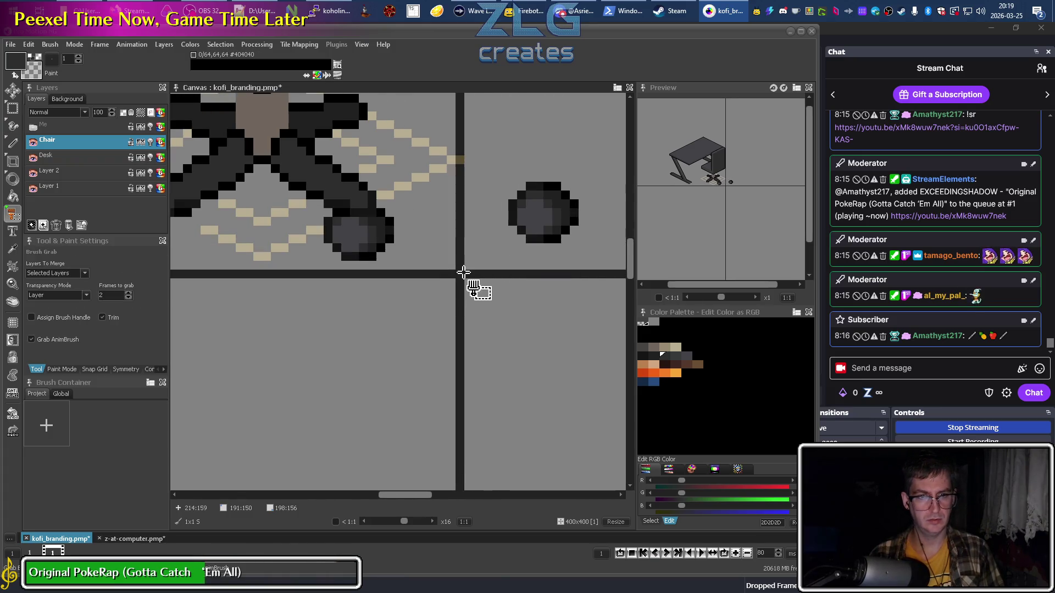
pyautogui.moveTo(512, 206); pyautogui.dragTo(584, 258)
pyautogui.hscroll(-7, 224, 276)
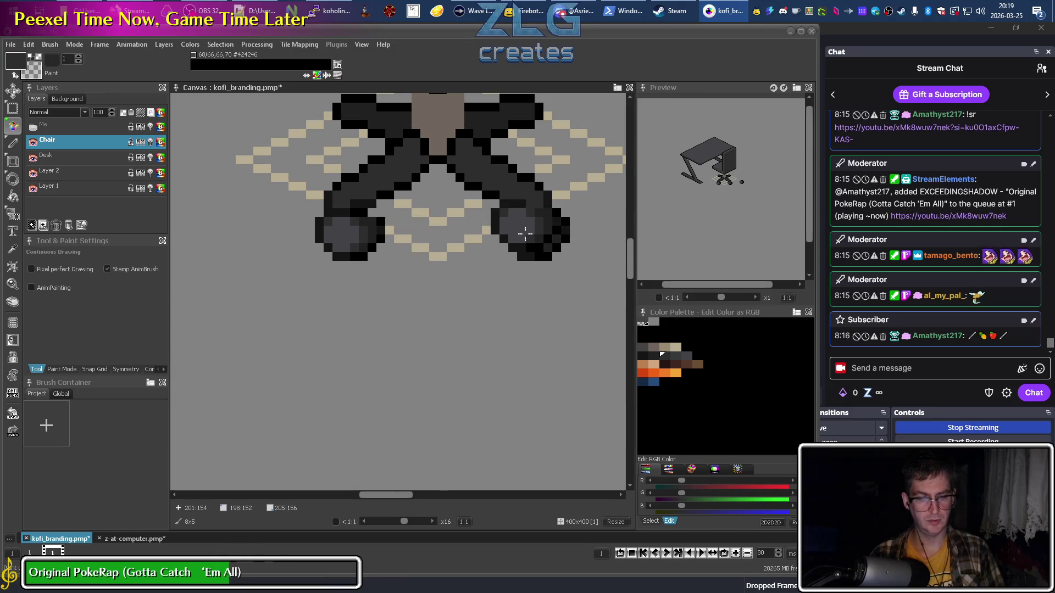
# Pick black and dark grey from the wheel, then undo the wheel stamped on the left leg.
pyautogui.press('.')
pyautogui.keyDown('alt'); pyautogui.click(564, 218); pyautogui.keyUp('alt')
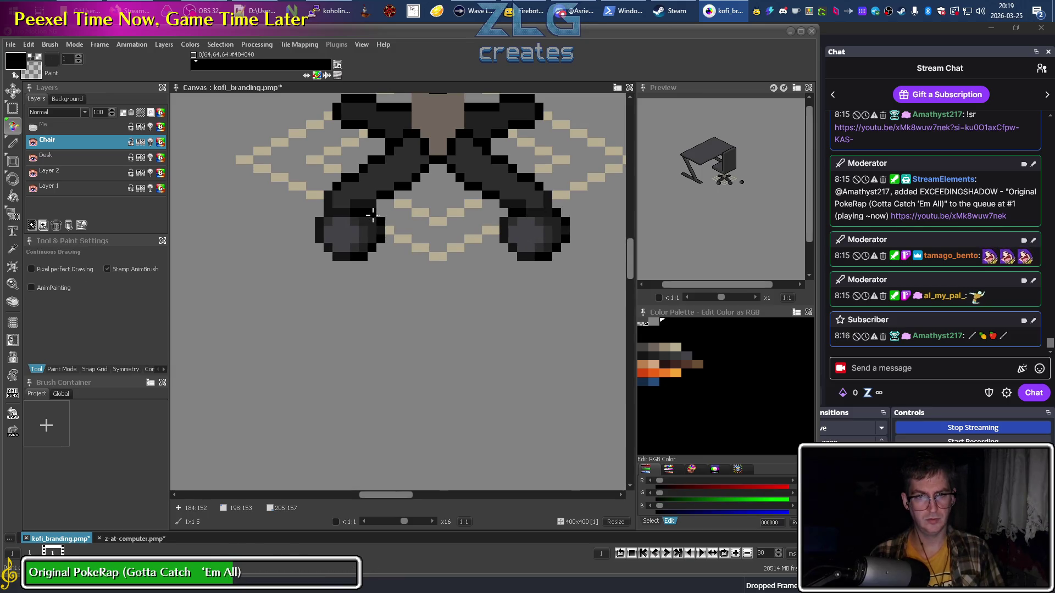
pyautogui.scroll(-2, 378, 256)
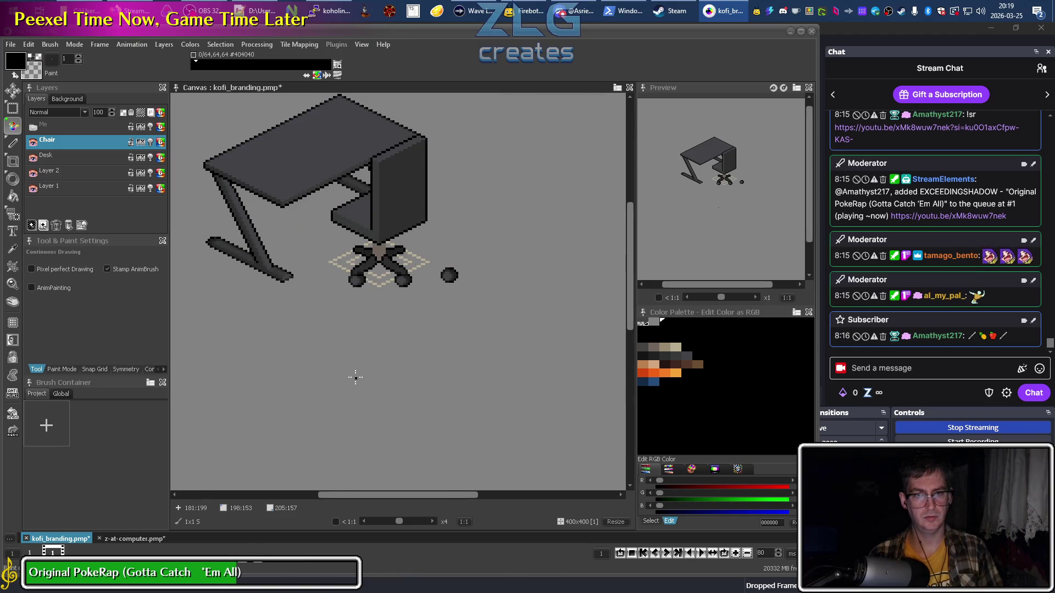
pyautogui.scroll(2, 366, 277)
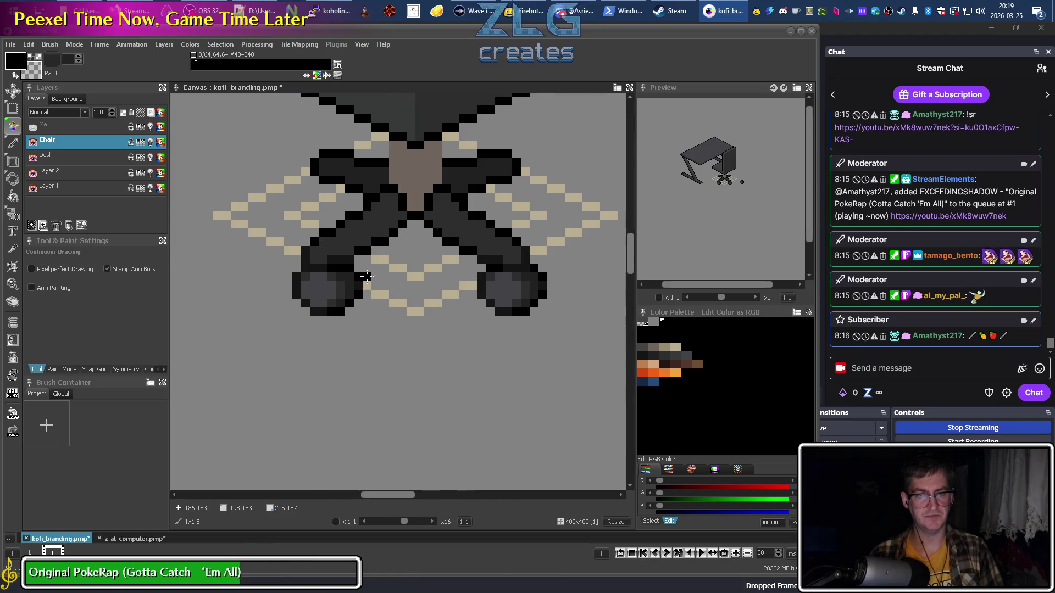
pyautogui.keyDown('alt'); pyautogui.click(329, 298); pyautogui.keyUp('alt')
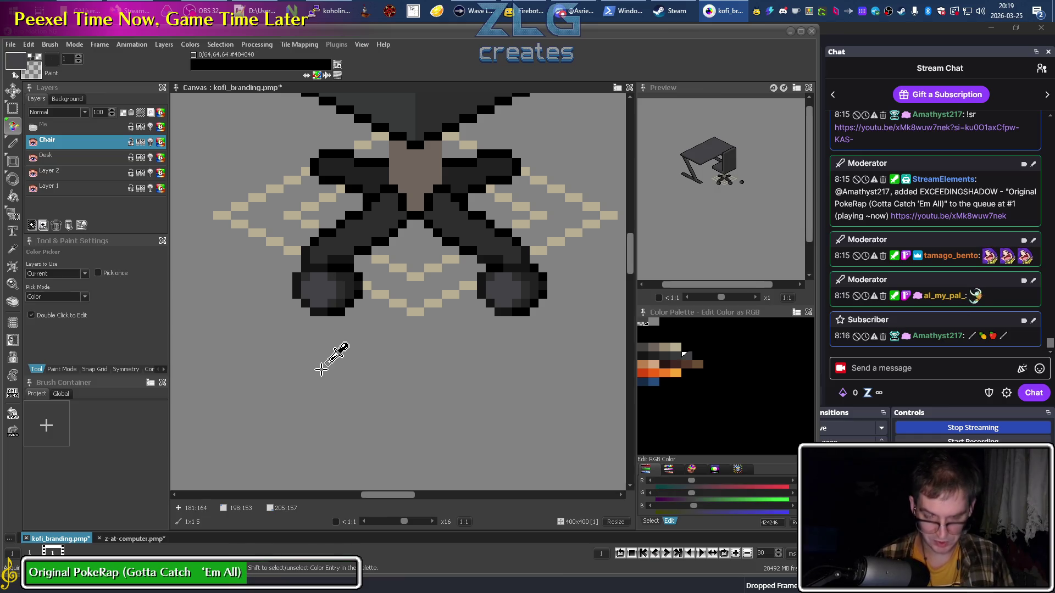
pyautogui.hotkey('ctrl', 'z')
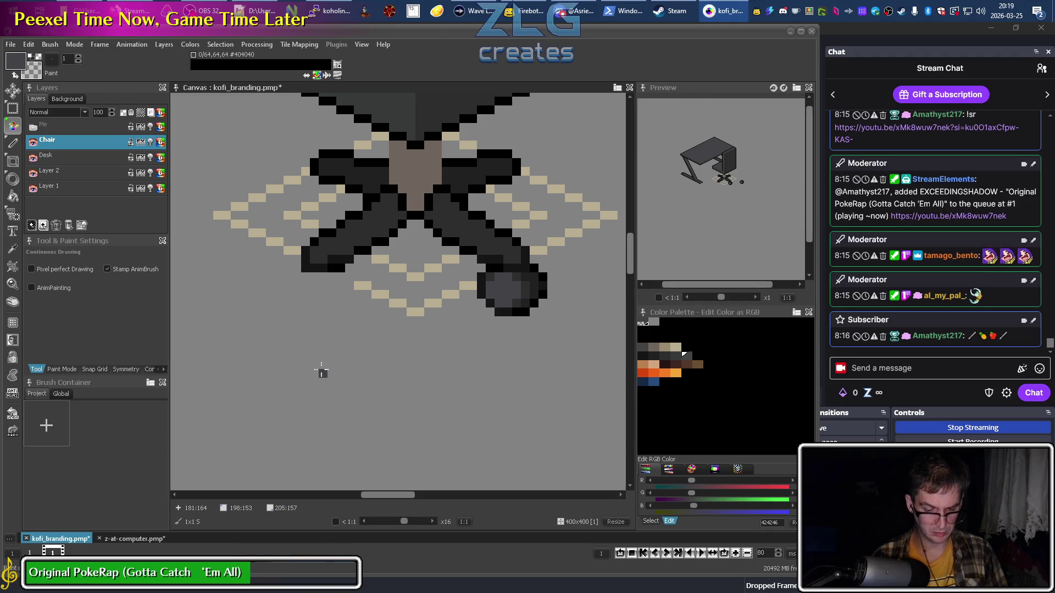
# Regrab the right wheel, stamp a copy near the left leg, and halve the brush size.
pyautogui.press('b')
pyautogui.moveTo(496, 281); pyautogui.dragTo(547, 316)
pyautogui.click(341, 325)
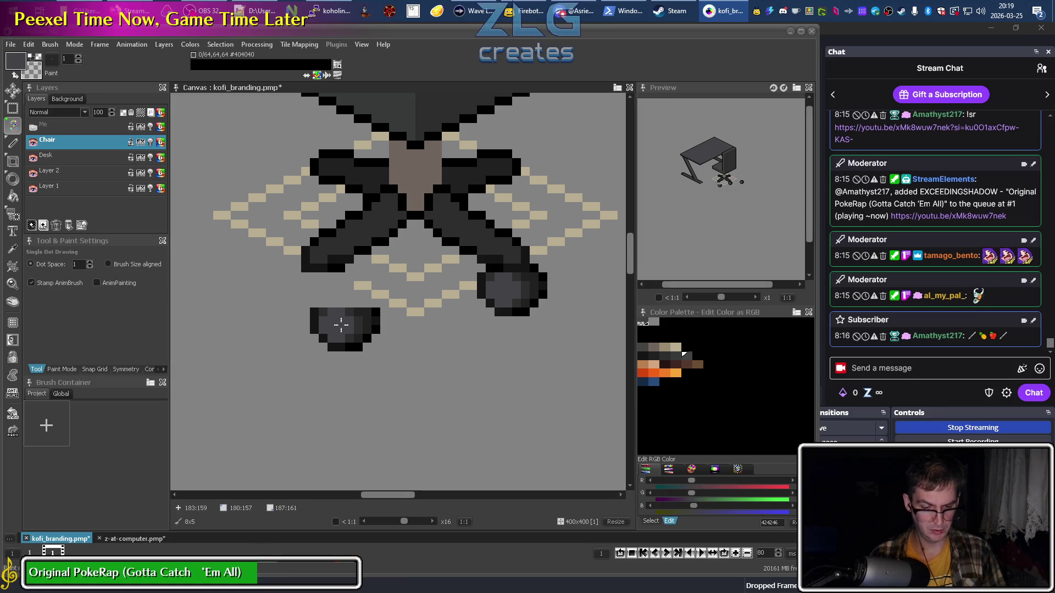
pyautogui.press('d')
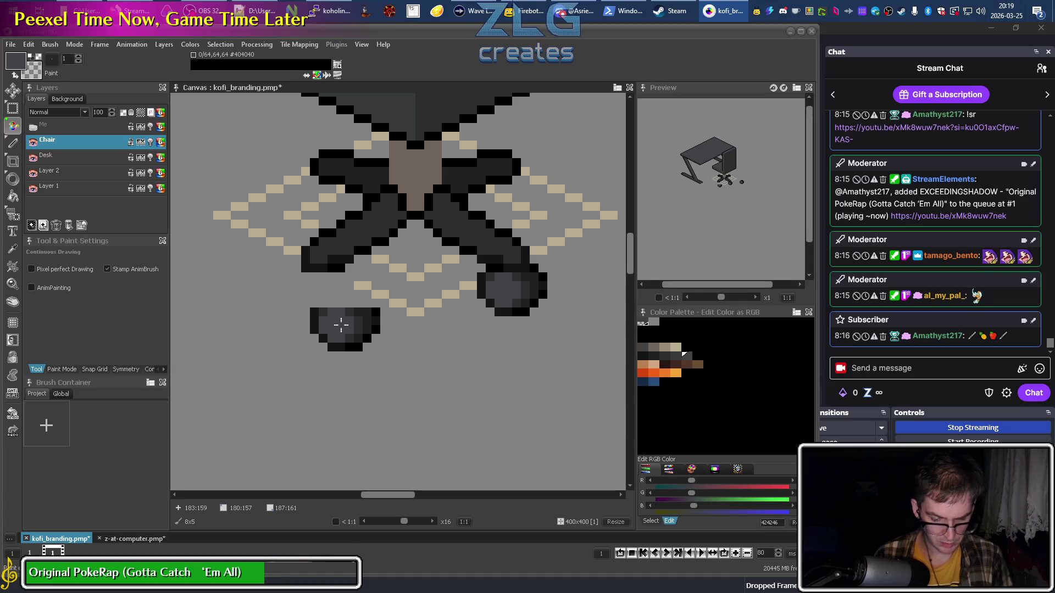
pyautogui.hotkey('shift', 'h')
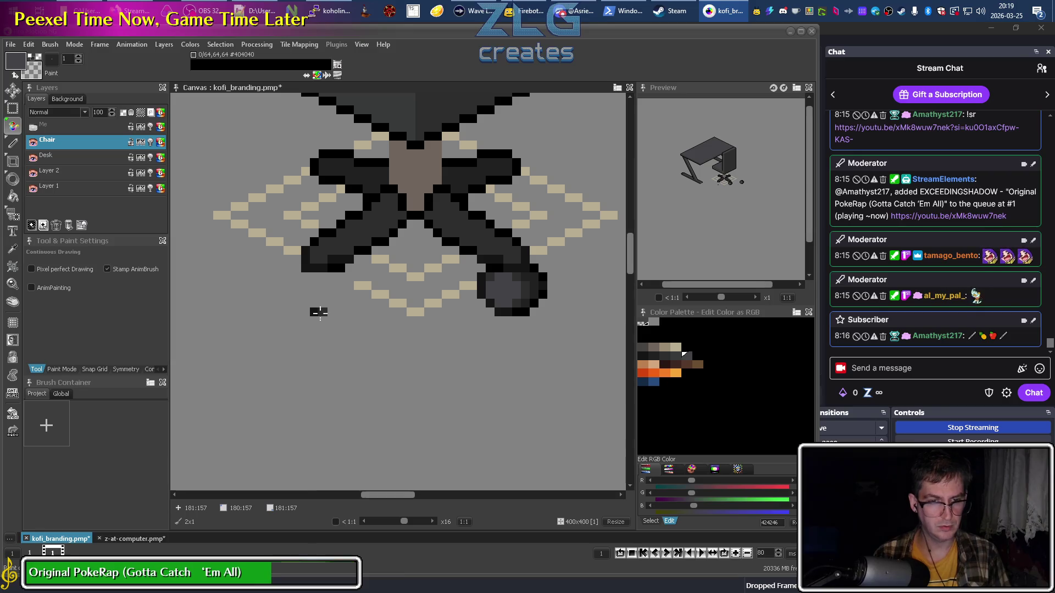
# Stamp a full-size wheel below the left leg, checking Brush Mirror options without applying them.
pyautogui.press('d')
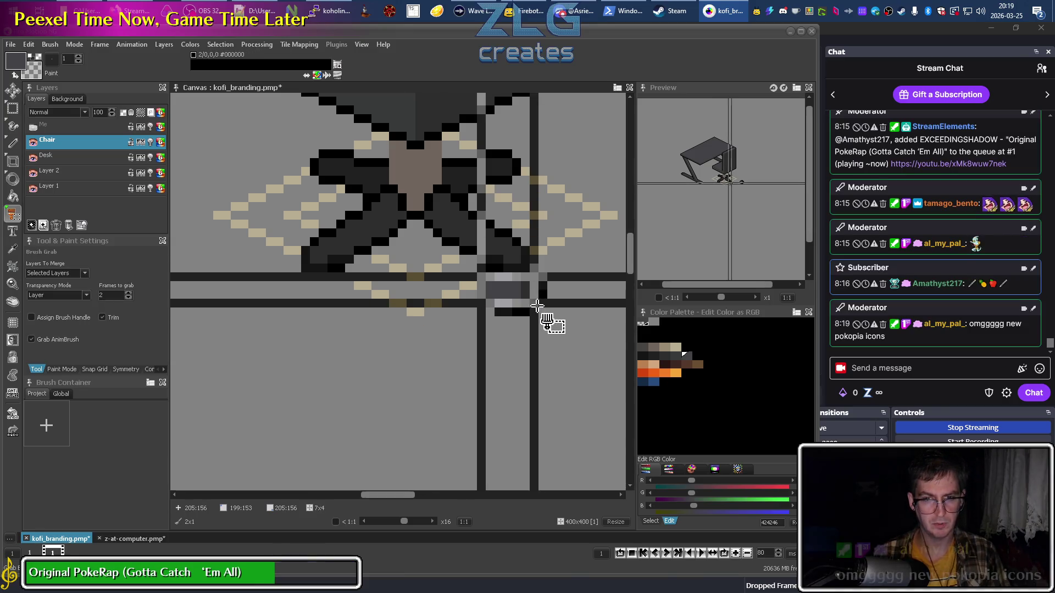
pyautogui.click(533, 319)
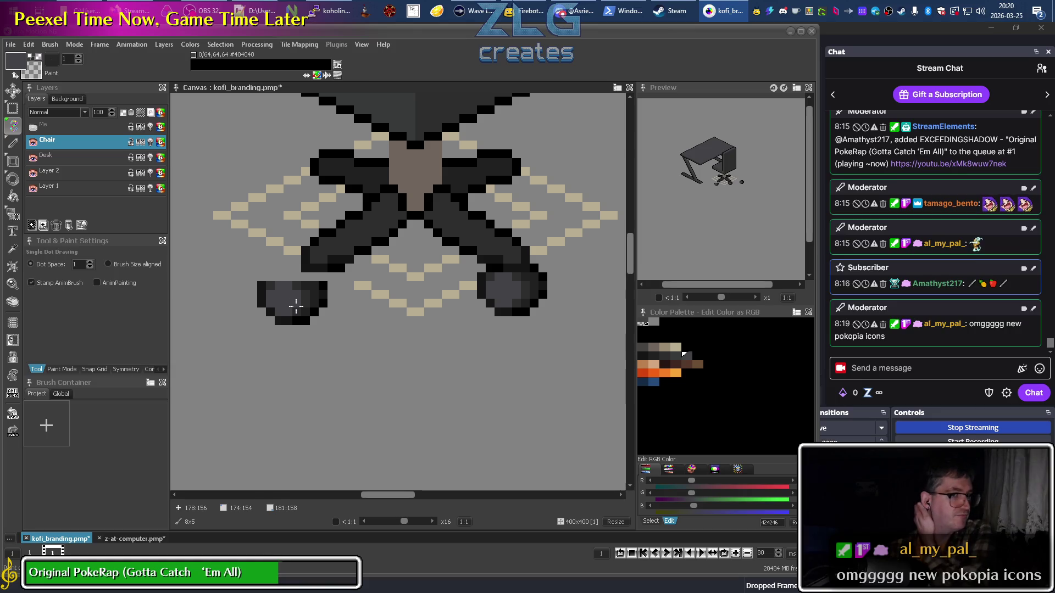
pyautogui.click(49, 45)
pyautogui.click(50, 45)
pyautogui.click(47, 45)
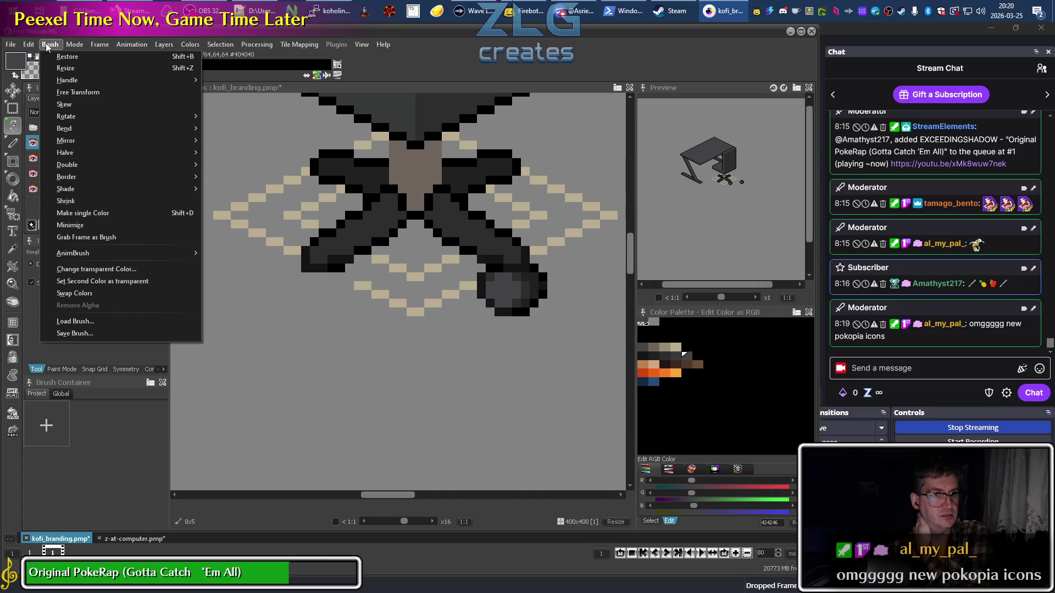
pyautogui.moveTo(81, 121)
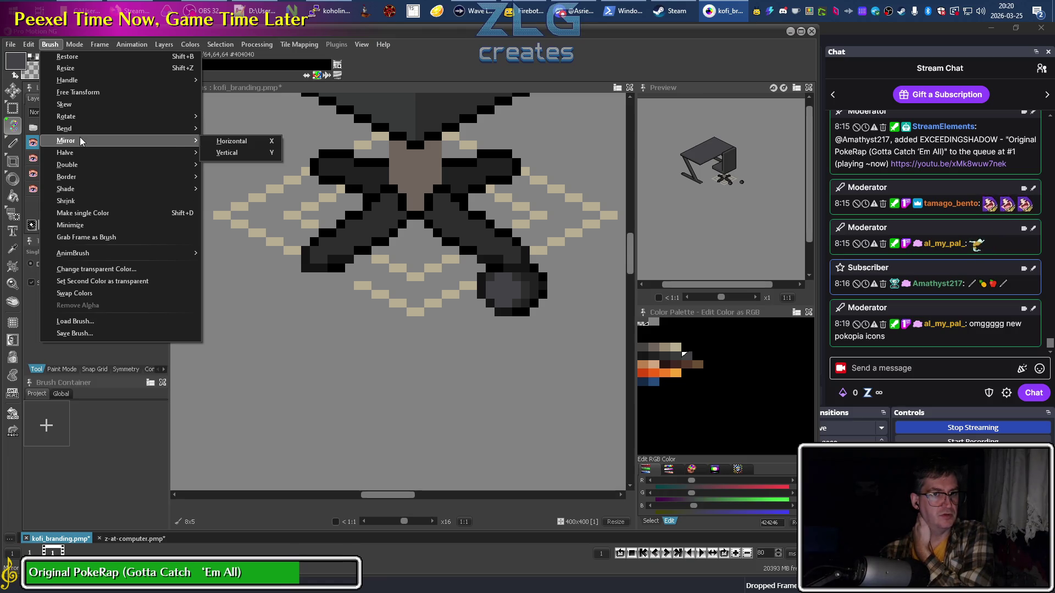
pyautogui.press('Escape')
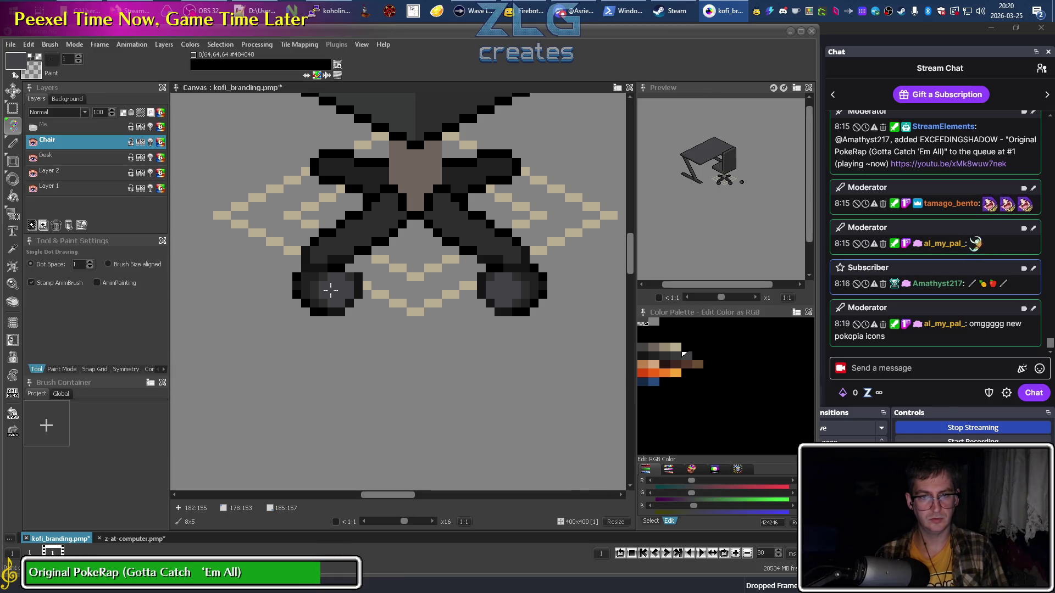
# Nudge the left wheel one pixel left and pick #404040 and black from the canvas.
pyautogui.moveTo(330, 291); pyautogui.dragTo(317, 296)
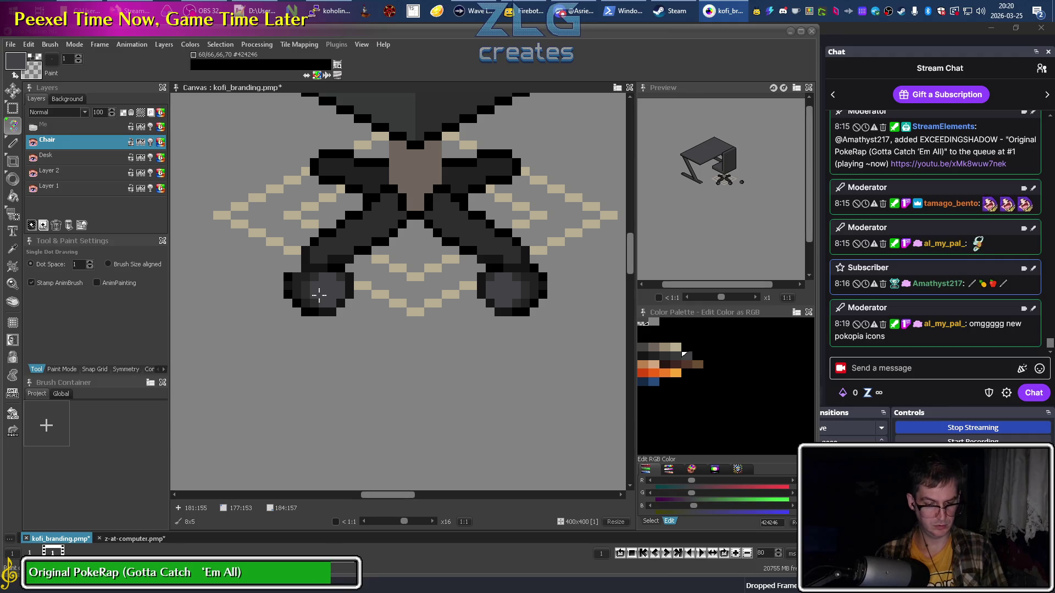
pyautogui.press('d')
pyautogui.press('k')
pyautogui.click(294, 277)
pyautogui.click(536, 268)
# Shade the front wheels with black, #2D2D2D and #151515 sampled from the chair.
pyautogui.press('d')
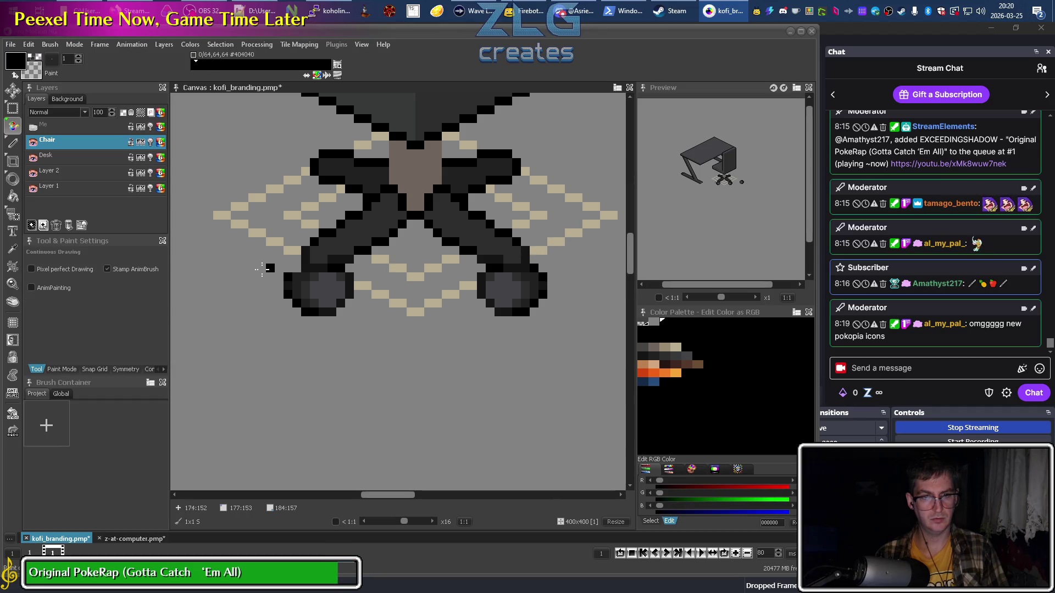
pyautogui.scroll(-2, 296, 269)
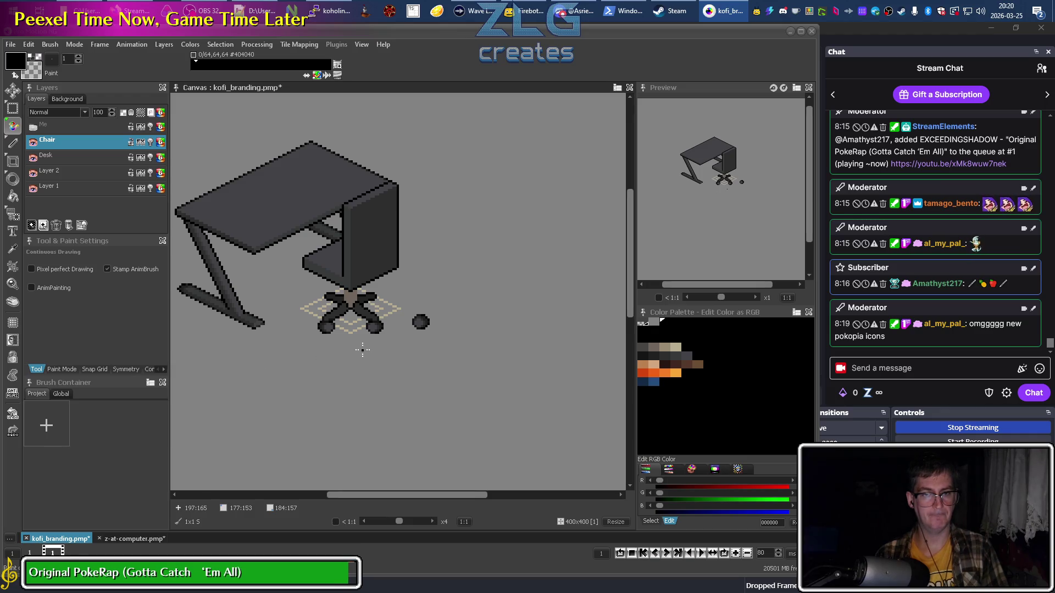
pyautogui.scroll(2, 336, 322)
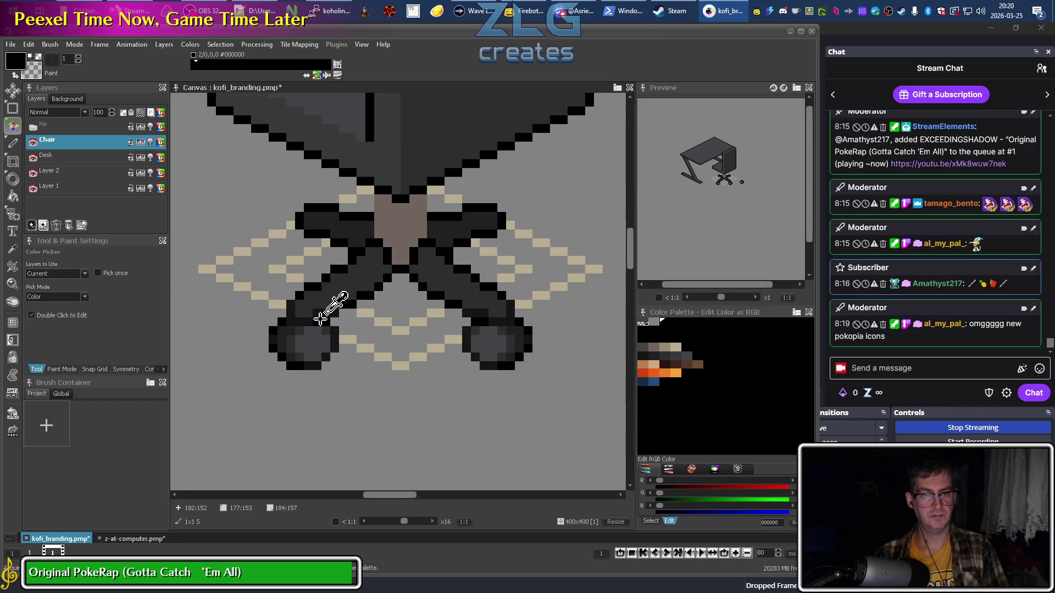
pyautogui.press('k')
pyautogui.click(289, 310)
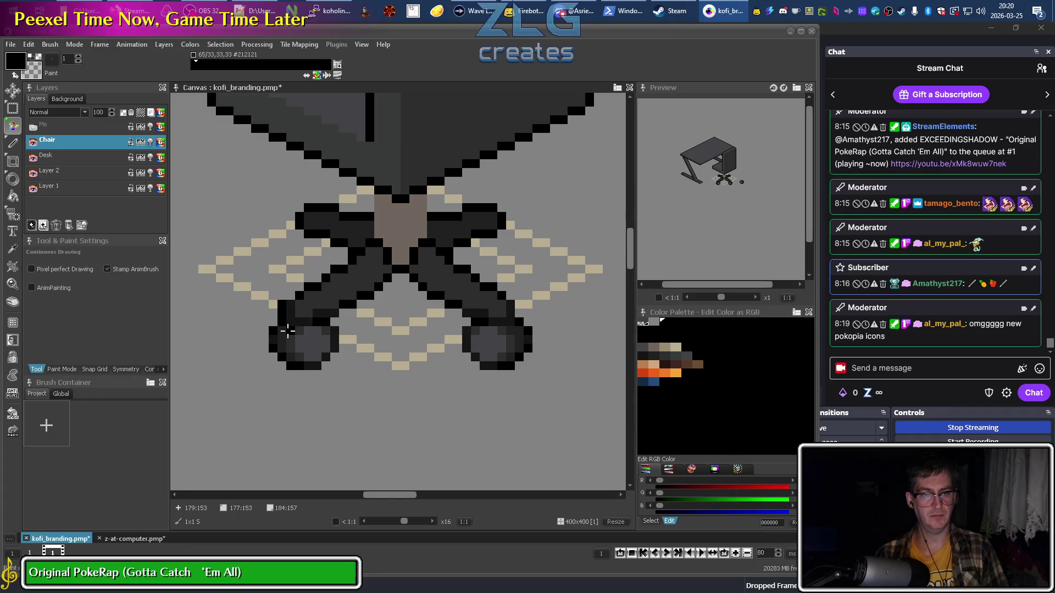
pyautogui.press('d')
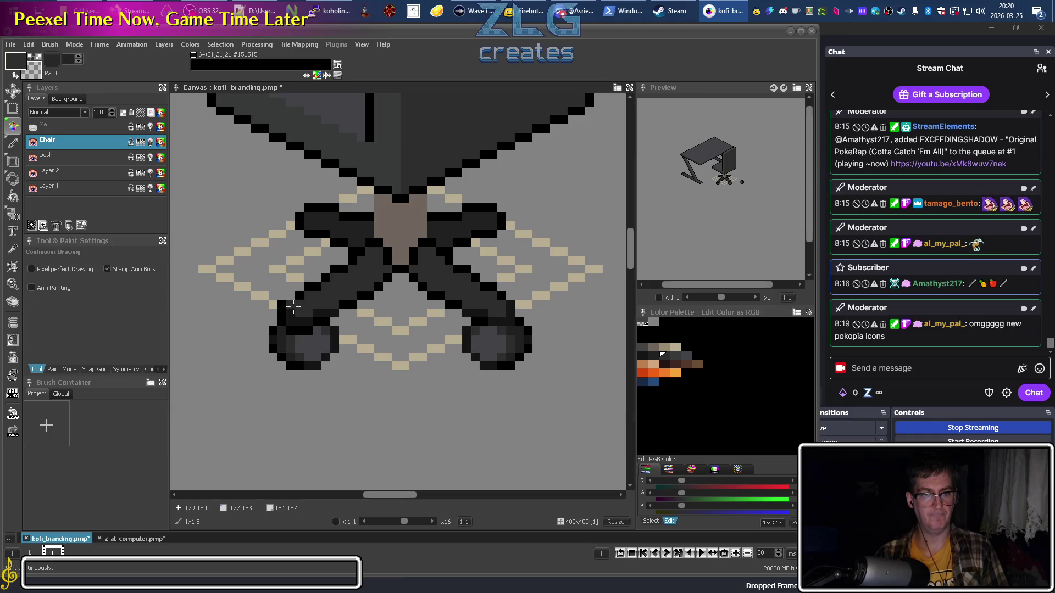
pyautogui.press('k')
pyautogui.click(287, 308)
pyautogui.press('d')
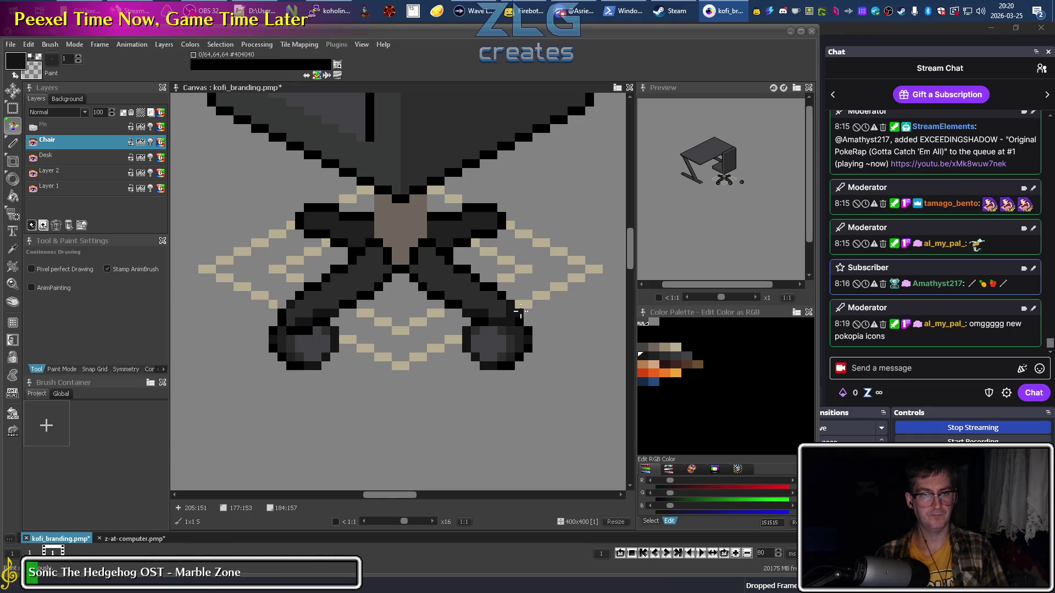
# Add black pixels to the wheels, then sample #2D2D2D as the drawing colour and zoom out.
pyautogui.press('k')
pyautogui.click(520, 313)
pyautogui.press('d')
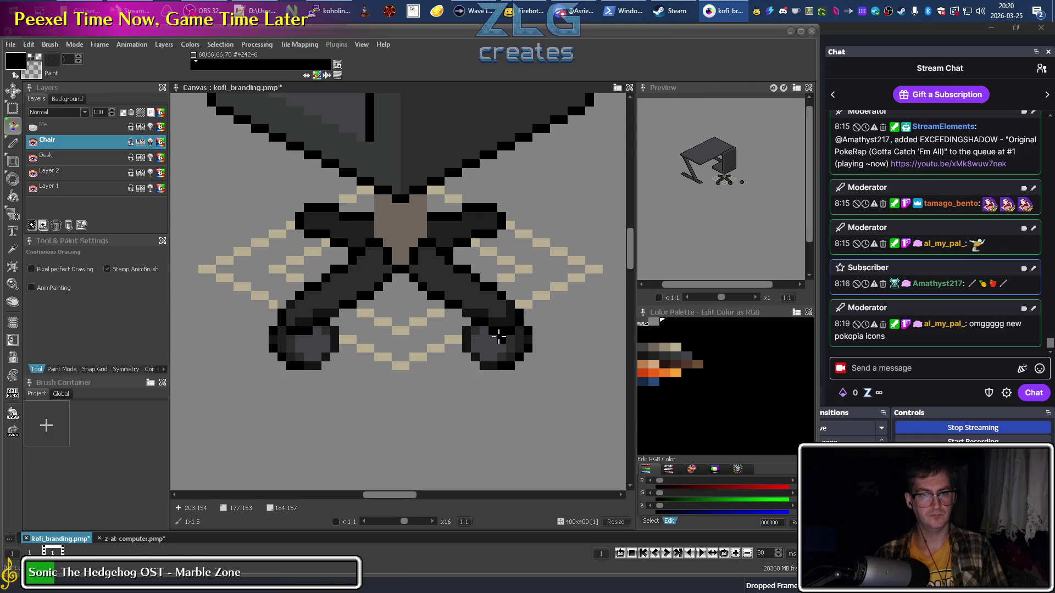
pyautogui.press('k')
pyautogui.click(507, 310)
pyautogui.press('d')
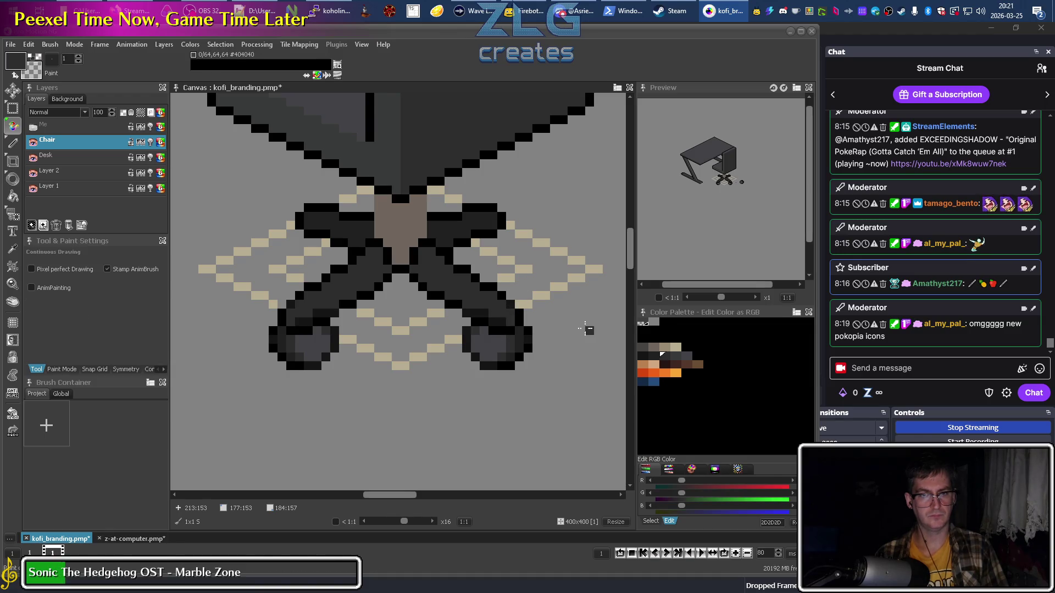
pyautogui.scroll(-5, 467, 309)
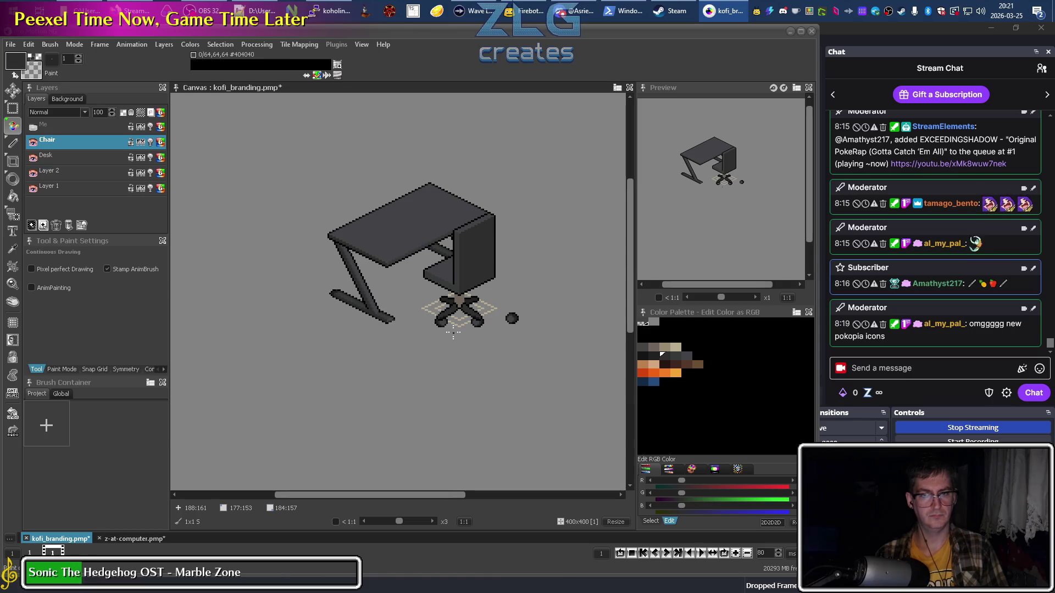
pyautogui.scroll(3, 454, 332)
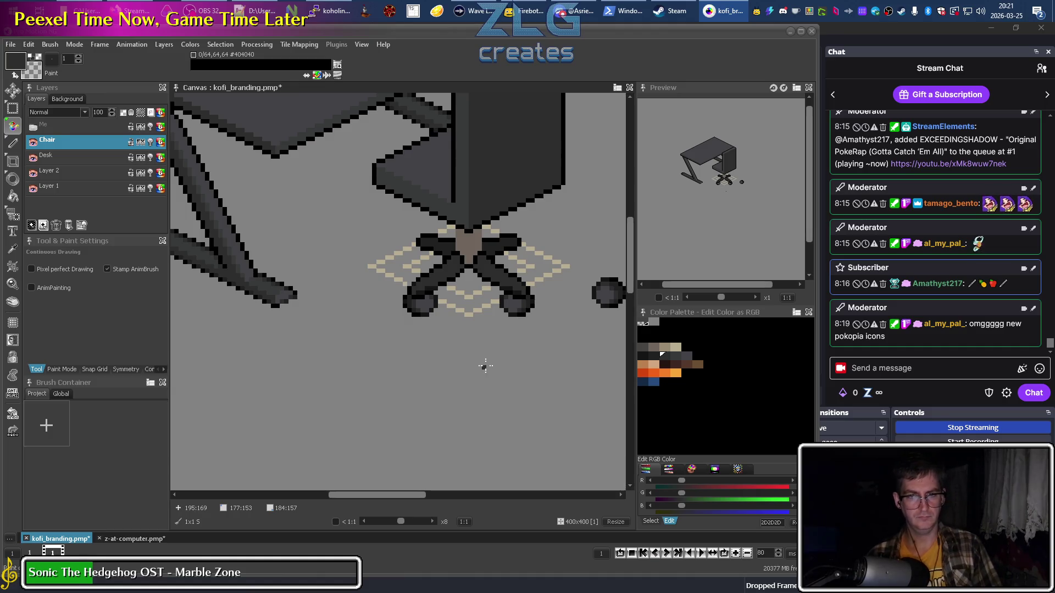
# Grab the spare wheel as a stamp brush for the back-right leg's end.
pyautogui.scroll(3, 452, 299)
pyautogui.scroll(-2, 434, 282)
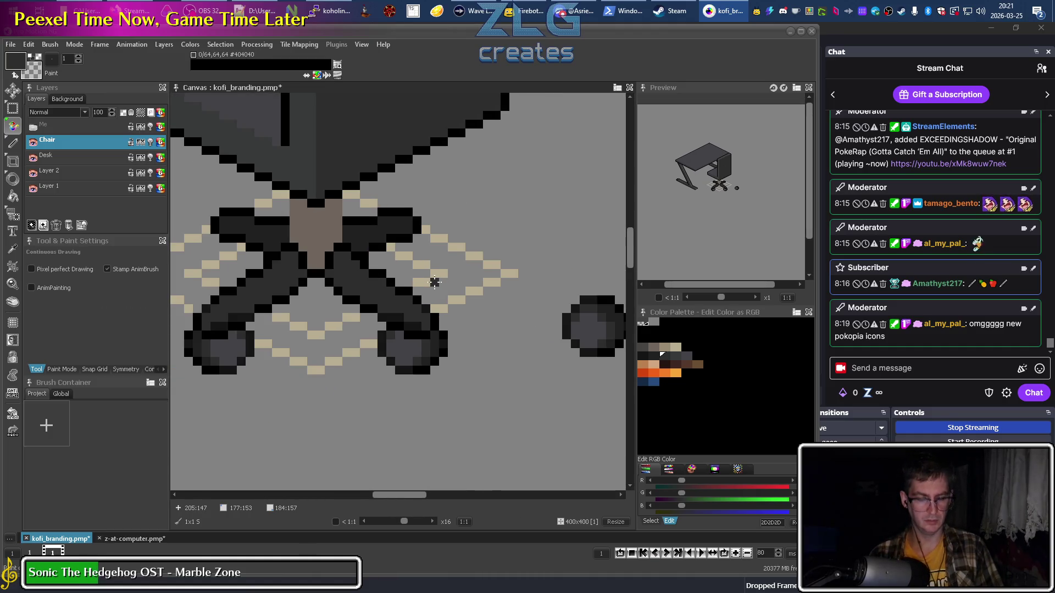
pyautogui.scroll(1, 575, 328)
pyautogui.press('b')
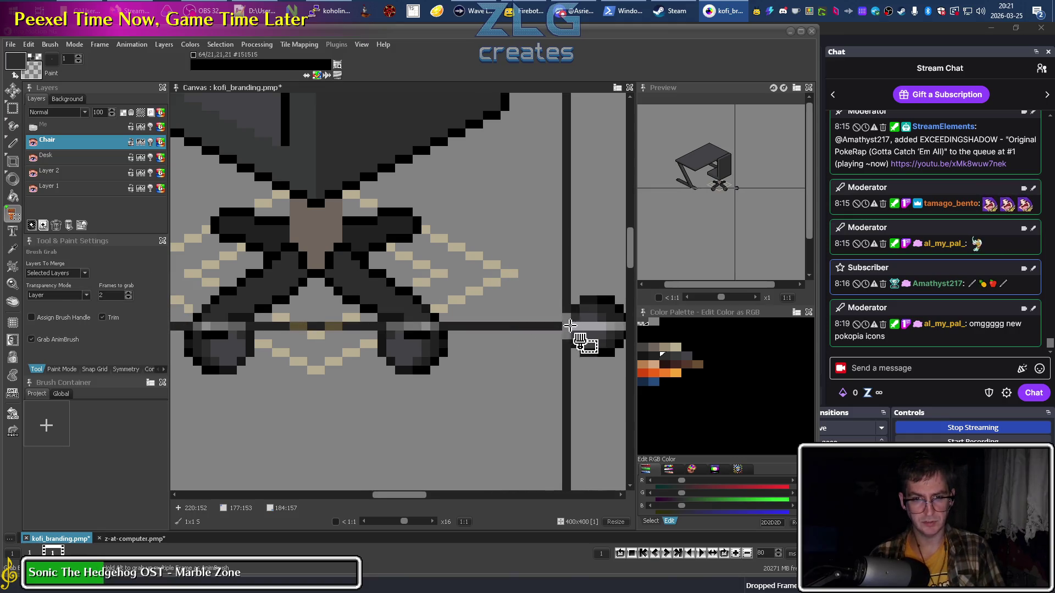
pyautogui.scroll(1, 575, 328)
pyautogui.scroll(-1, 446, 305)
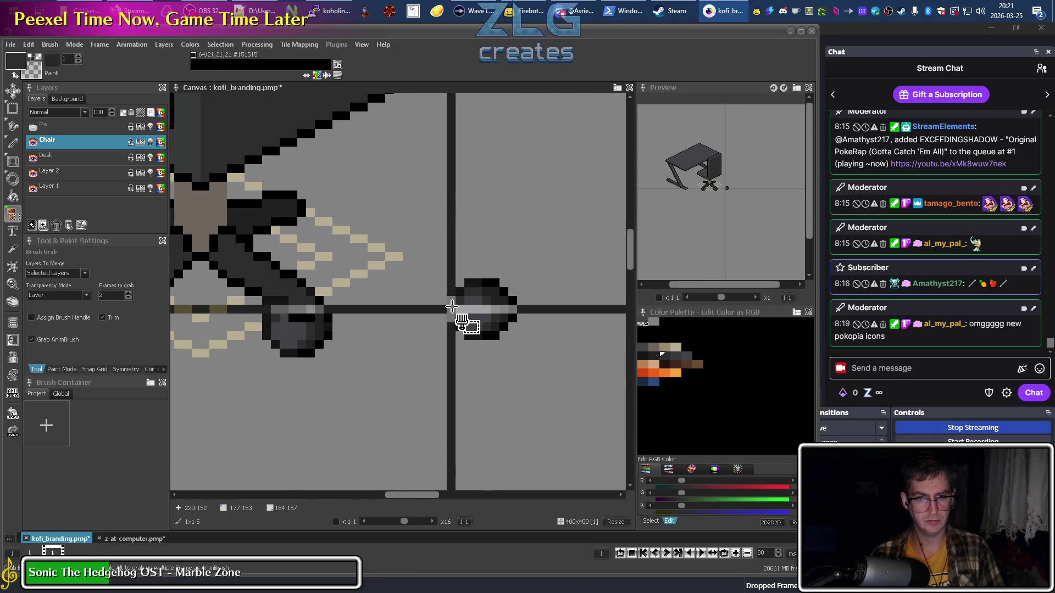
pyautogui.moveTo(446, 306); pyautogui.dragTo(519, 349)
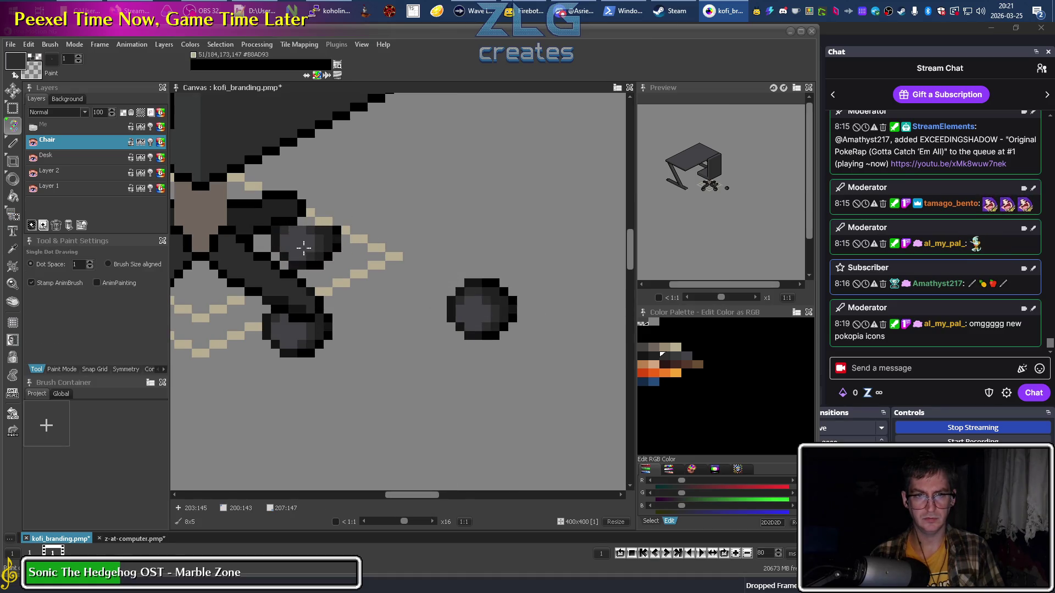
pyautogui.press('b')
pyautogui.moveTo(451, 310); pyautogui.dragTo(511, 340)
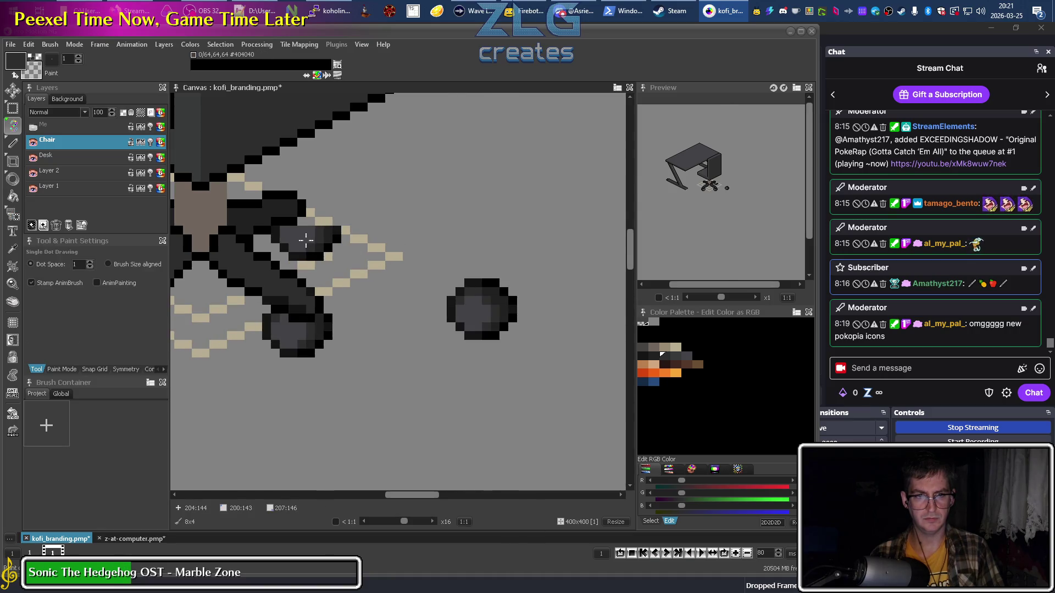
# Regrab a 6x5 wheel piece and a thin strip, then draw single pixels in grey #424246.
pyautogui.press('b')
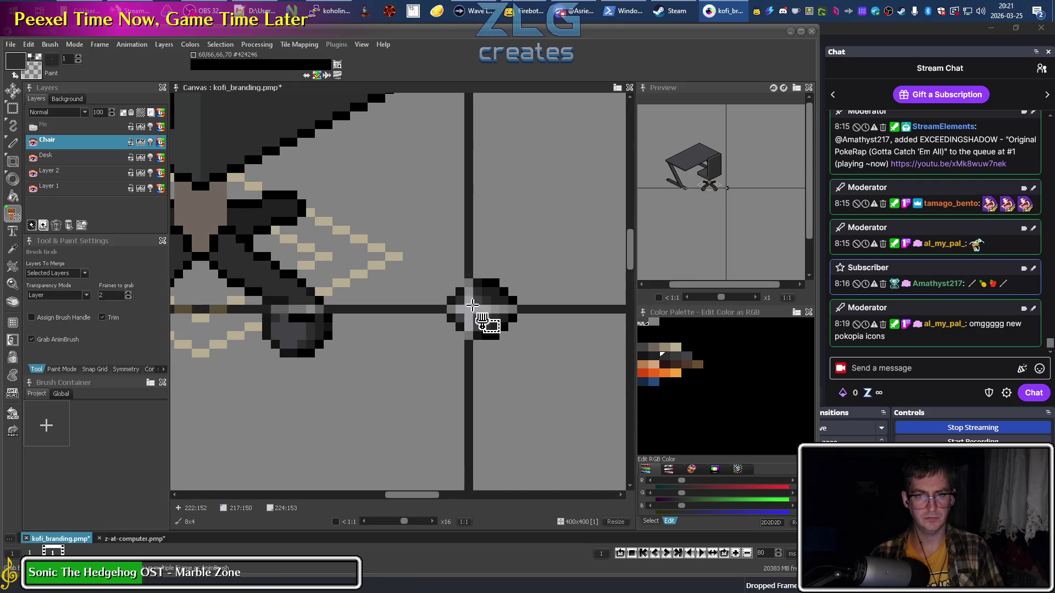
pyautogui.moveTo(473, 300); pyautogui.dragTo(508, 332)
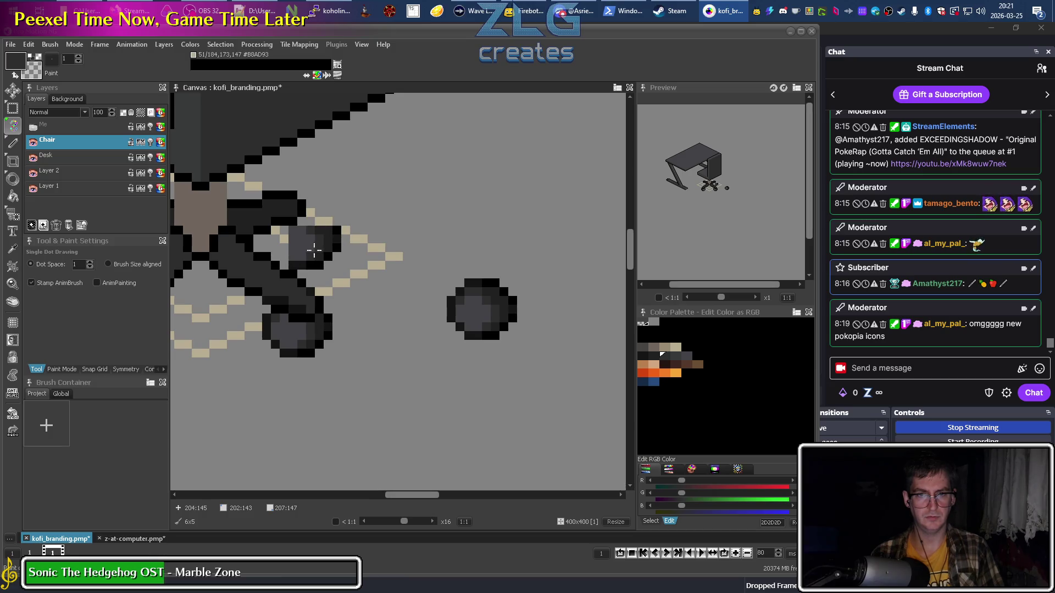
pyautogui.press('b')
pyautogui.moveTo(451, 318)
pyautogui.mouseDown()
pyautogui.moveTo(506, 321)
pyautogui.moveTo(515, 338)
pyautogui.mouseUp()
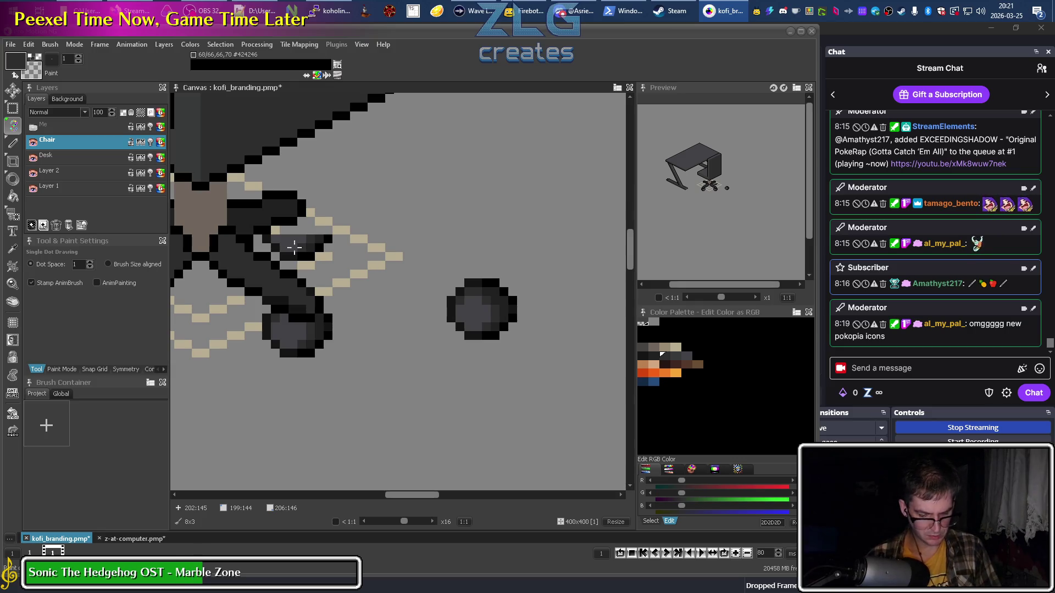
pyautogui.press('.')
pyautogui.press(',')
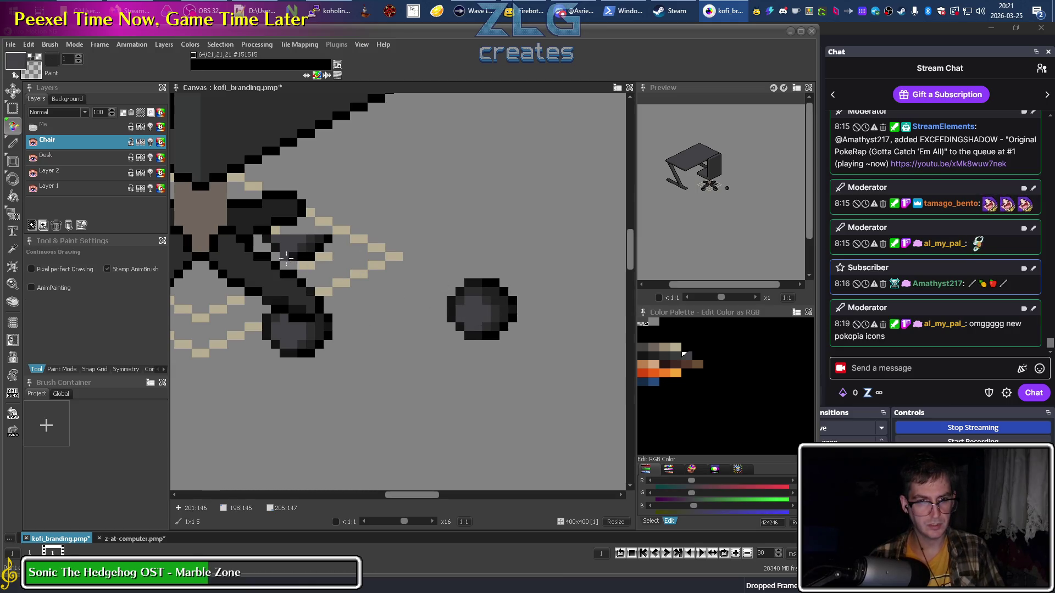
# Paint grey #424246 and darker #212121 shading pixels across the new wheel.
pyautogui.moveTo(278, 230); pyautogui.dragTo(301, 231)
pyautogui.keyDown('alt'); pyautogui.click(308, 232); pyautogui.keyUp('alt')
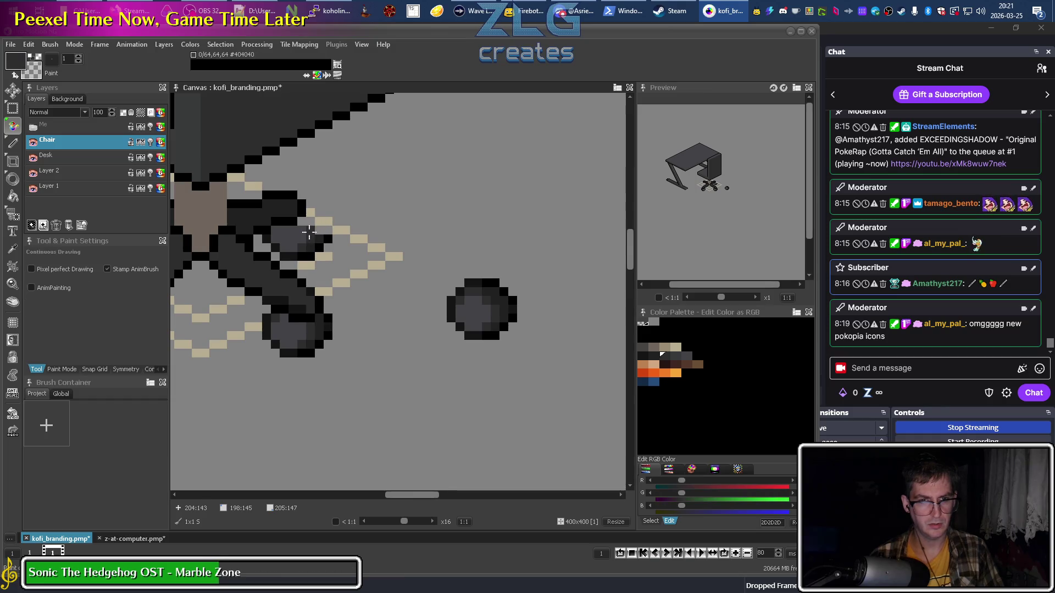
pyautogui.keyDown('alt'); pyautogui.click(320, 237); pyautogui.keyUp('alt')
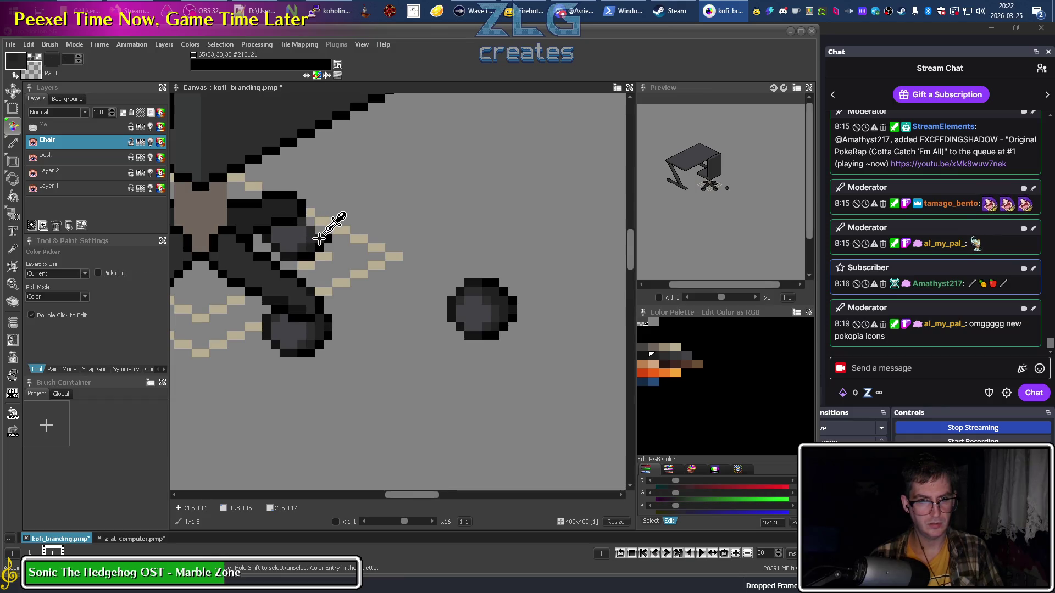
pyautogui.click(313, 213)
# Outline the wheel's edge with black pixels, sampling #151515 from the spare wheel.
pyautogui.keyDown('alt'); pyautogui.click(309, 207); pyautogui.keyUp('alt')
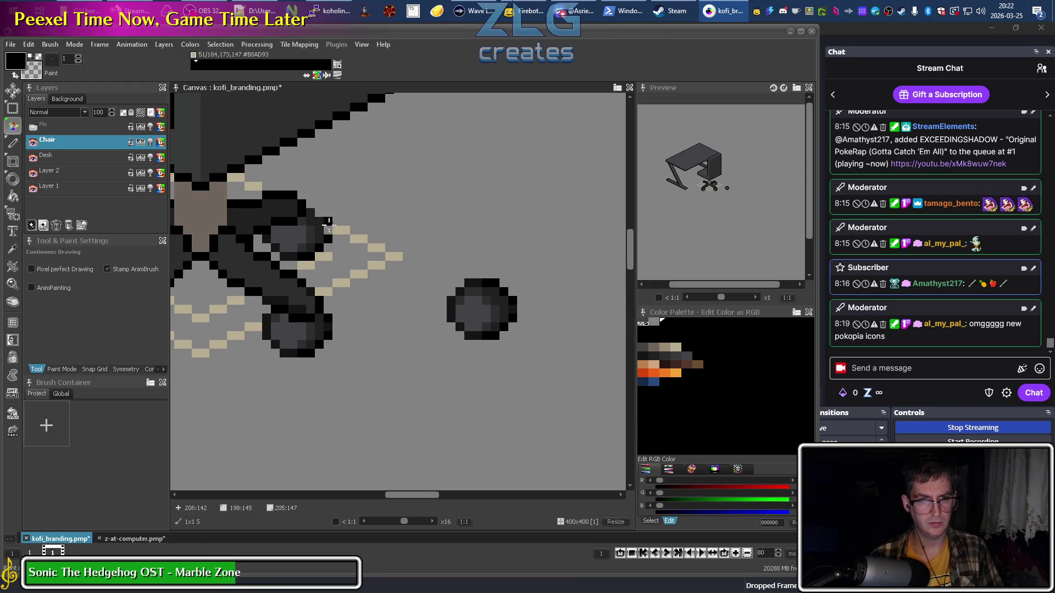
pyautogui.moveTo(311, 205); pyautogui.dragTo(329, 220)
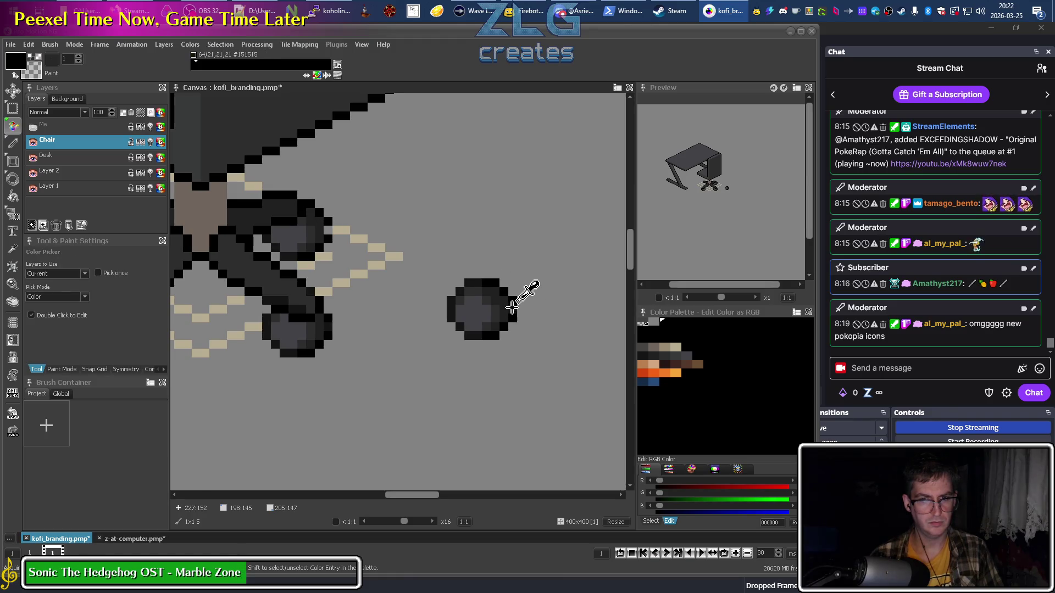
pyautogui.keyDown('alt'); pyautogui.click(512, 300); pyautogui.keyUp('alt')
pyautogui.keyDown('alt'); pyautogui.click(330, 226); pyautogui.keyUp('alt')
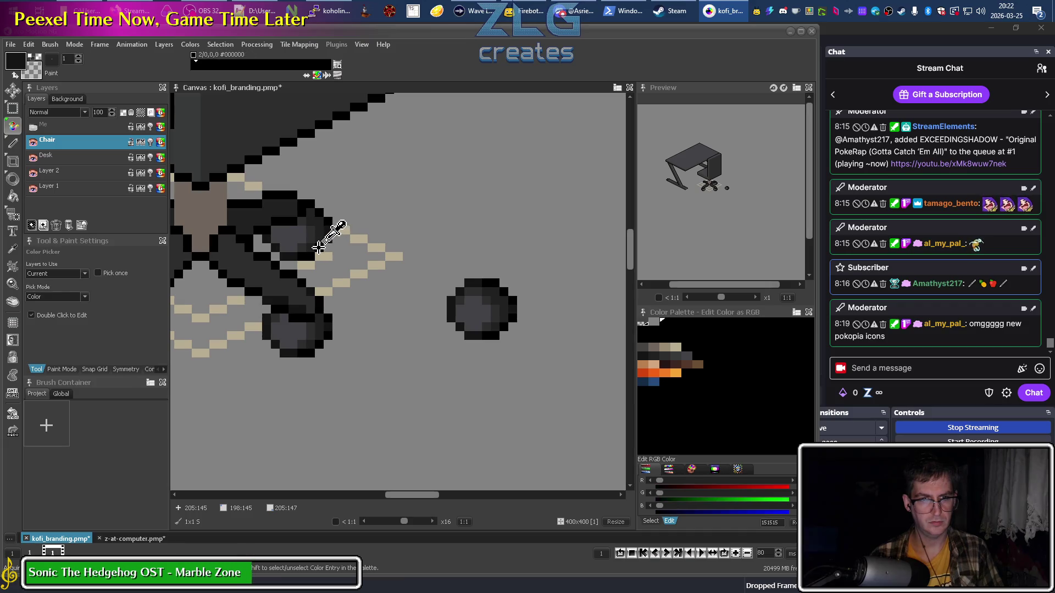
pyautogui.scroll(-3, 392, 300)
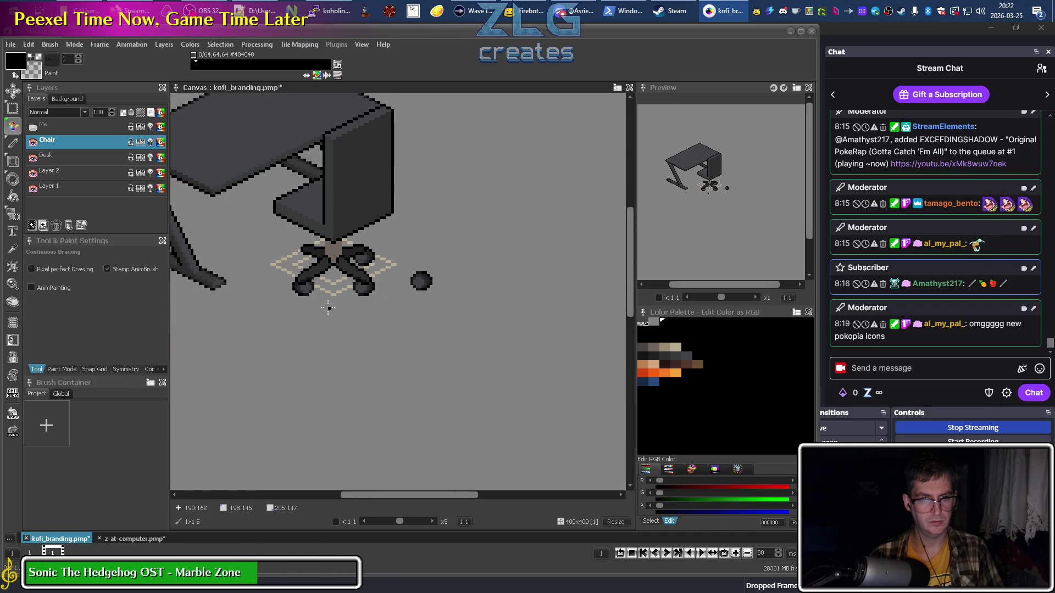
pyautogui.moveTo(310, 311); pyautogui.dragTo(393, 315)
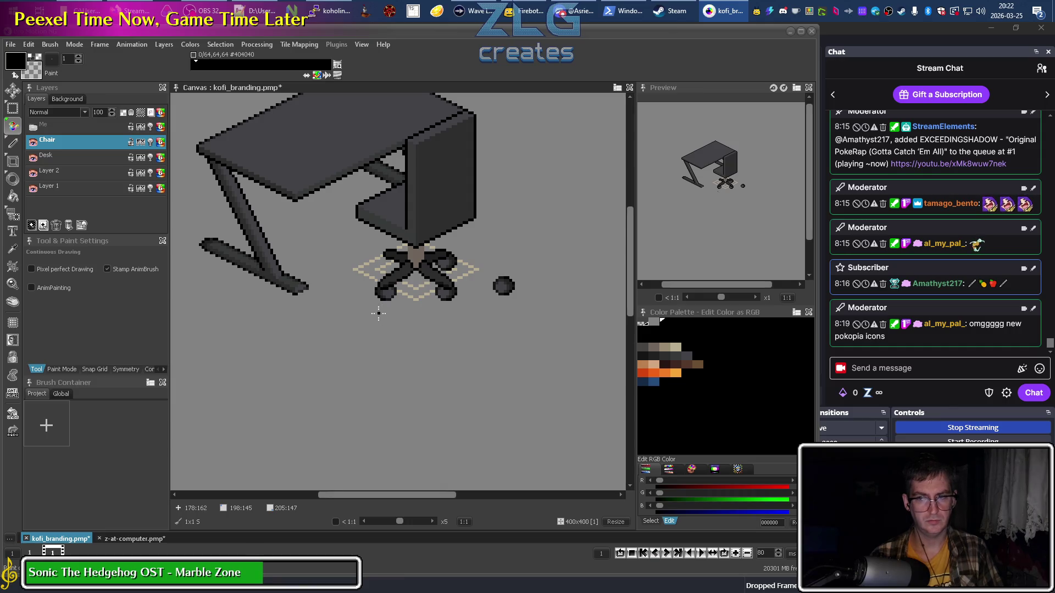
pyautogui.scroll(4, 463, 273)
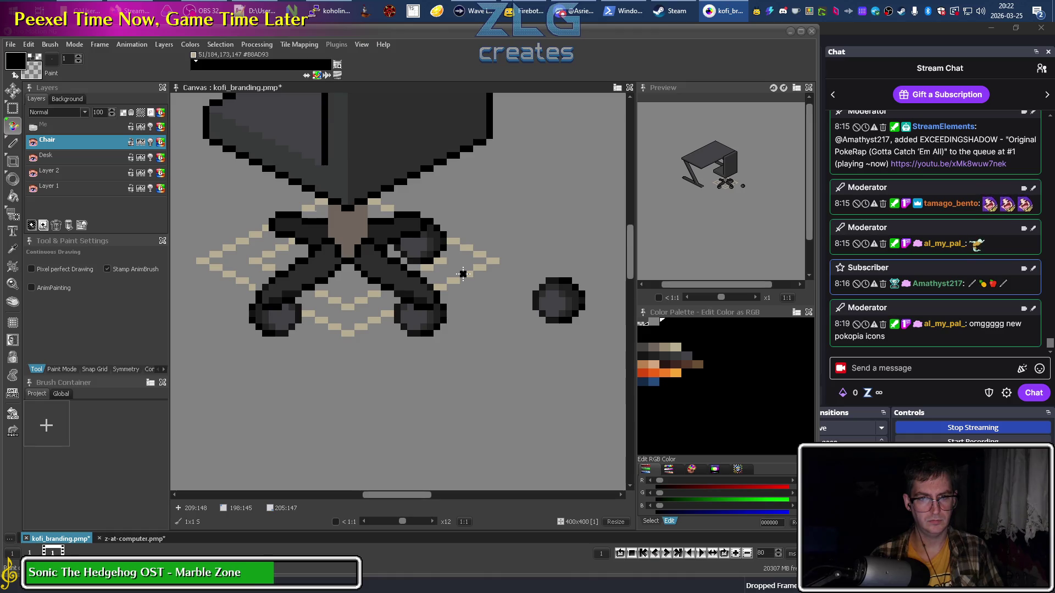
pyautogui.scroll(3, 424, 261)
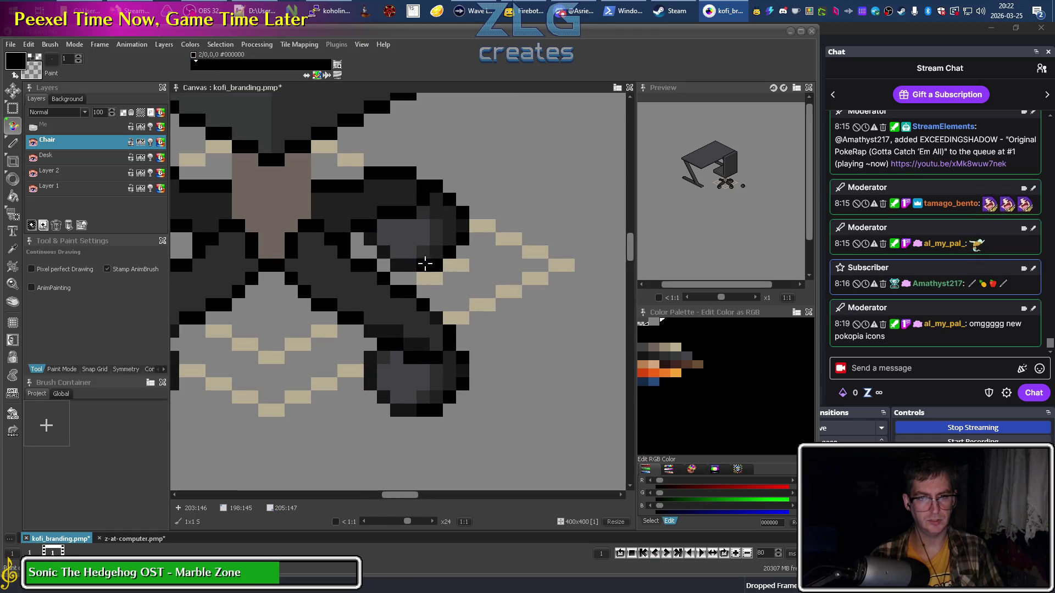
# Resample the wheel greys #424246 and #212121 from the lower wheel to finish the shading.
pyautogui.keyDown('alt'); pyautogui.click(431, 228); pyautogui.keyUp('alt')
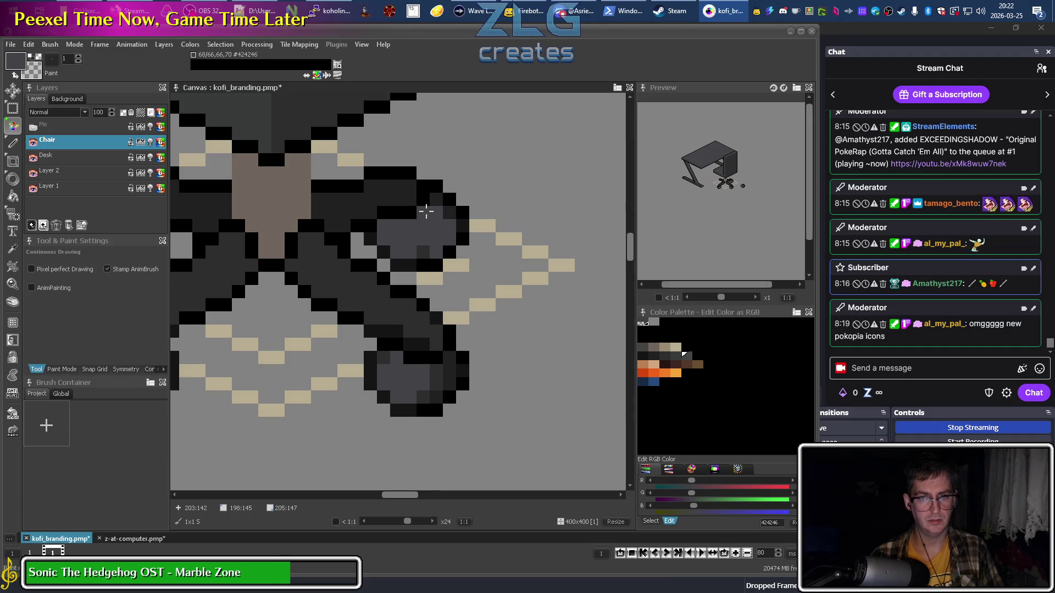
pyautogui.click(436, 398)
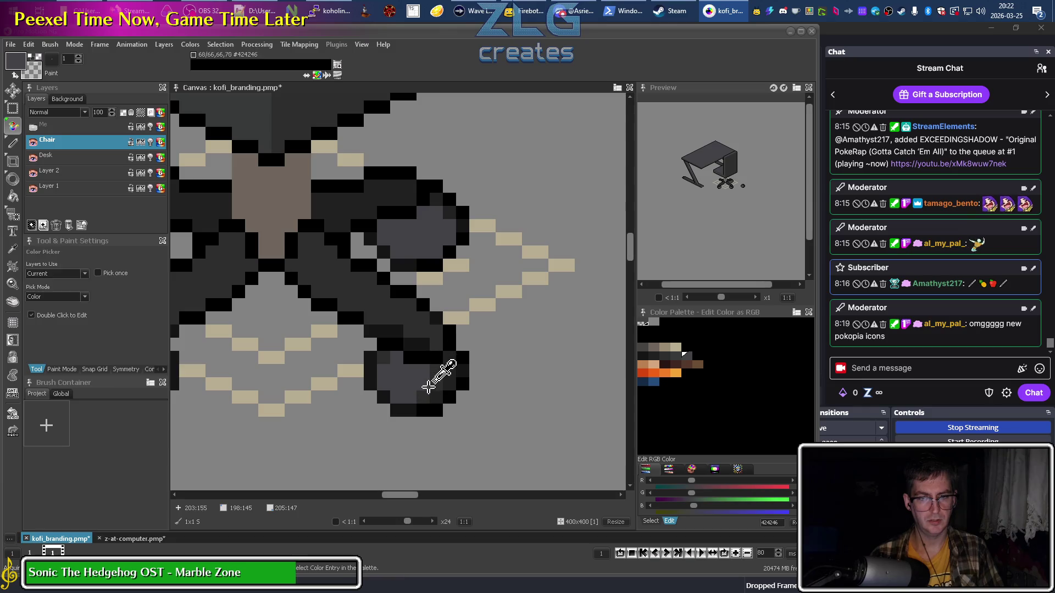
pyautogui.keyDown('alt'); pyautogui.click(418, 379); pyautogui.keyUp('alt')
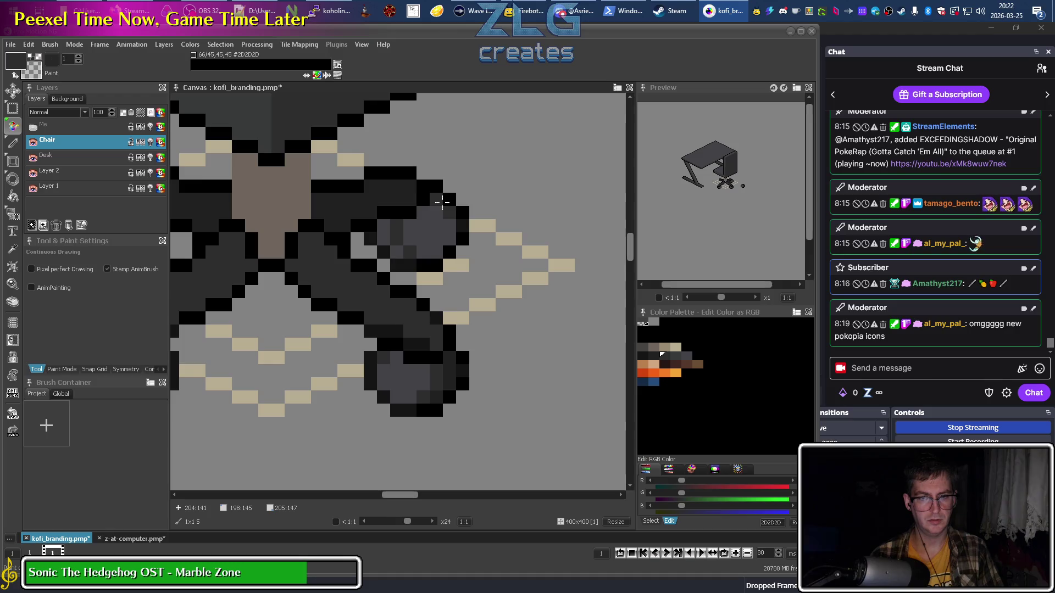
pyautogui.keyDown('alt'); pyautogui.click(448, 378); pyautogui.keyUp('alt')
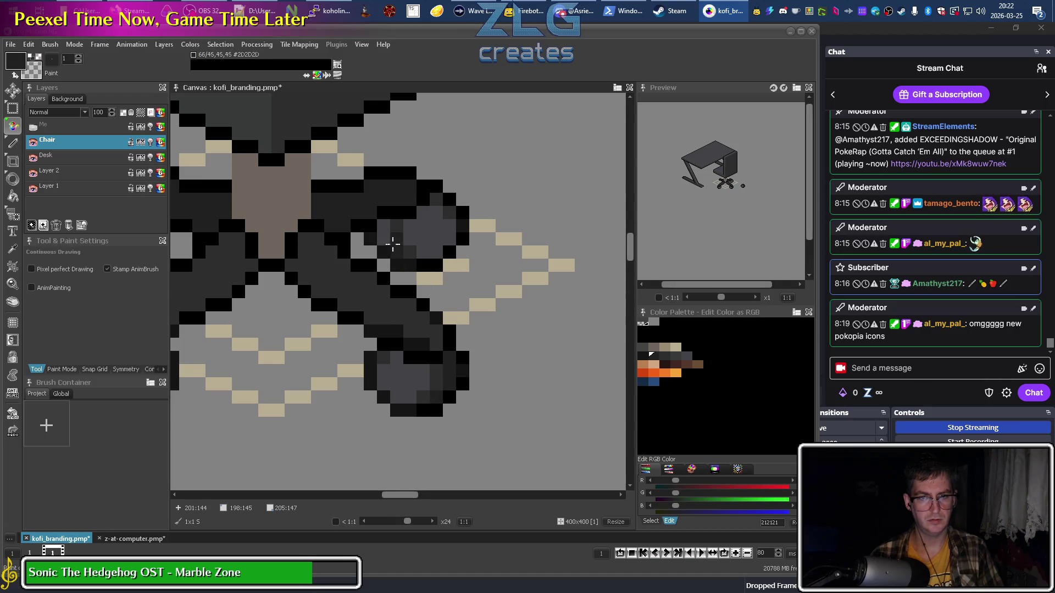
pyautogui.scroll(-2, 338, 363)
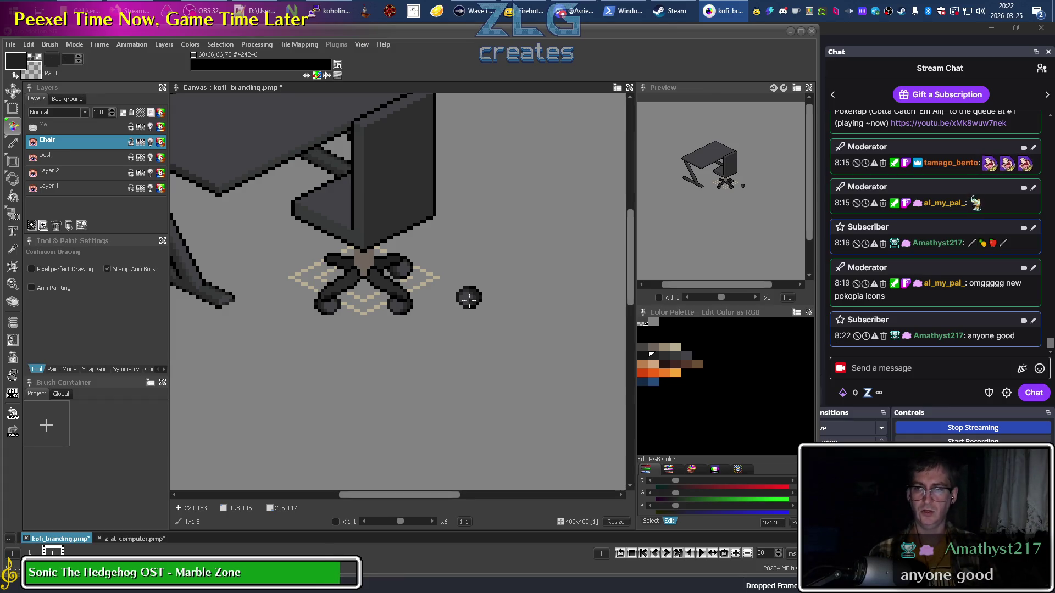
pyautogui.scroll(3, 350, 255)
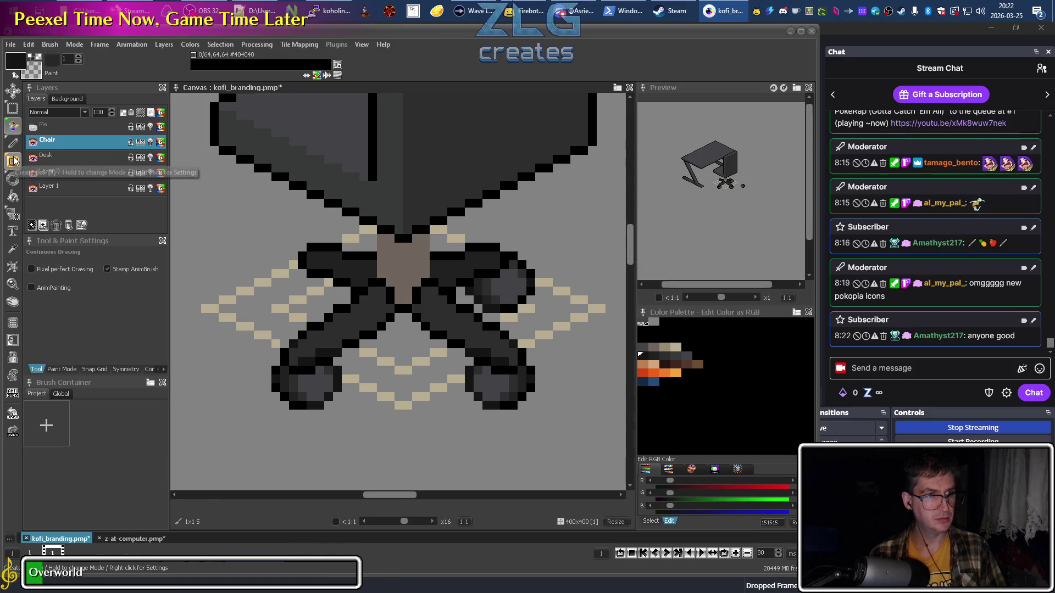
pyautogui.click(15, 114)
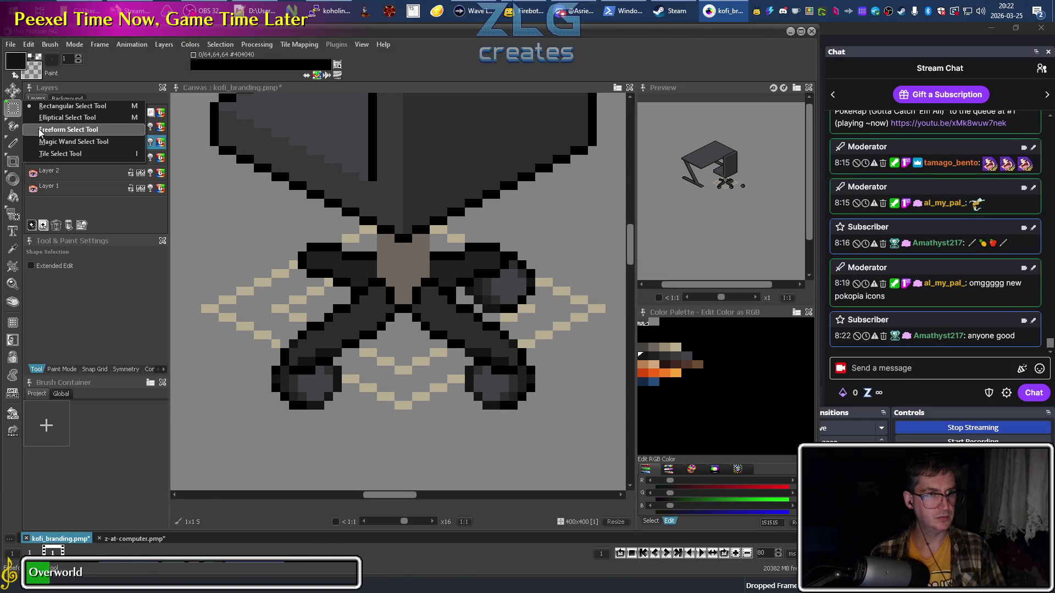
# Freehand-select the spare wheel pixels and lift them as a floating copy.
pyautogui.click(55, 130)
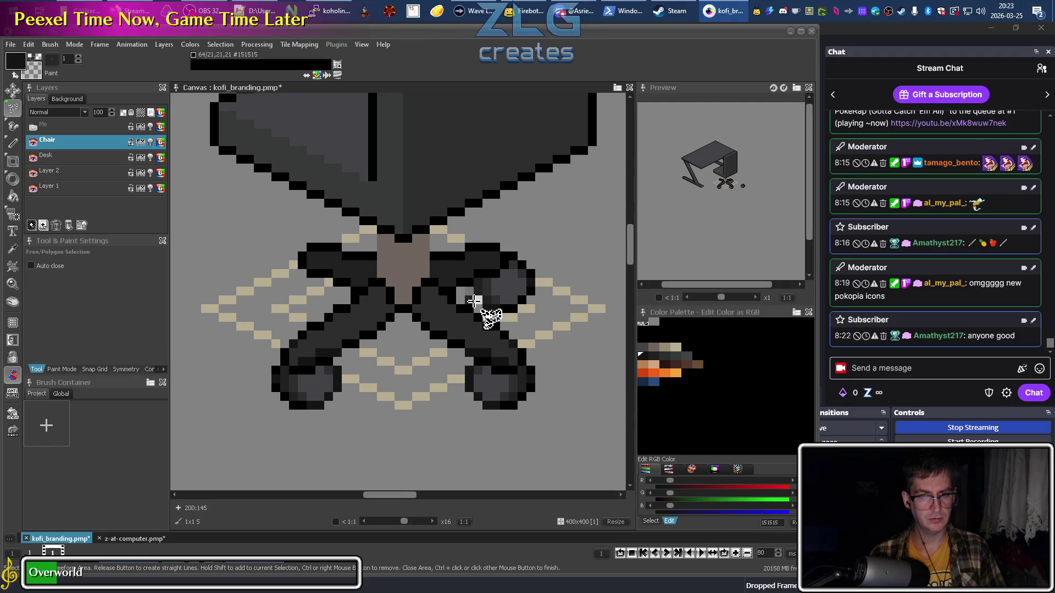
pyautogui.moveTo(481, 309)
pyautogui.mouseDown()
pyautogui.moveTo(525, 307)
pyautogui.moveTo(528, 262)
pyautogui.moveTo(488, 302)
pyautogui.moveTo(467, 292)
pyautogui.mouseUp()
pyautogui.click(476, 300)
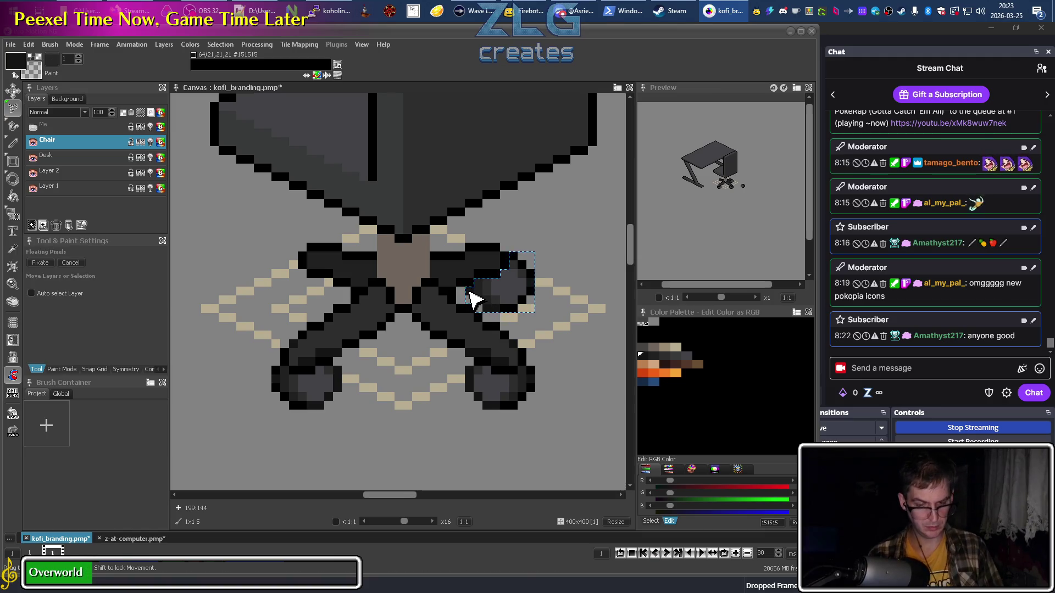
# Mirror the wheel copy horizontally, drop it onto the upper-left wheel, and resume continuous drawing.
pyautogui.press('x')
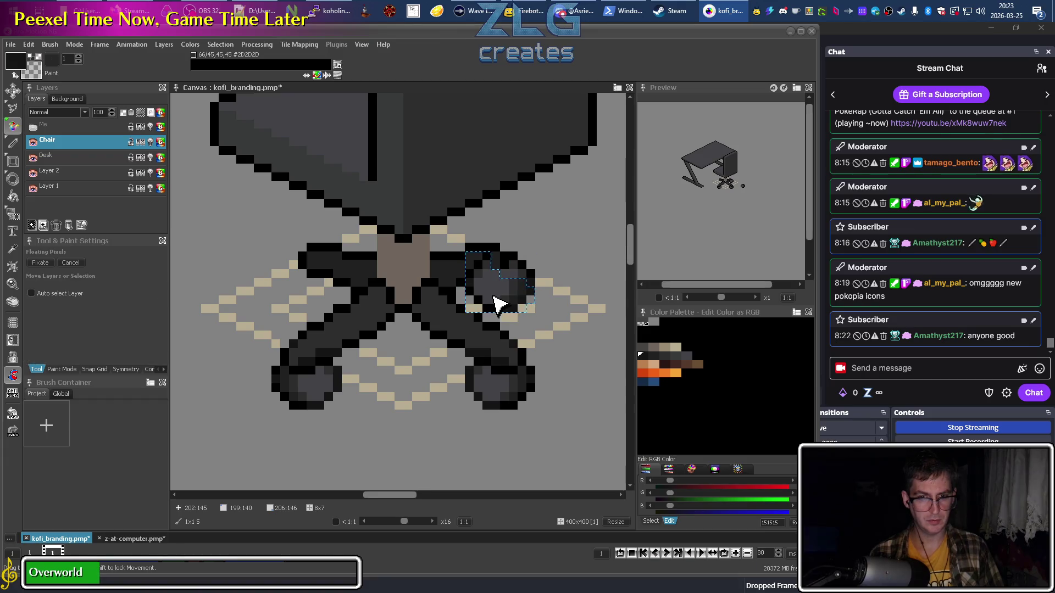
pyautogui.moveTo(495, 302)
pyautogui.mouseDown()
pyautogui.moveTo(333, 316)
pyautogui.moveTo(305, 293)
pyautogui.moveTo(315, 304)
pyautogui.mouseUp()
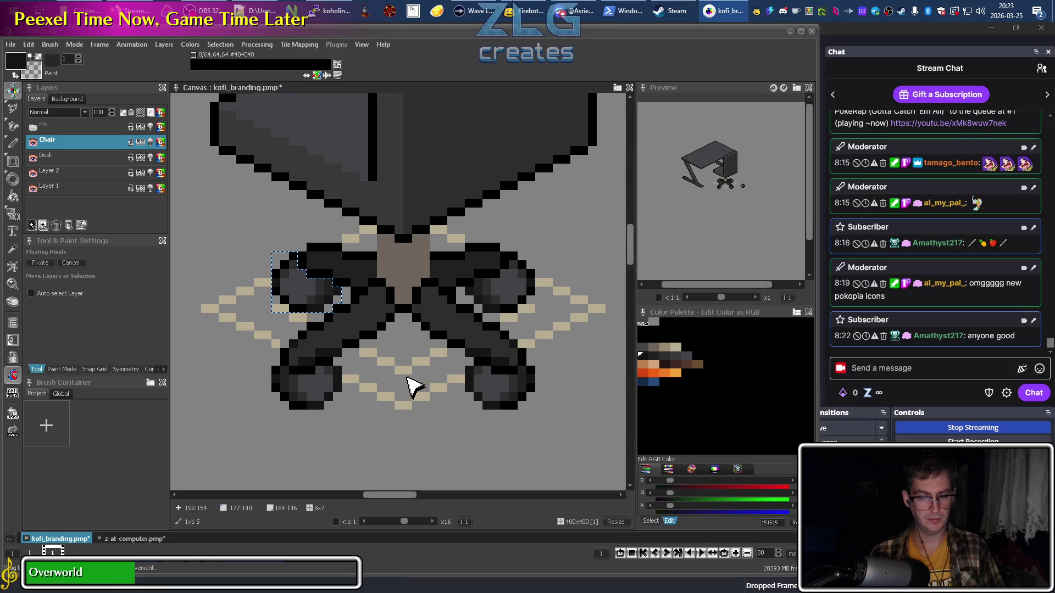
pyautogui.press('d')
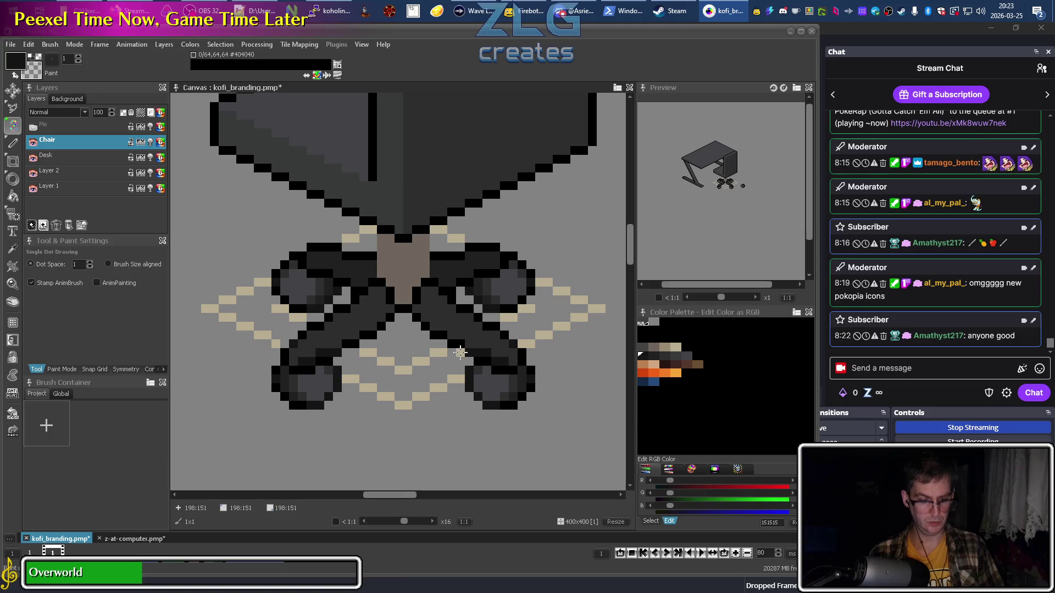
pyautogui.press('d')
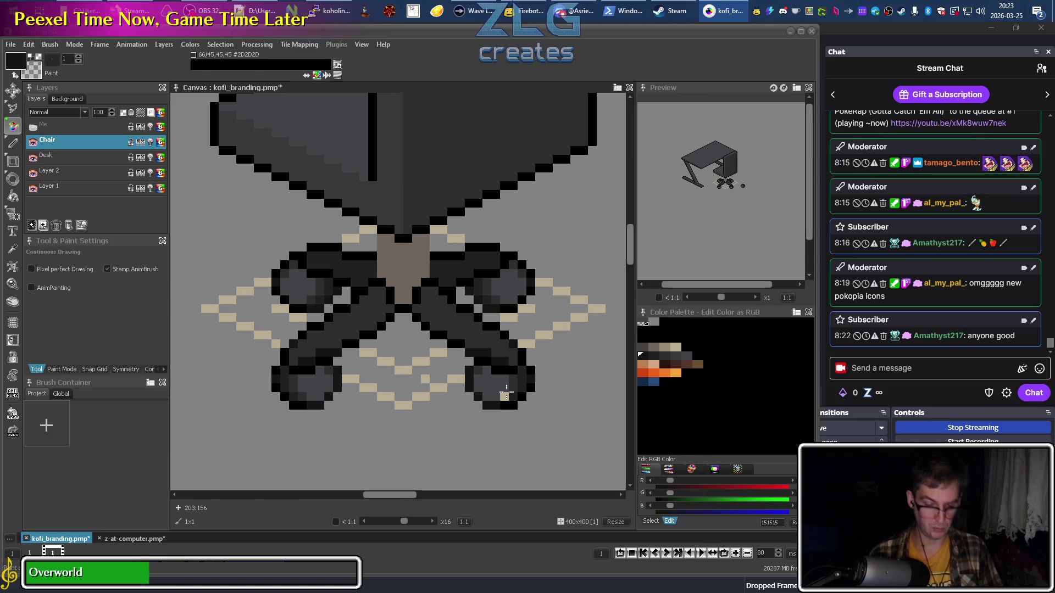
pyautogui.press('k')
pyautogui.press('d')
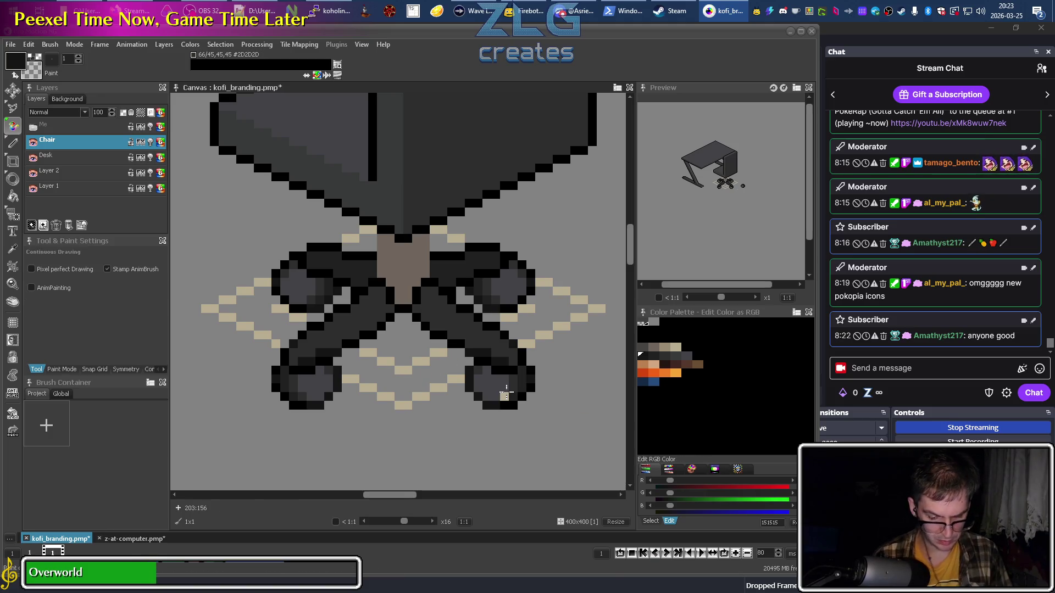
pyautogui.scroll(-3, 451, 378)
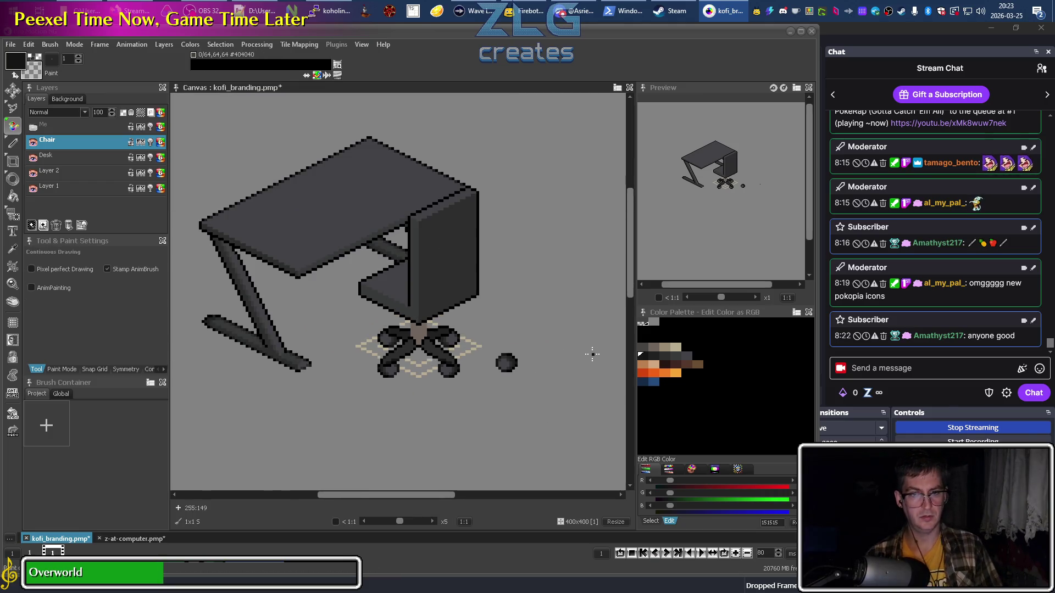
# Paint a row of black outline pixels along the top of the upper legs.
pyautogui.scroll(3, 456, 341)
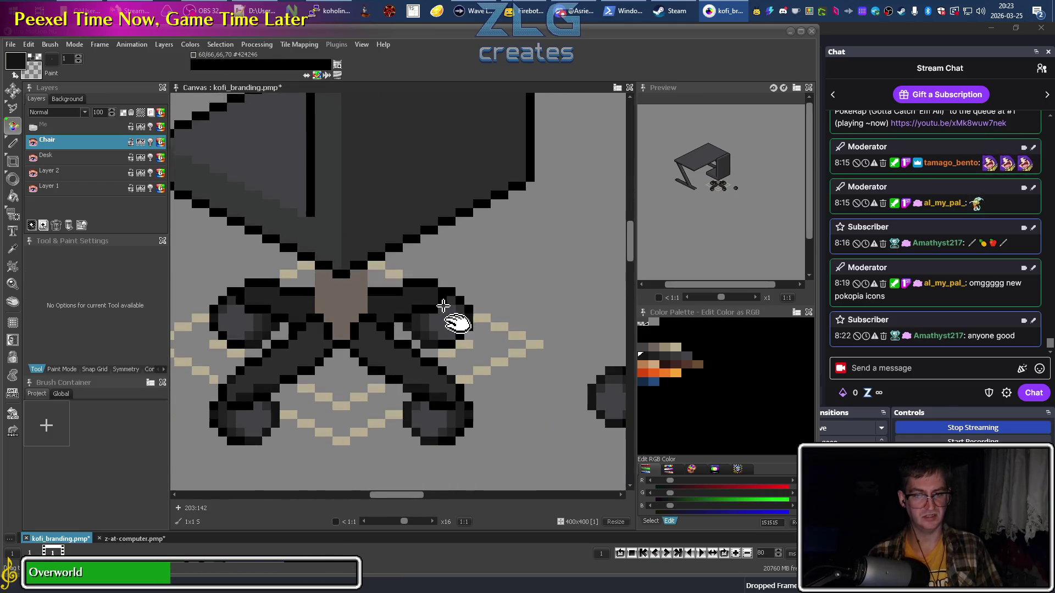
pyautogui.keyDown('alt'); pyautogui.click(425, 306); pyautogui.keyUp('alt')
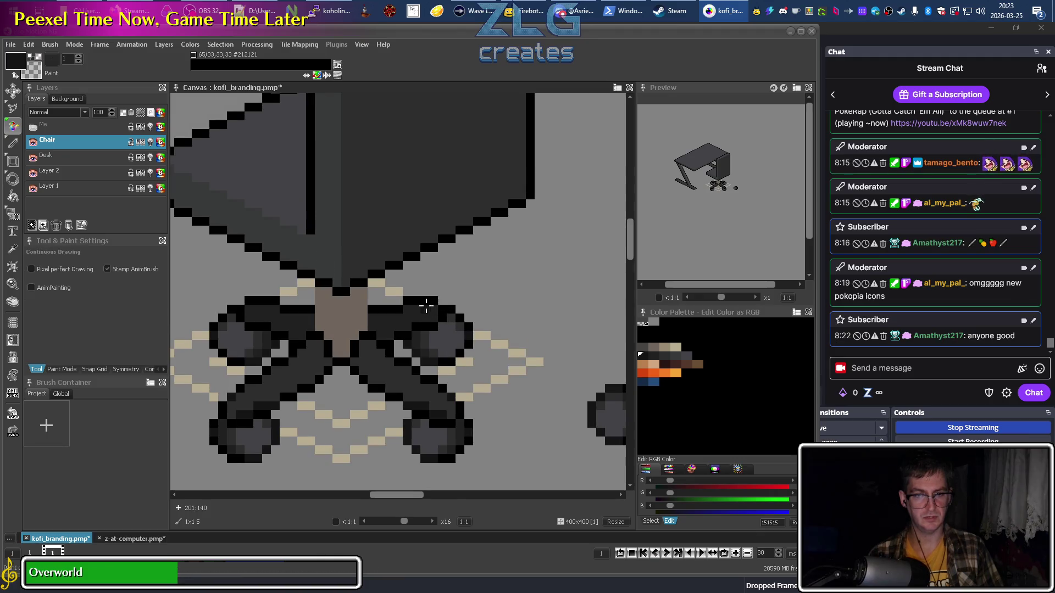
pyautogui.keyDown('alt'); pyautogui.click(381, 291); pyautogui.keyUp('alt')
pyautogui.moveTo(385, 299); pyautogui.dragTo(431, 292)
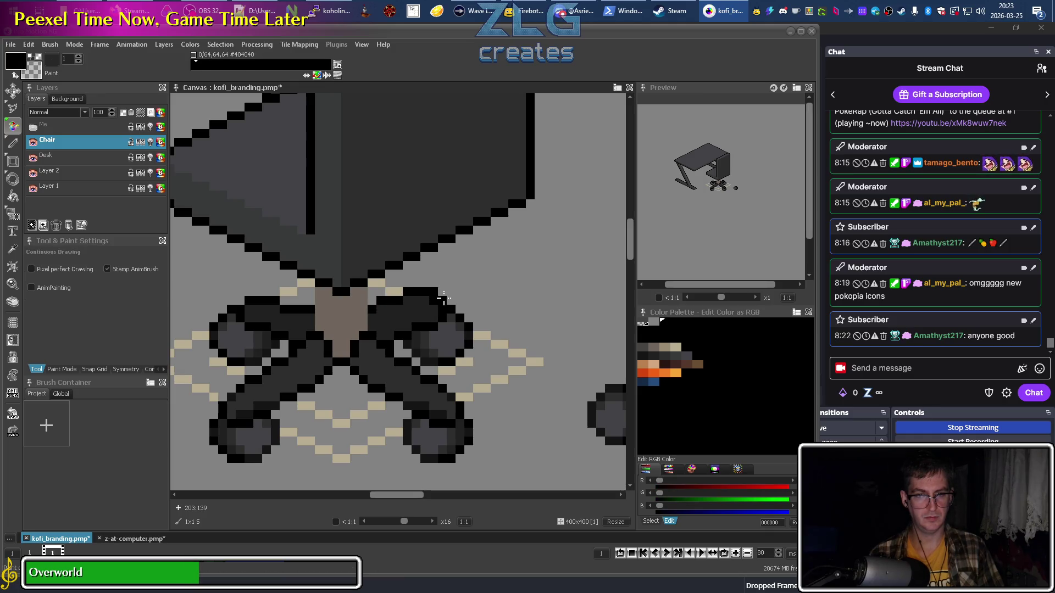
pyautogui.keyDown('alt'); pyautogui.click(432, 309); pyautogui.keyUp('alt')
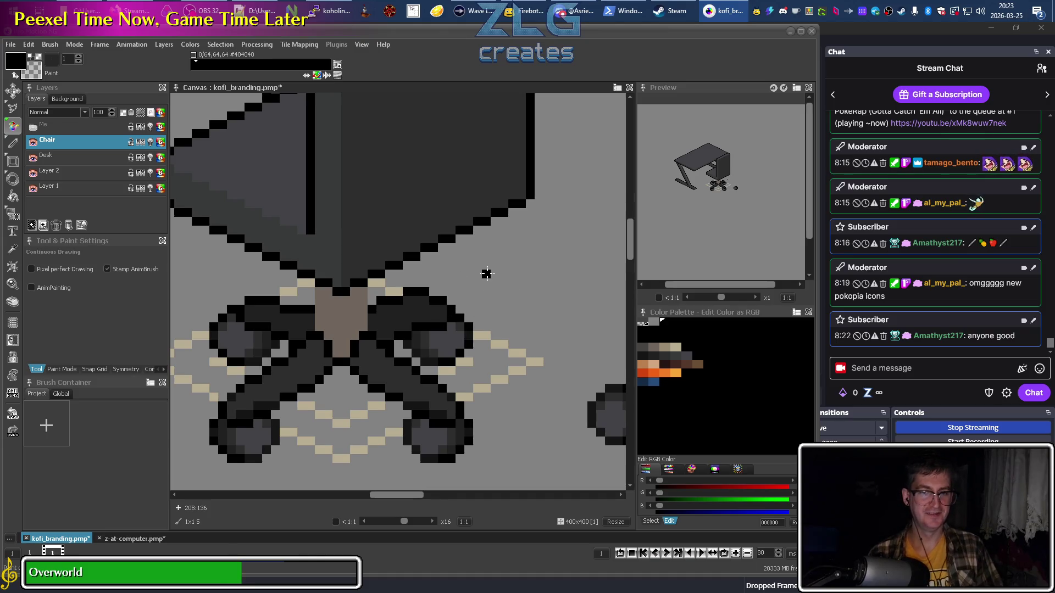
# Sample #212121 and #424246 from the leg and wheel, then choose #474442 as drawing colour.
pyautogui.hscroll(-3, 407, 292)
pyautogui.keyDown('alt'); pyautogui.click(366, 311); pyautogui.keyUp('alt')
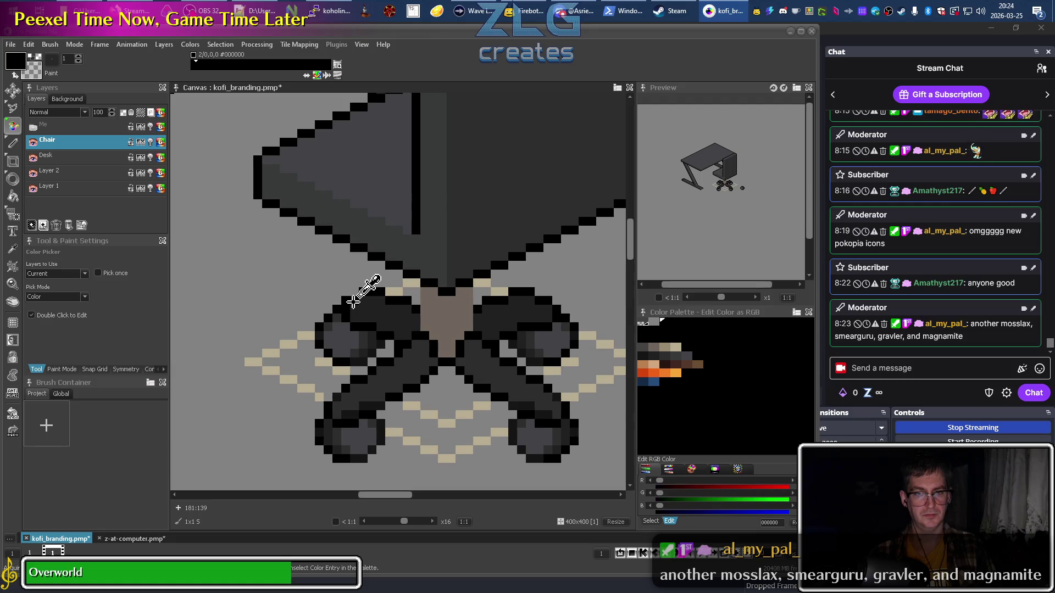
pyautogui.keyDown('alt'); pyautogui.click(350, 309); pyautogui.keyUp('alt')
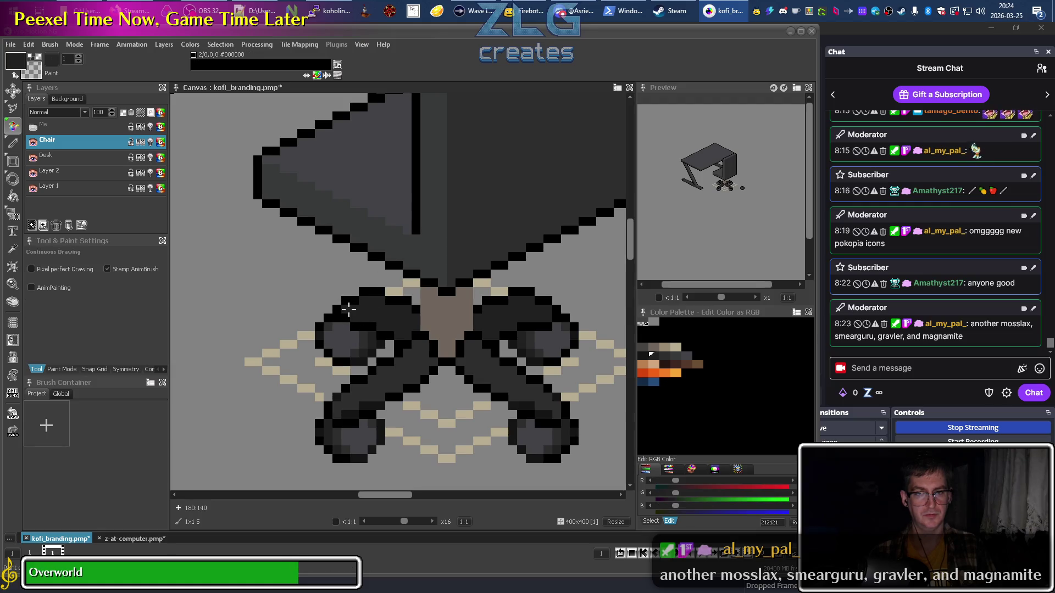
pyautogui.keyDown('alt'); pyautogui.click(344, 325); pyautogui.keyUp('alt')
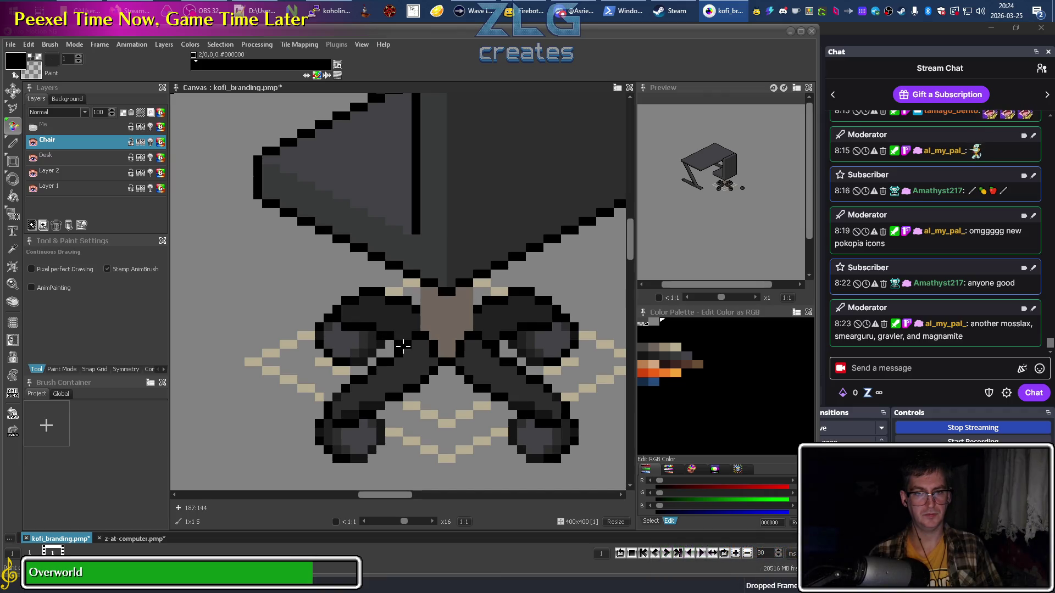
pyautogui.scroll(-3, 402, 346)
pyautogui.scroll(3, 471, 357)
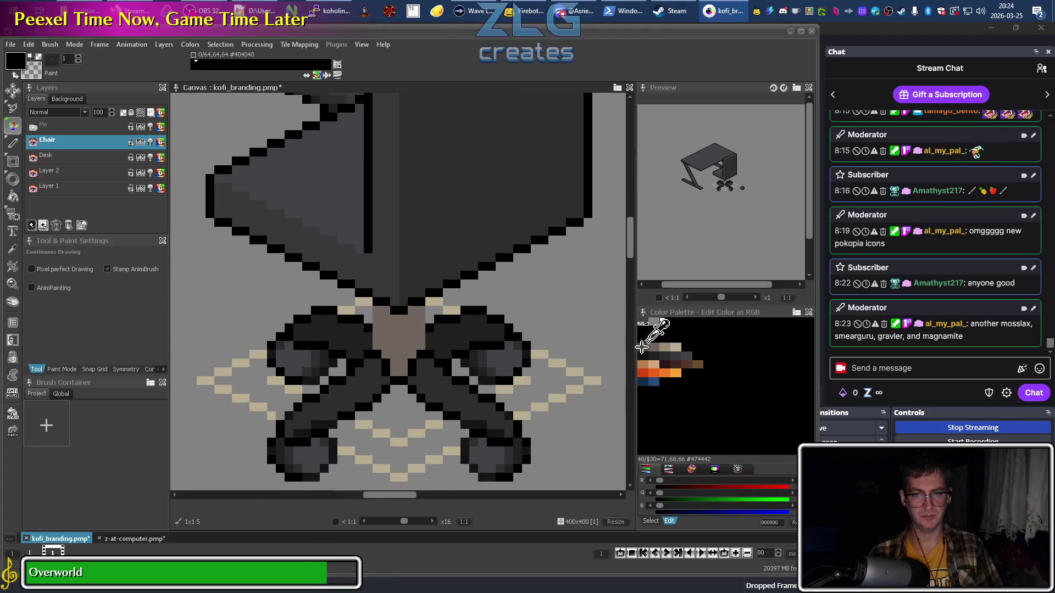
pyautogui.click(641, 347)
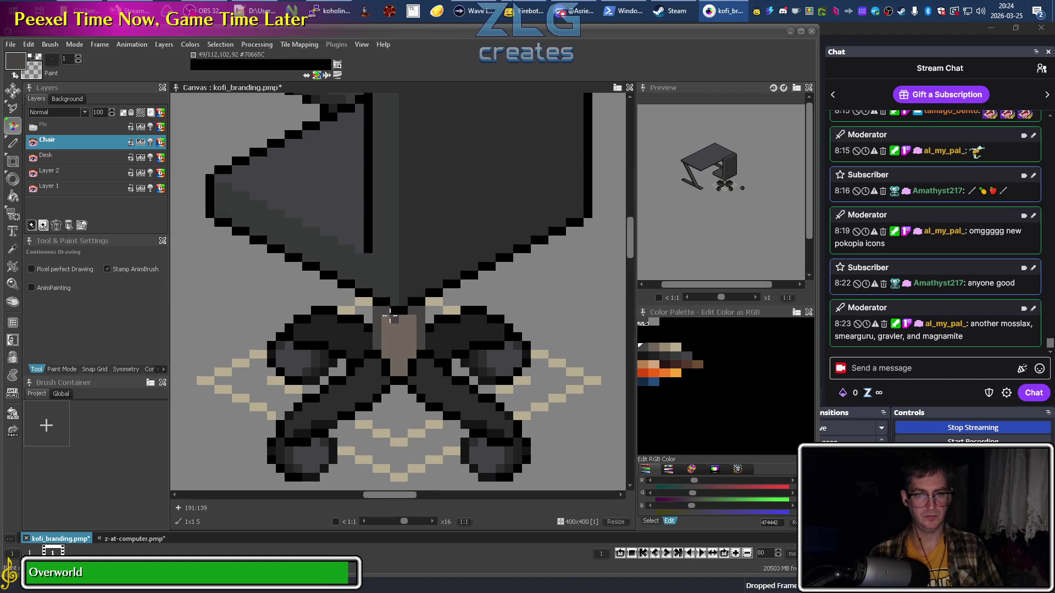
# Sample the post's #70665C and paint a tan #9A8B74 highlight pixel on it.
pyautogui.keyDown('alt'); pyautogui.click(387, 322); pyautogui.keyUp('alt')
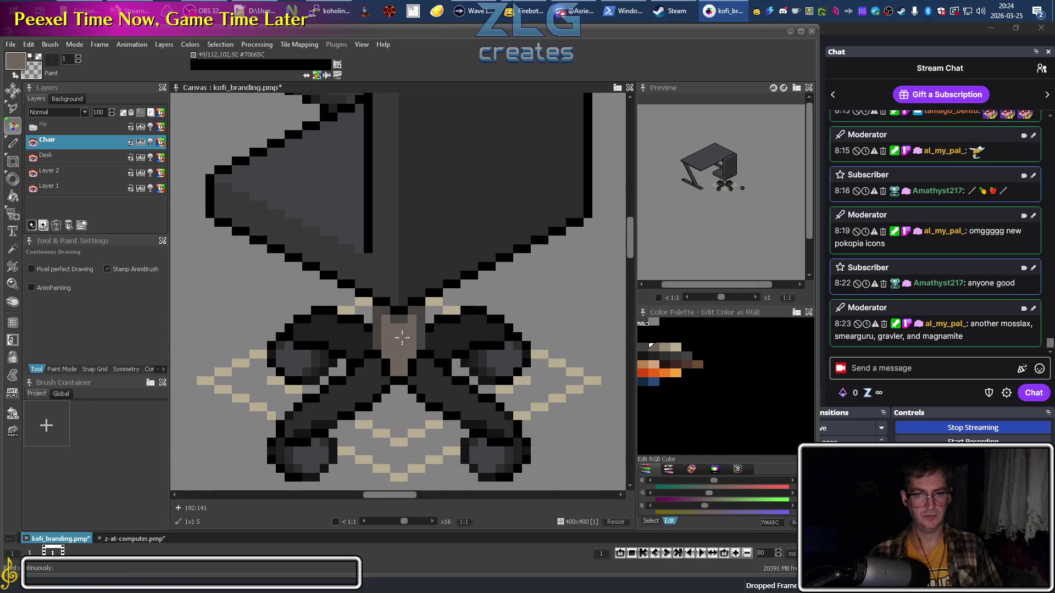
pyautogui.scroll(2, 401, 338)
pyautogui.click(665, 347)
pyautogui.click(368, 336)
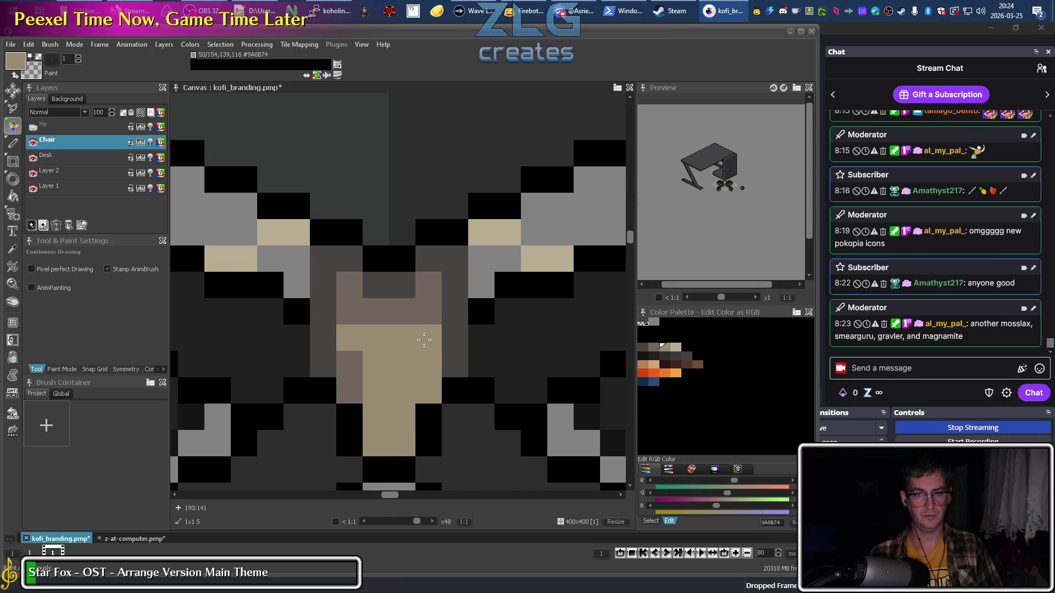
# Alternate tan #9A8B74 and brown-grey #70665C to add more post highlights.
pyautogui.keyDown('alt'); pyautogui.click(347, 383); pyautogui.keyUp('alt')
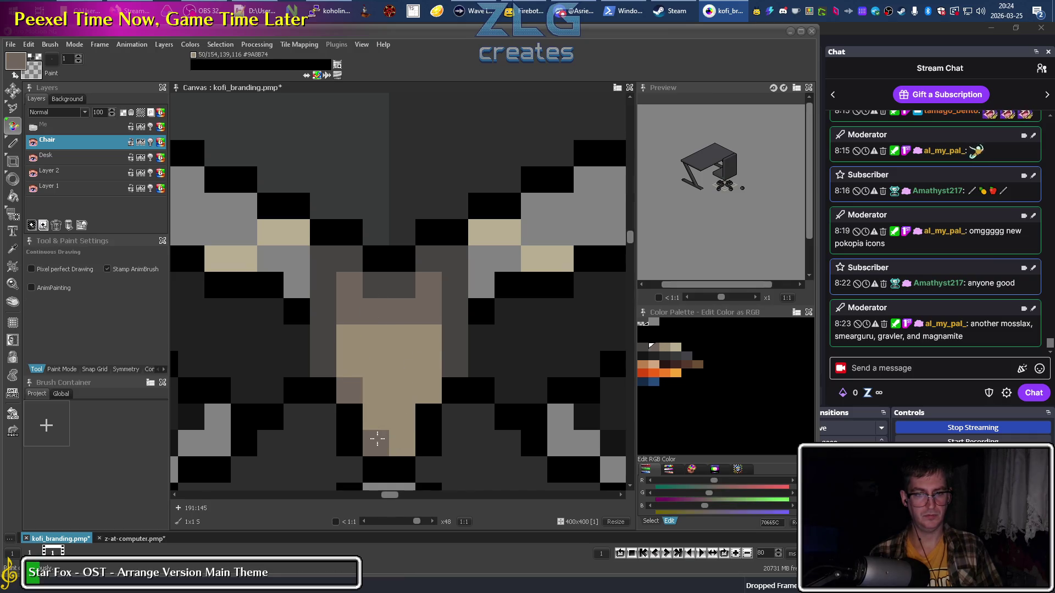
pyautogui.click(671, 349)
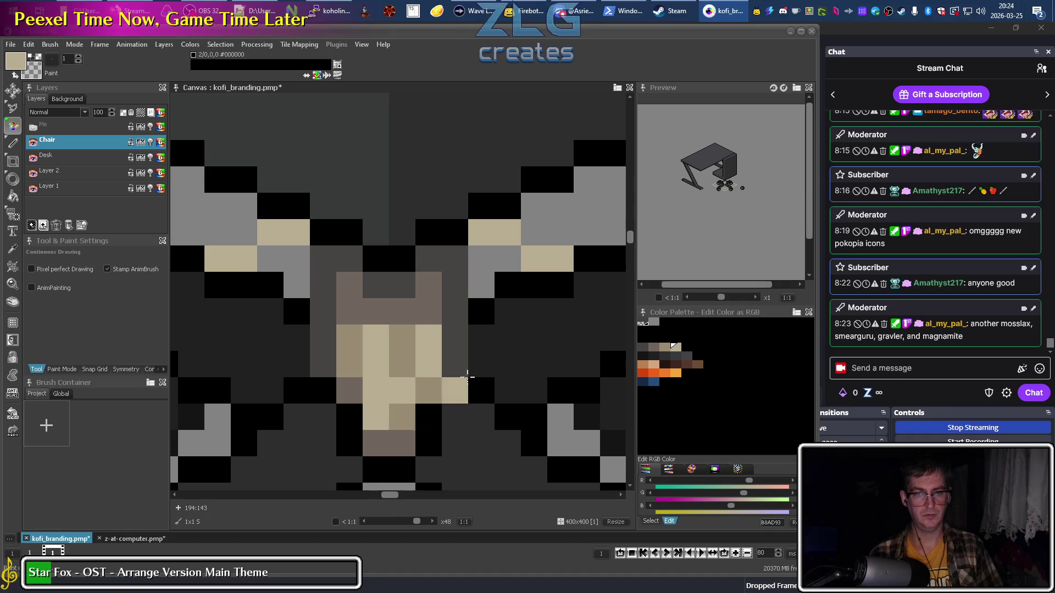
pyautogui.scroll(-10, 468, 378)
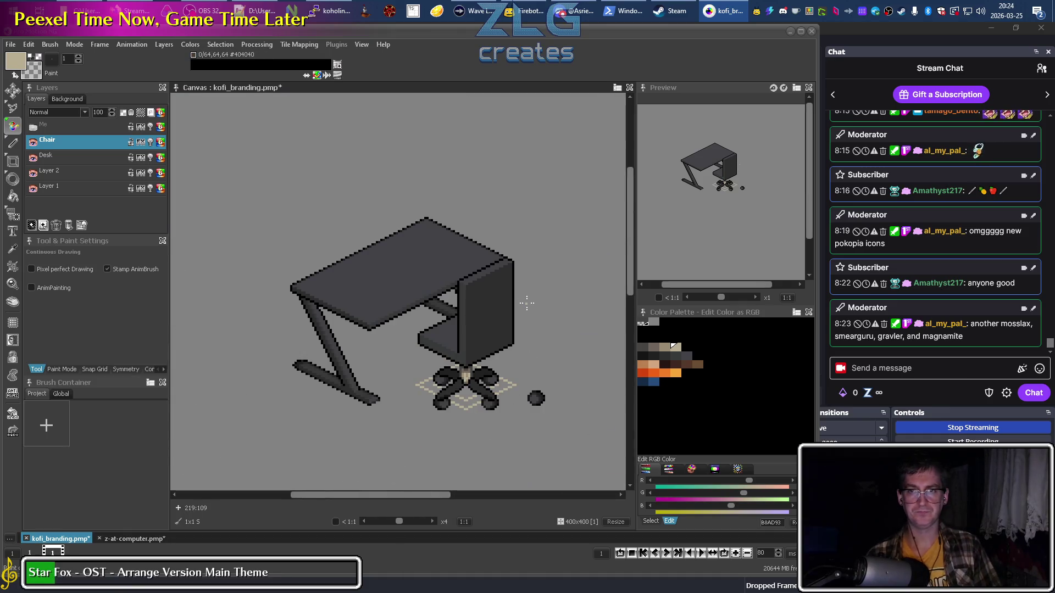
pyautogui.scroll(5, 457, 359)
pyautogui.scroll(-2, 457, 359)
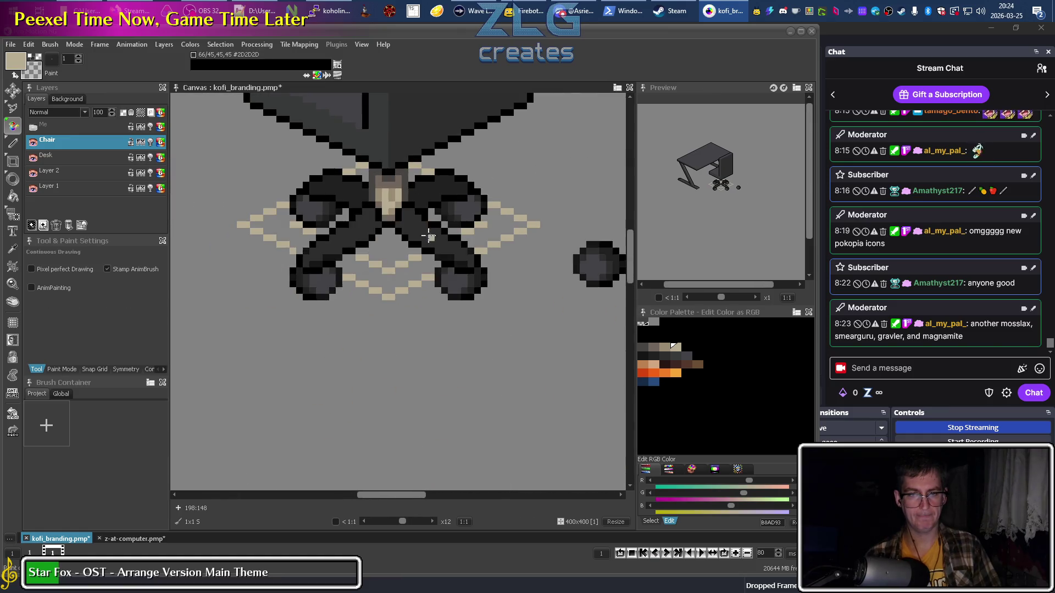
pyautogui.scroll(3, 389, 176)
pyautogui.keyDown('ctrl'); pyautogui.click(363, 189); pyautogui.keyUp('ctrl')
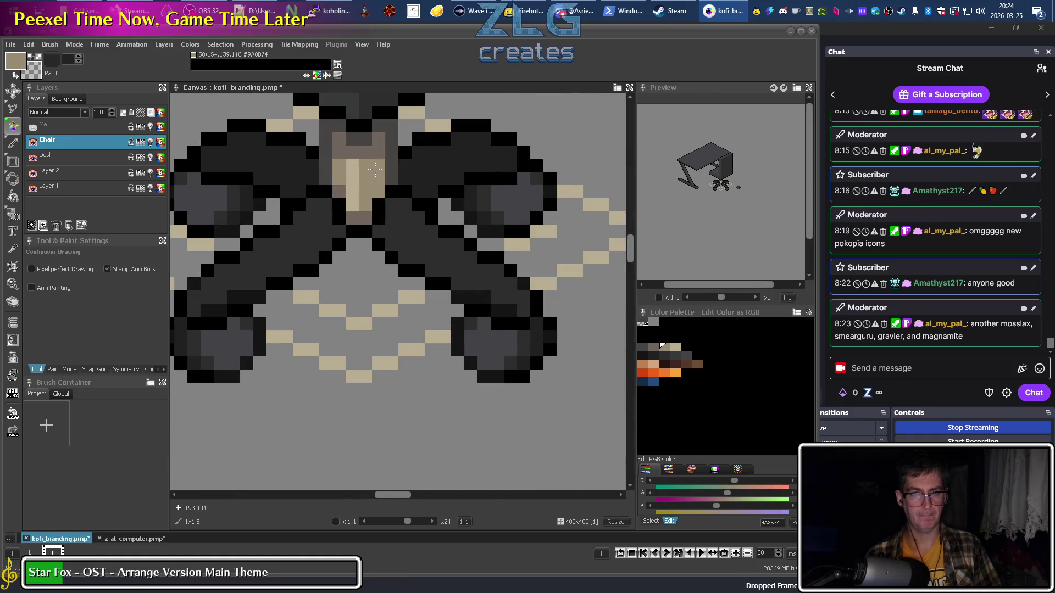
pyautogui.keyDown('ctrl'); pyautogui.click(376, 170); pyautogui.keyUp('ctrl')
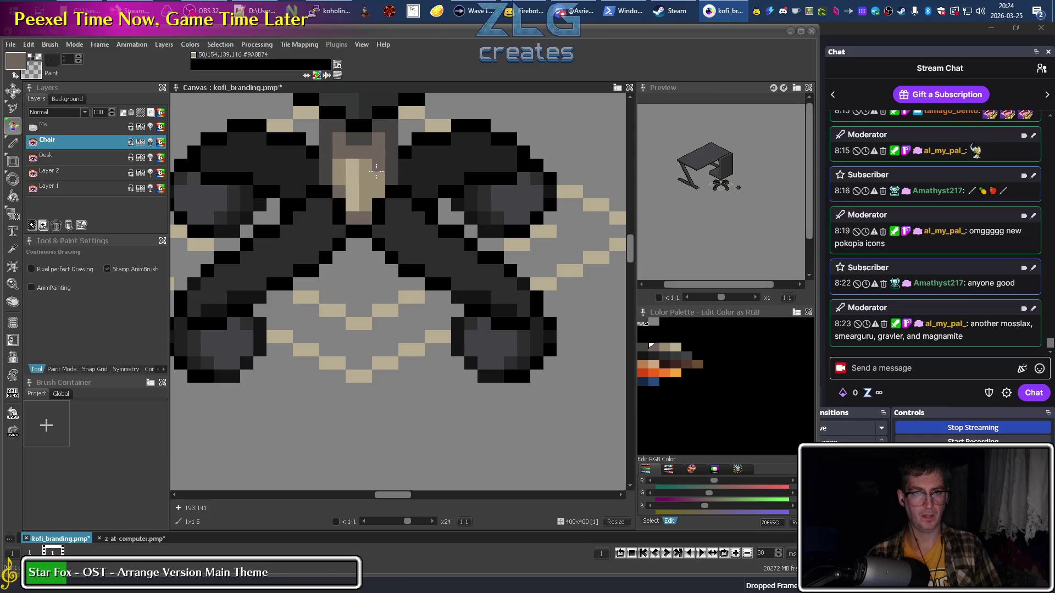
# Sample the post's tan #9A8874 and brown-grey #70665C from the canvas.
pyautogui.press('ctrl')
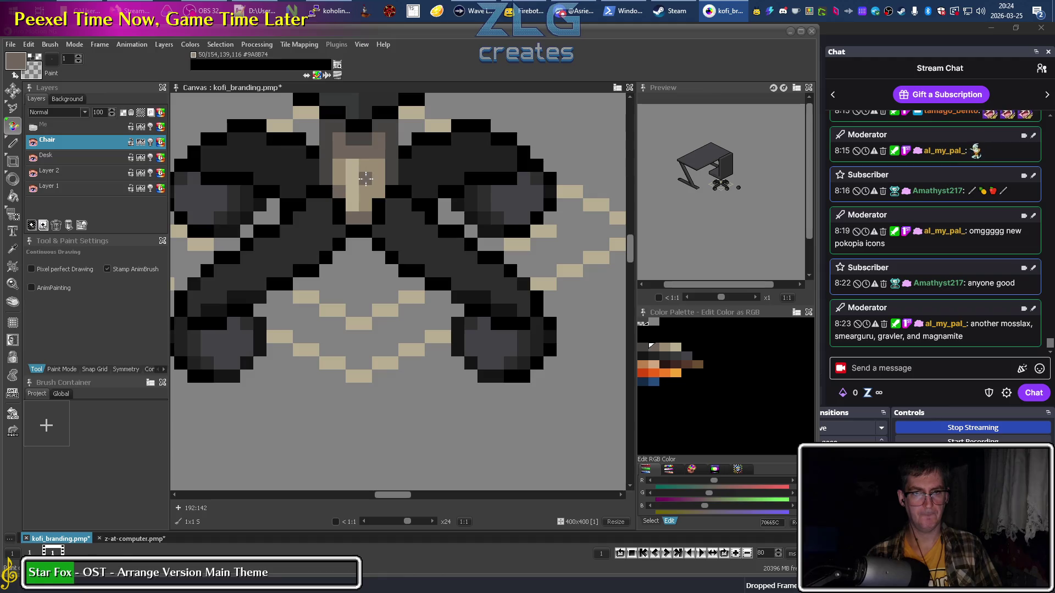
pyautogui.scroll(-5, 381, 170)
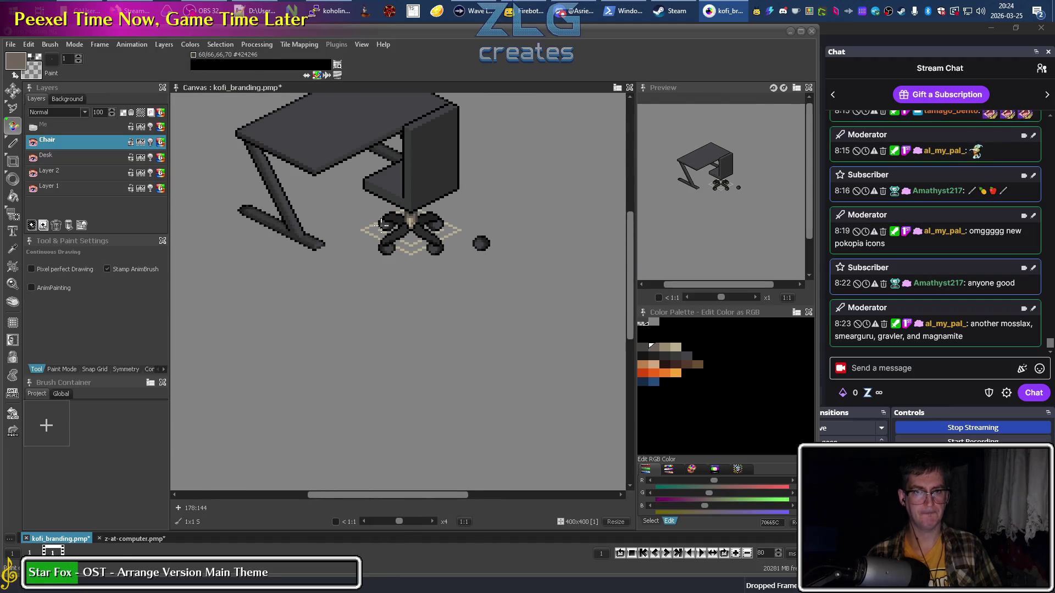
pyautogui.scroll(6, 382, 222)
pyautogui.press('ctrl')
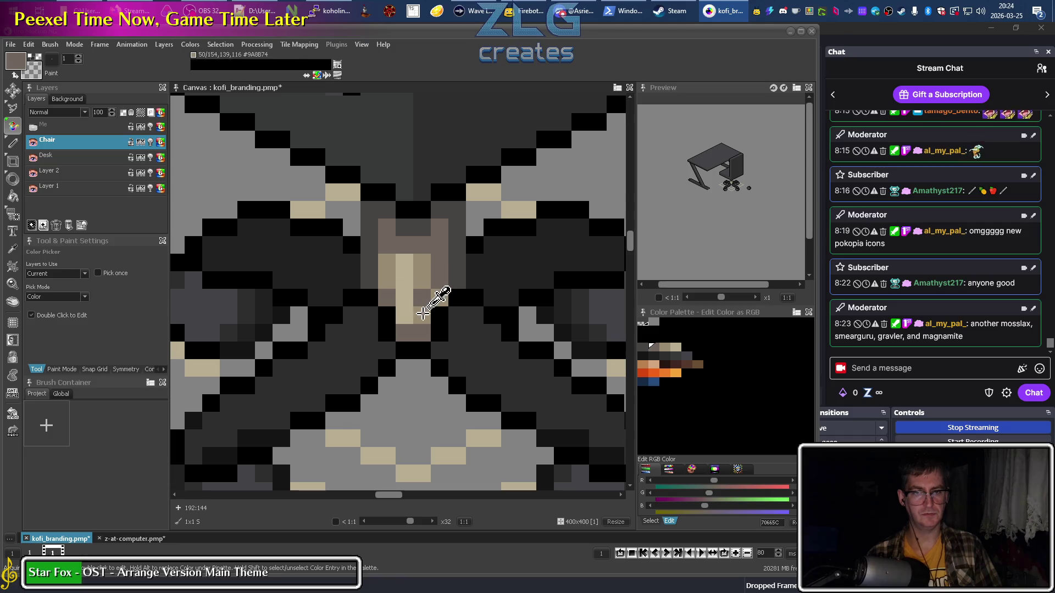
pyautogui.keyDown('ctrl'); pyautogui.click(423, 313); pyautogui.keyUp('ctrl')
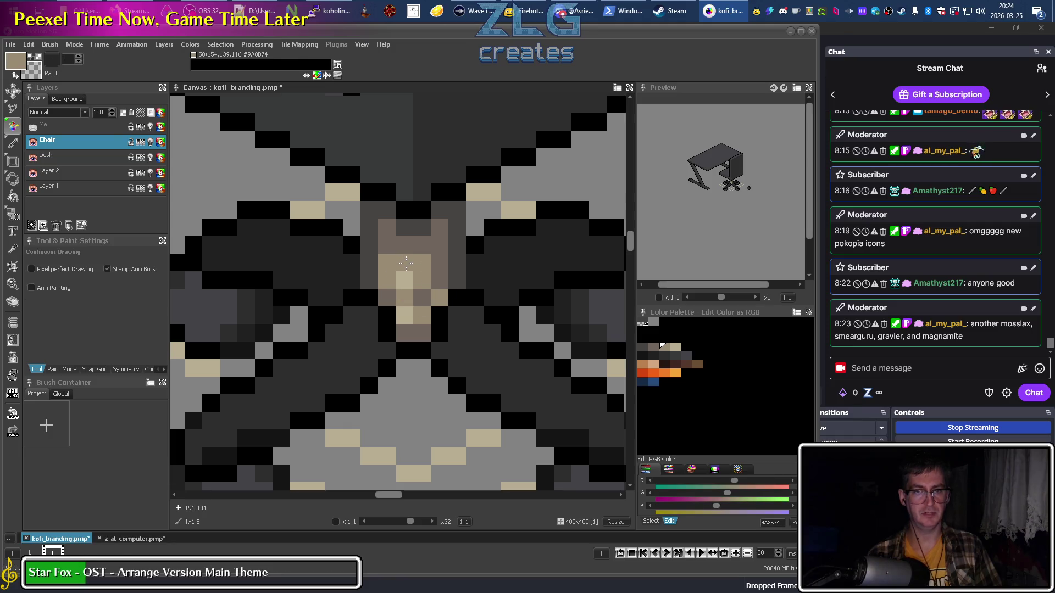
pyautogui.keyDown('ctrl'); pyautogui.click(439, 273); pyautogui.keyUp('ctrl')
pyautogui.scroll(-7, 460, 291)
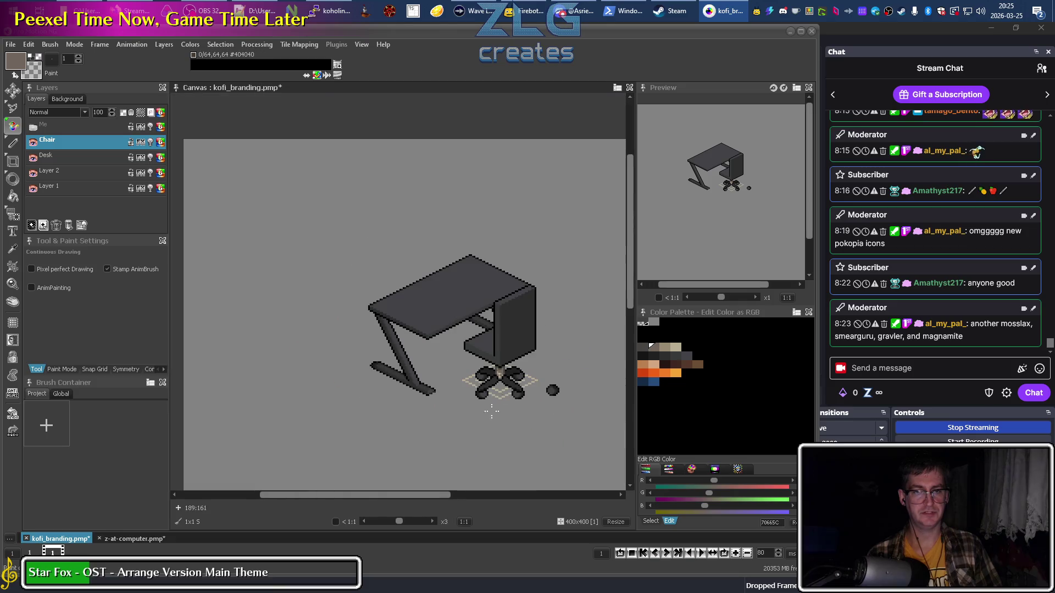
# Repaint black pixels on the chair base in mid grey #373939.
pyautogui.scroll(5, 472, 441)
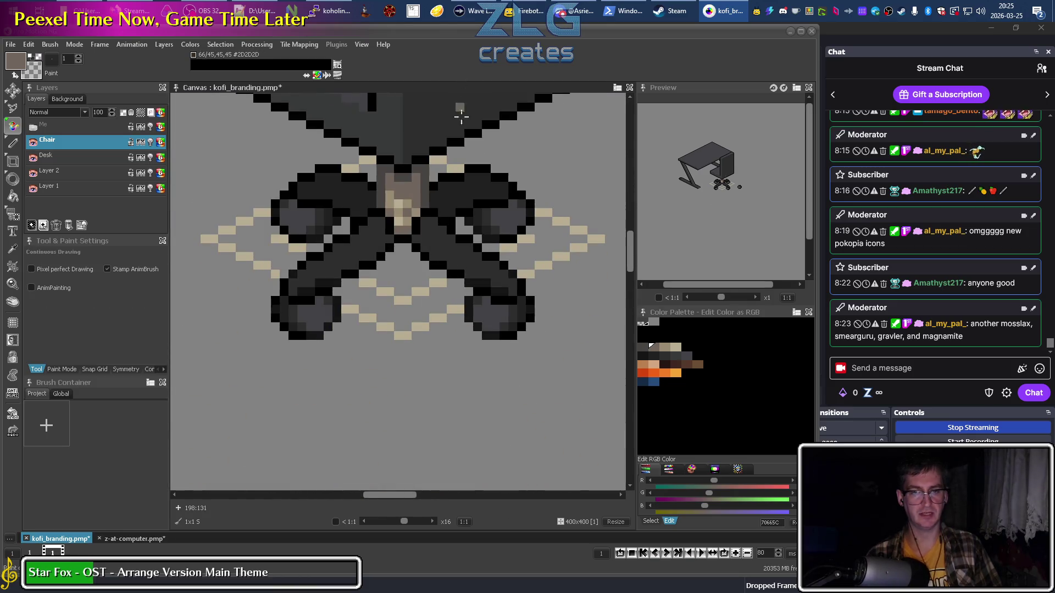
pyautogui.scroll(1, 424, 196)
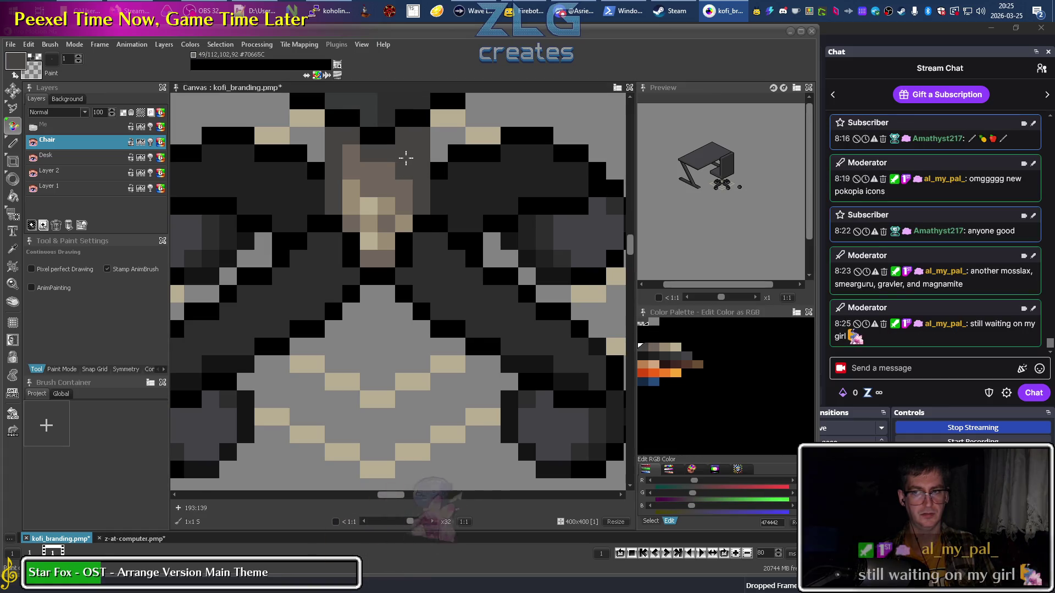
pyautogui.moveTo(402, 168); pyautogui.dragTo(471, 276)
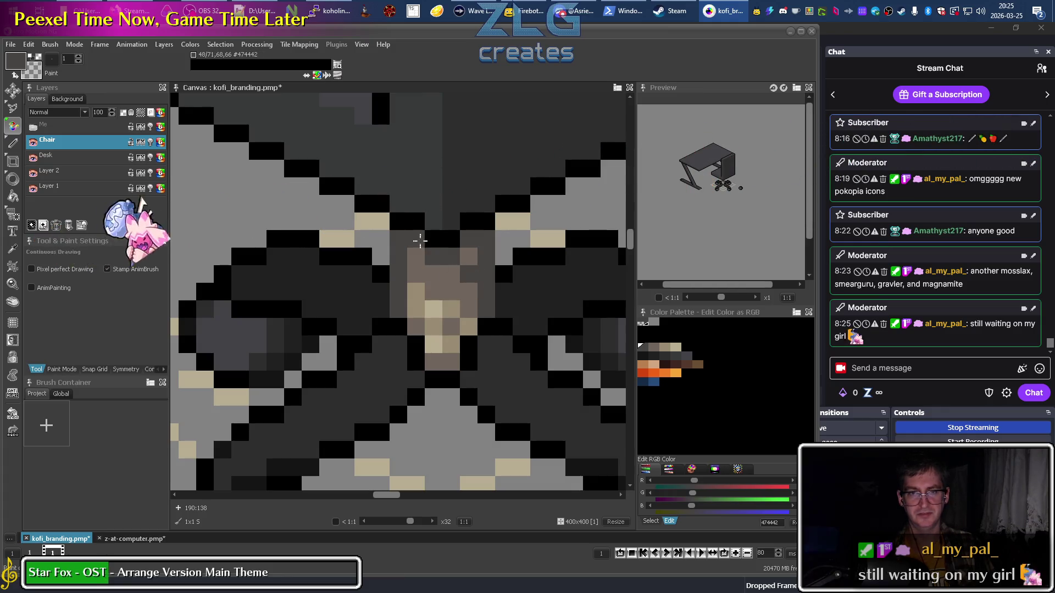
pyautogui.press('k')
pyautogui.click(390, 403)
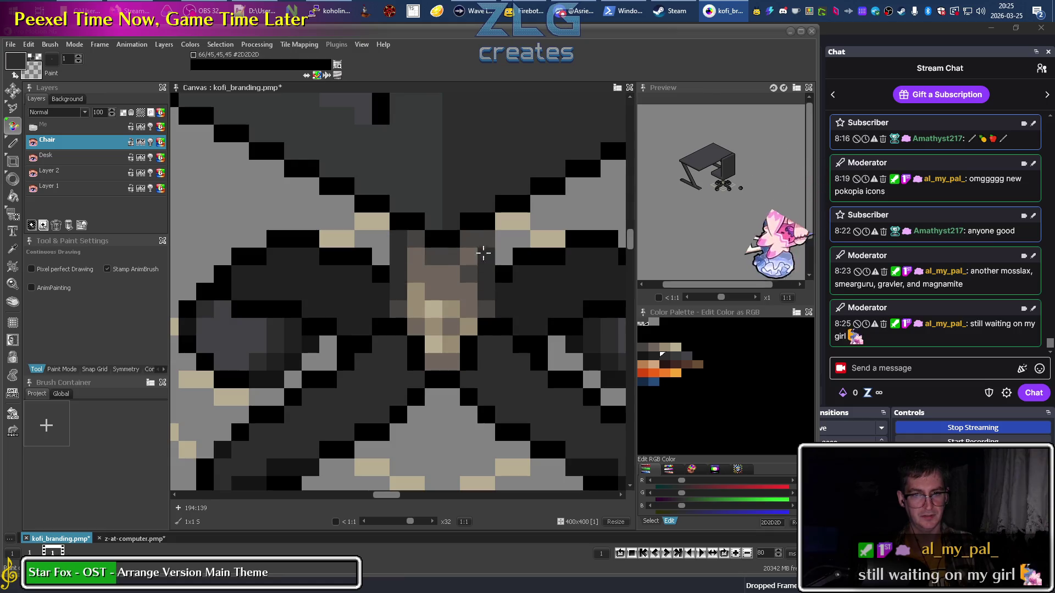
pyautogui.scroll(-5, 482, 250)
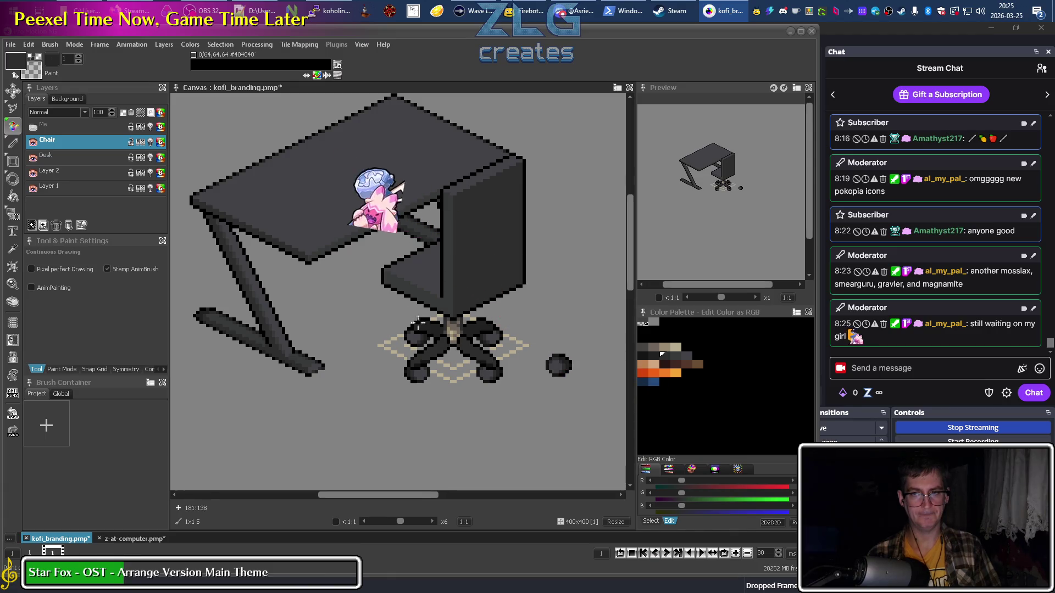
pyautogui.scroll(2, 456, 336)
pyautogui.scroll(2, 460, 339)
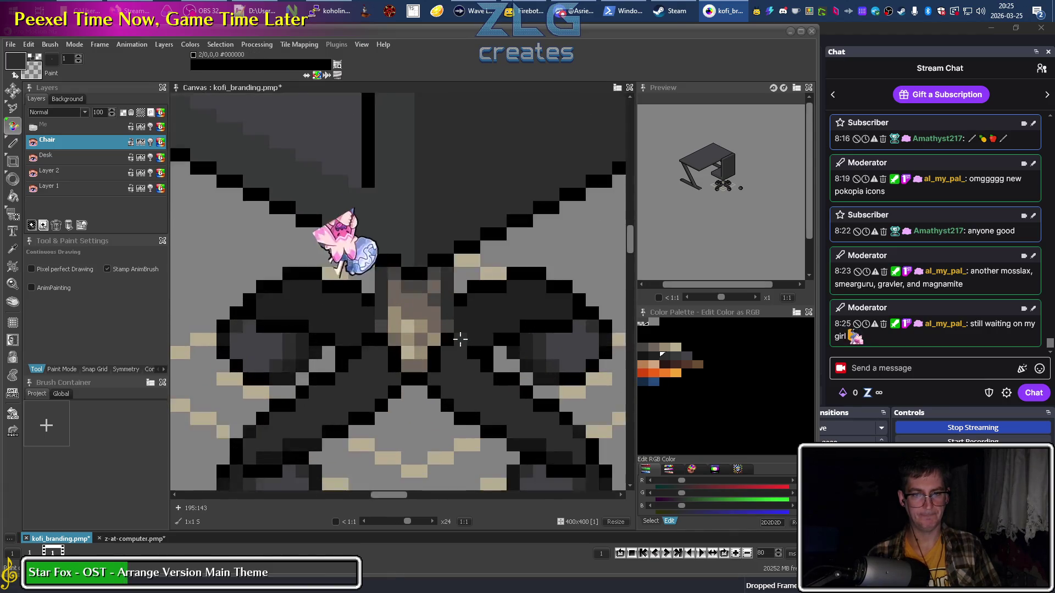
pyautogui.click(666, 356)
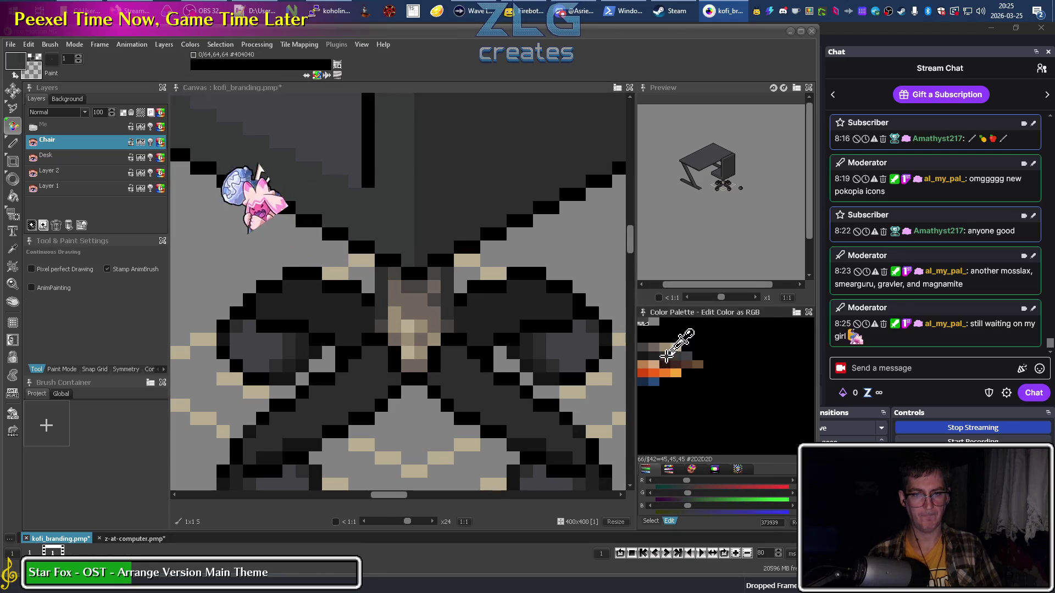
pyautogui.click(434, 365)
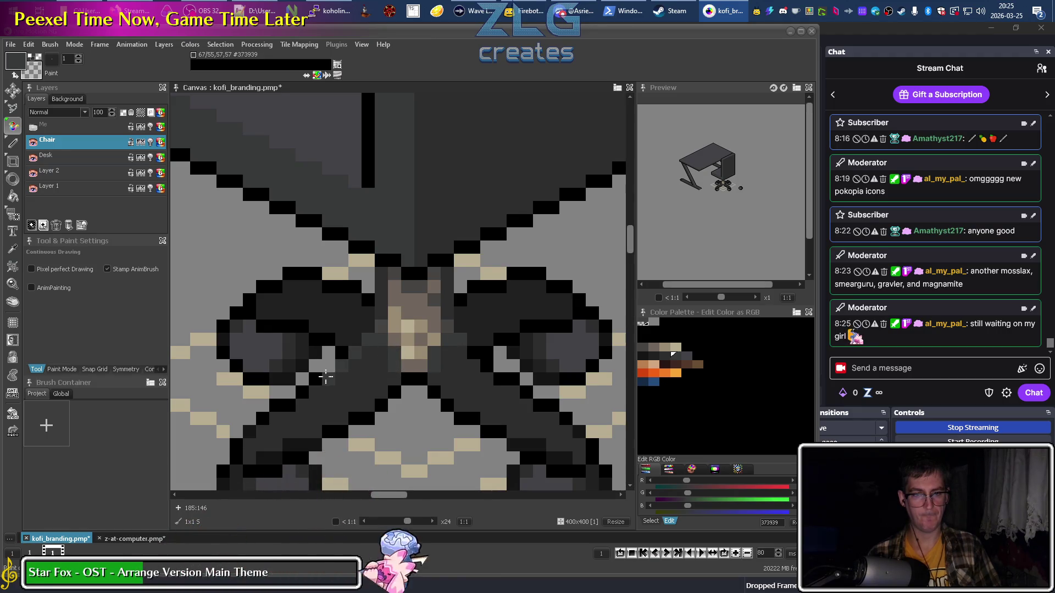
# Pick dark grey #2D2D2D for shading the base legs.
pyautogui.scroll(-2, 346, 384)
pyautogui.hscroll(-2, 349, 363)
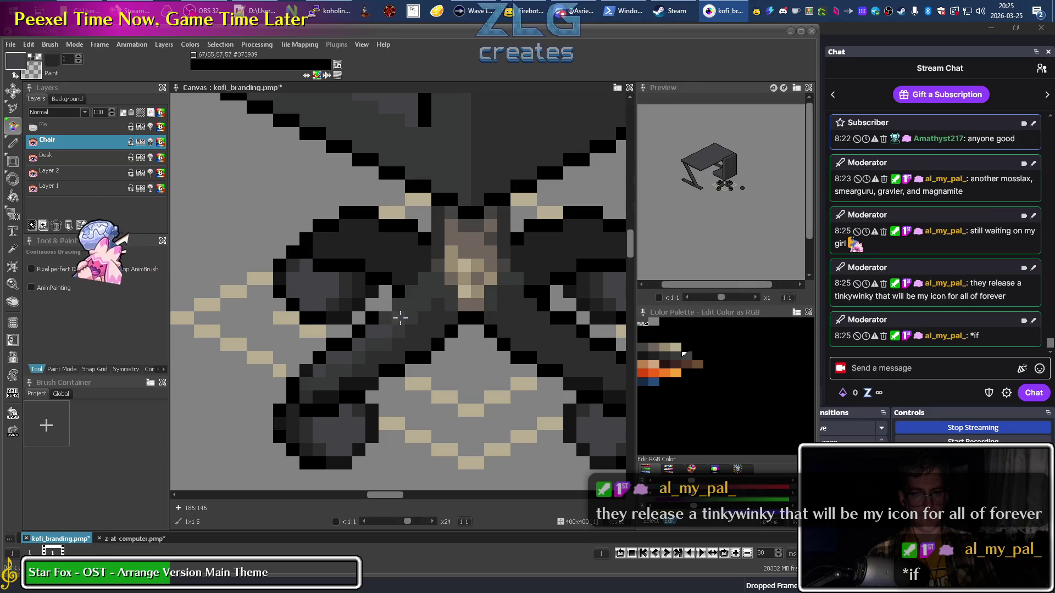
pyautogui.scroll(-5, 424, 353)
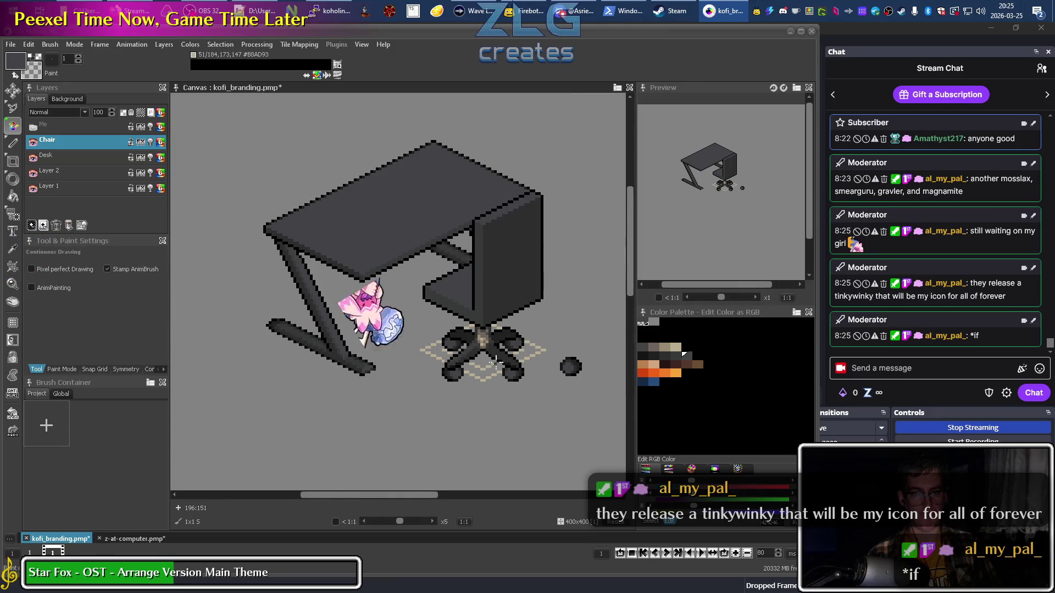
pyautogui.scroll(5, 482, 378)
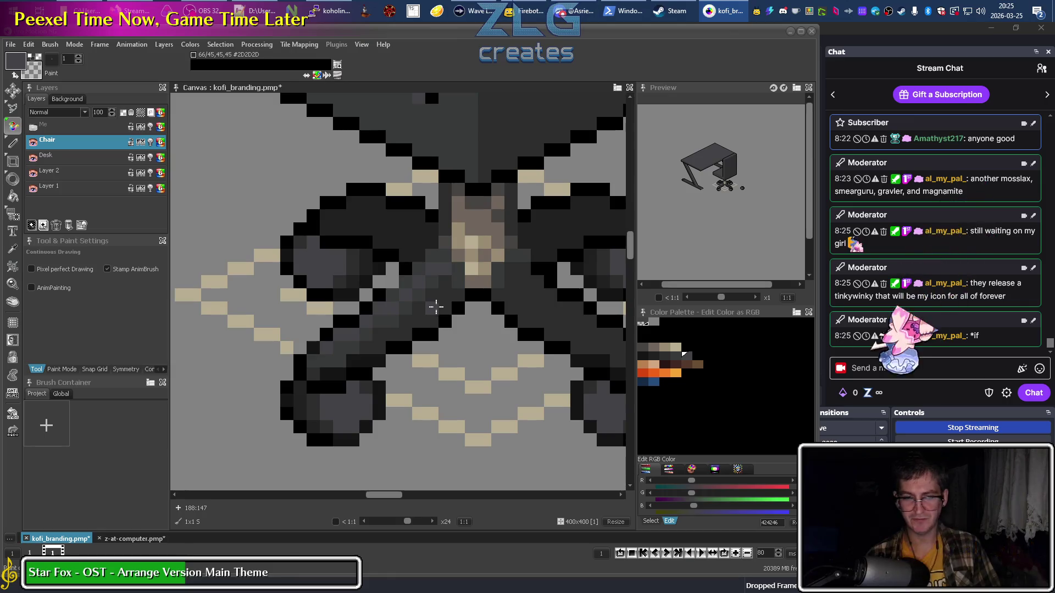
pyautogui.press('alt')
pyautogui.keyDown('alt'); pyautogui.click(392, 341); pyautogui.keyUp('alt')
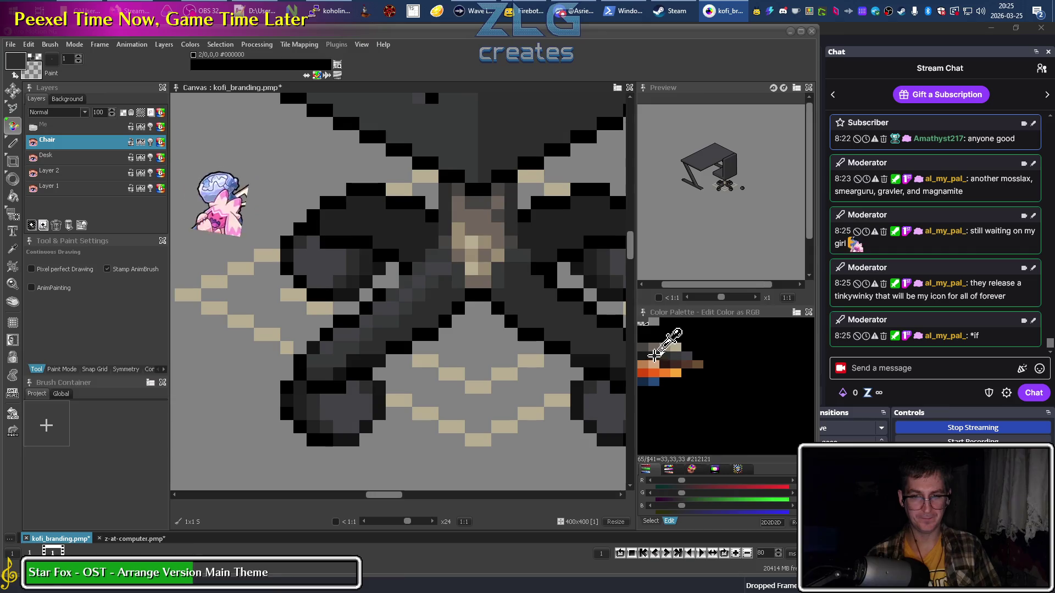
pyautogui.keyDown('alt'); pyautogui.click(380, 350); pyautogui.keyUp('alt')
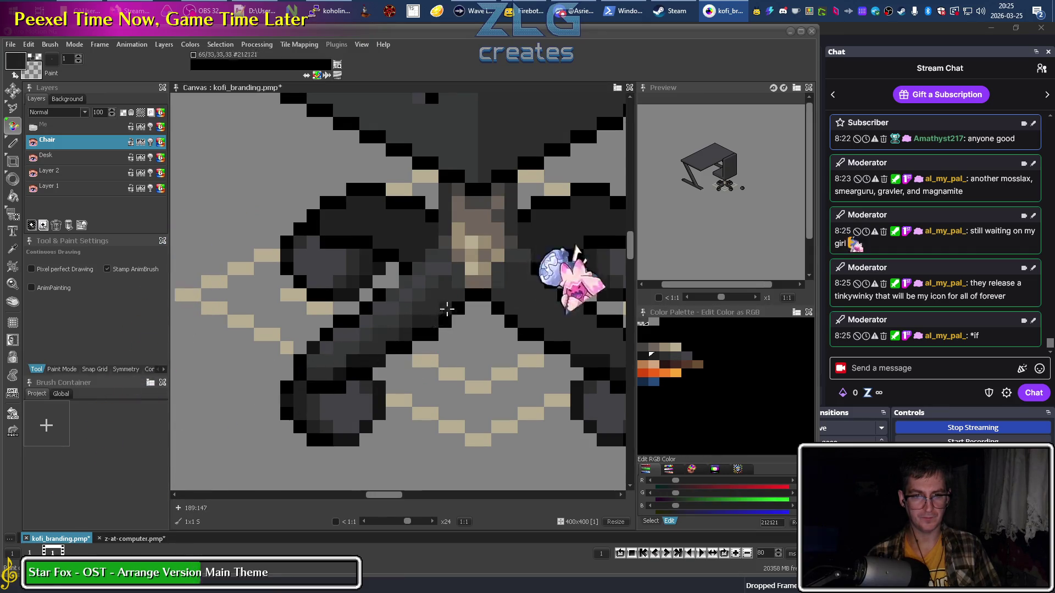
pyautogui.scroll(-5, 357, 363)
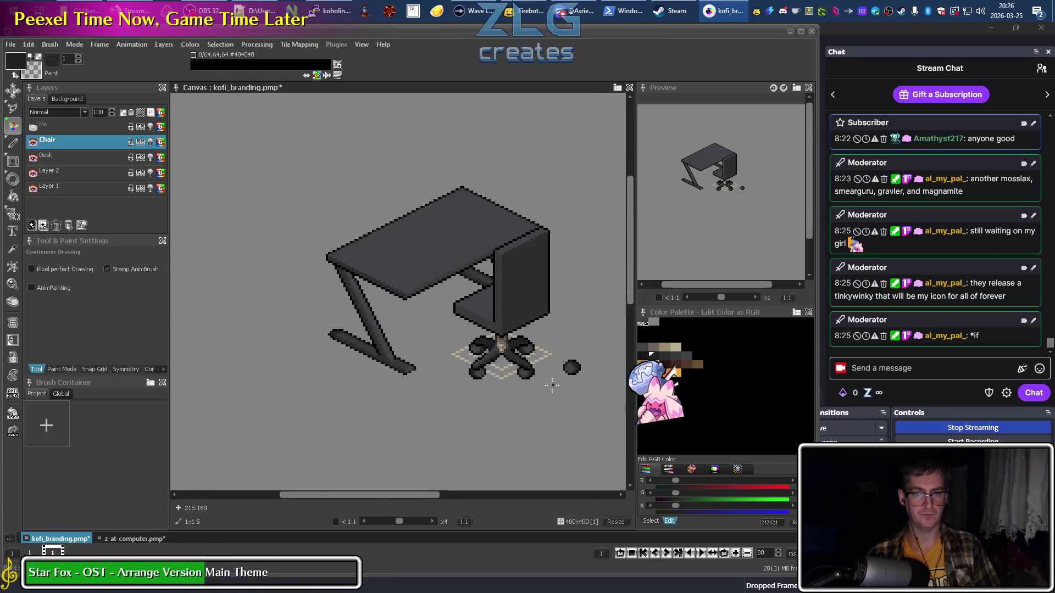
pyautogui.scroll(3, 511, 351)
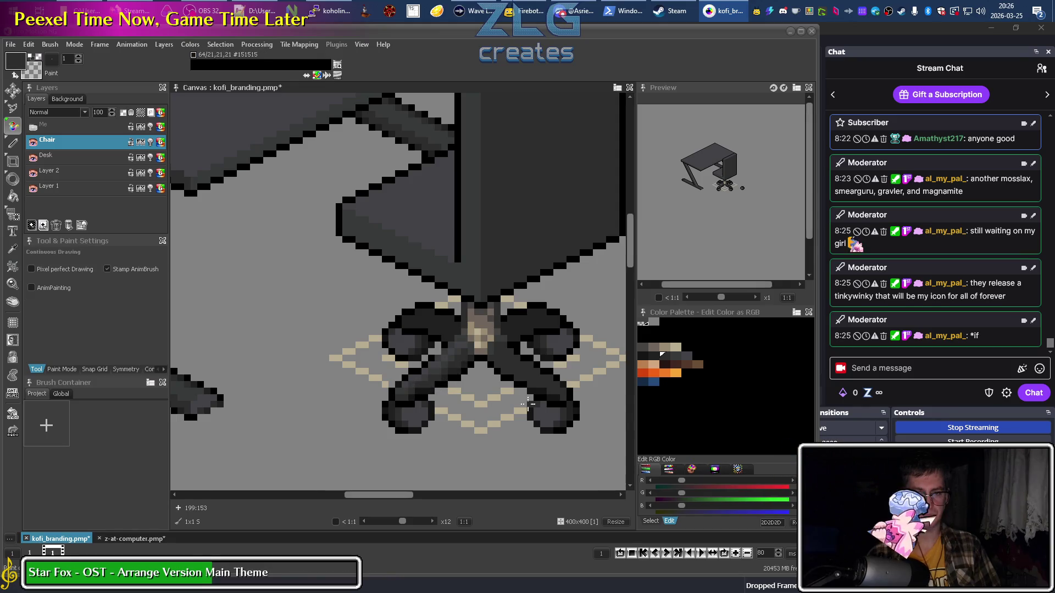
# Add #373939, #212121 and #151515 shadow pixels along the legs toward the wheels.
pyautogui.press(',')
pyautogui.scroll(4, 469, 389)
pyautogui.click(530, 352)
pyautogui.press(',')
pyautogui.scroll(-3, 483, 377)
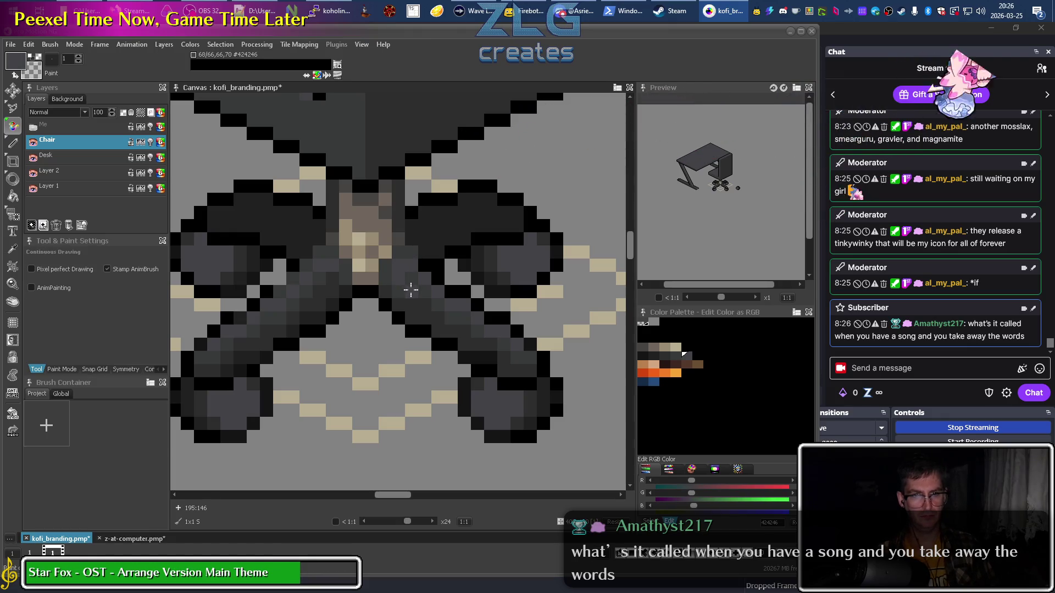
pyautogui.press('alt')
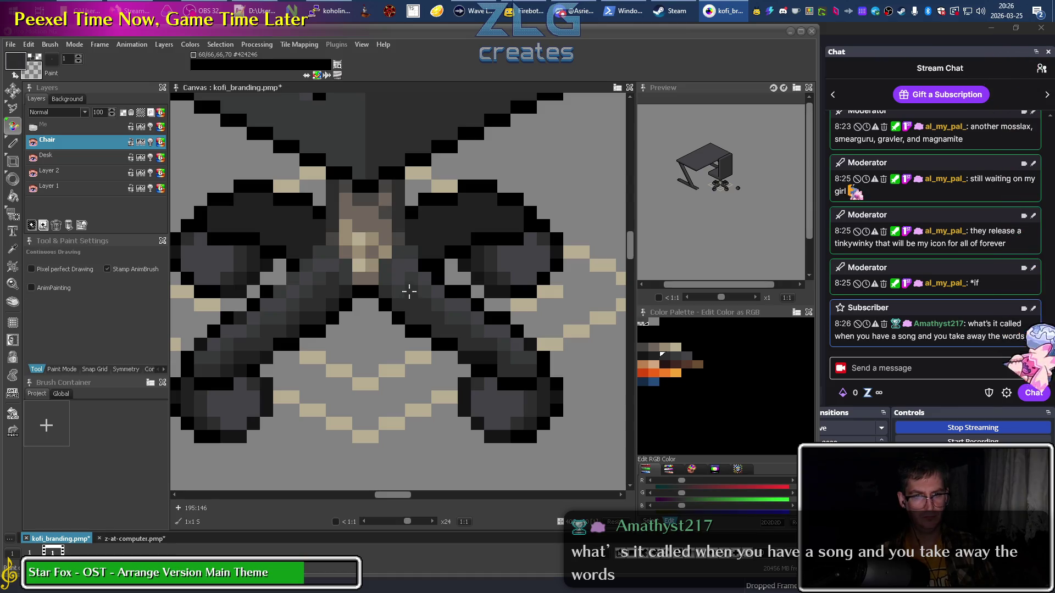
pyautogui.keyDown('alt'); pyautogui.click(423, 278); pyautogui.keyUp('alt')
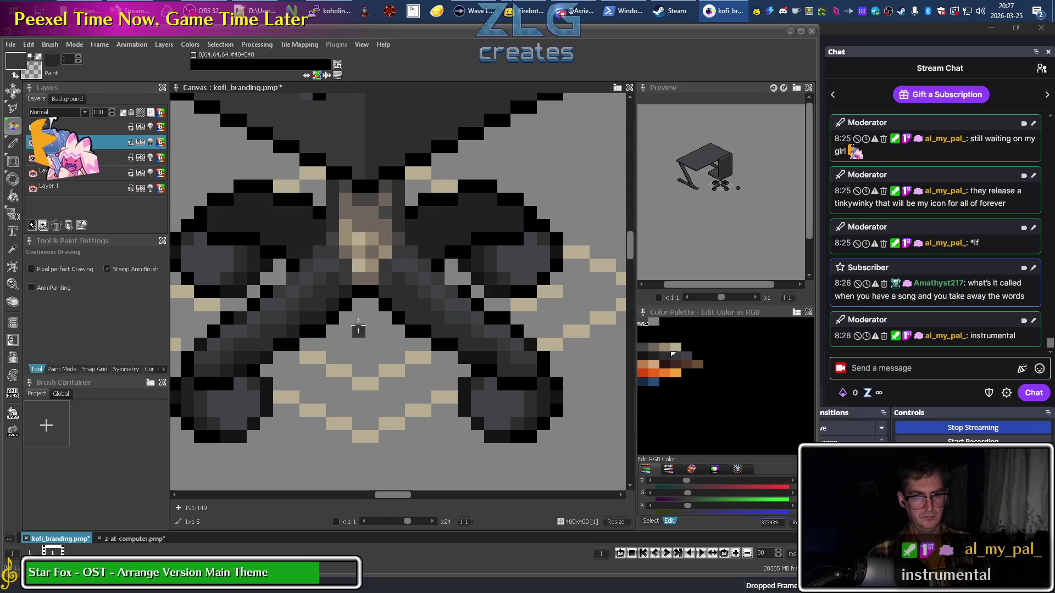
pyautogui.keyDown('alt'); pyautogui.click(397, 302); pyautogui.keyUp('alt')
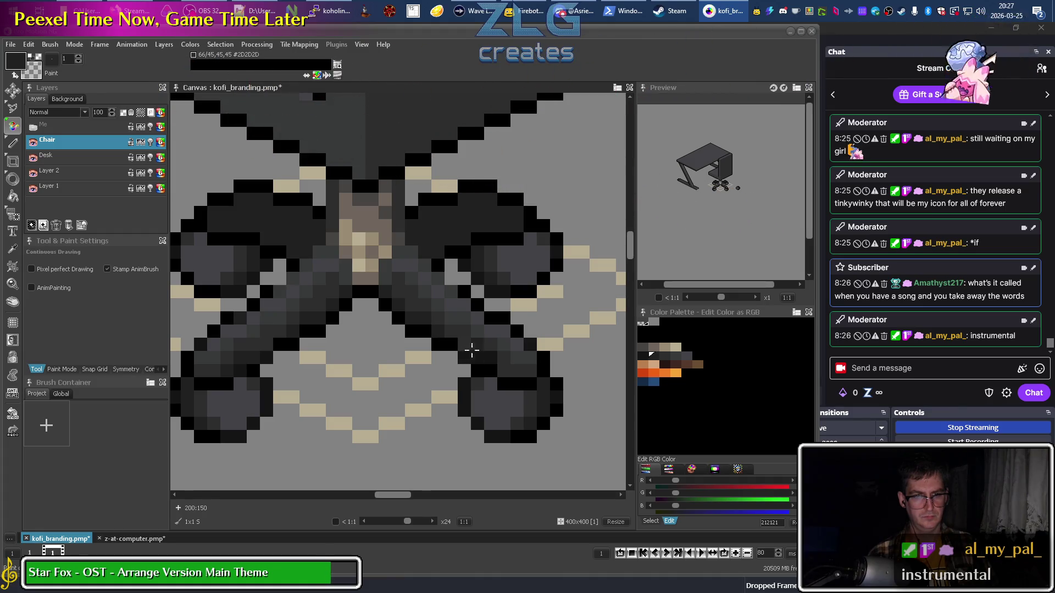
pyautogui.press(',')
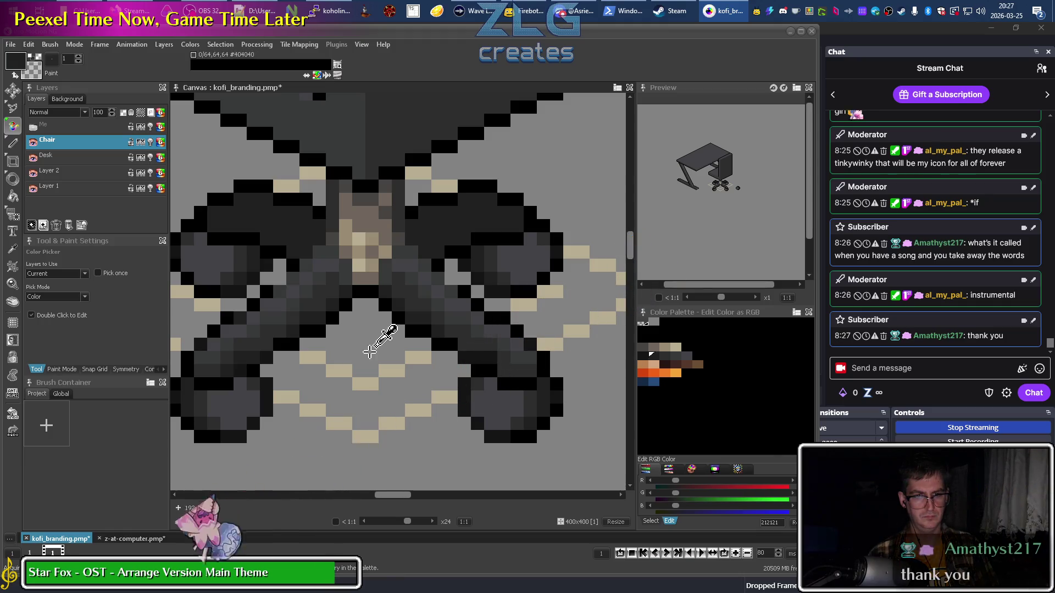
pyautogui.press('d')
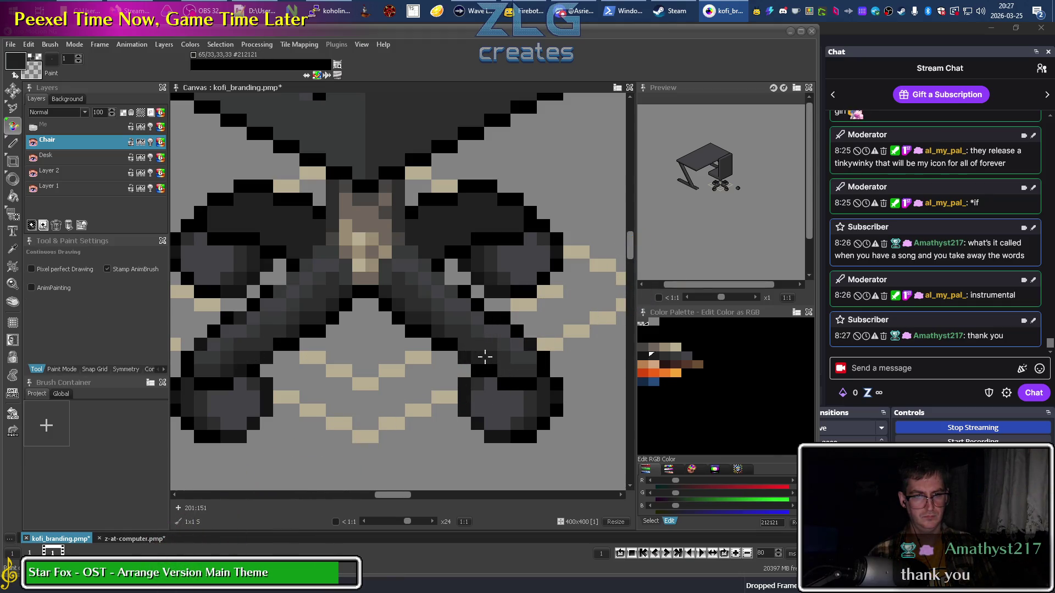
pyautogui.click(250, 360)
pyautogui.press('d')
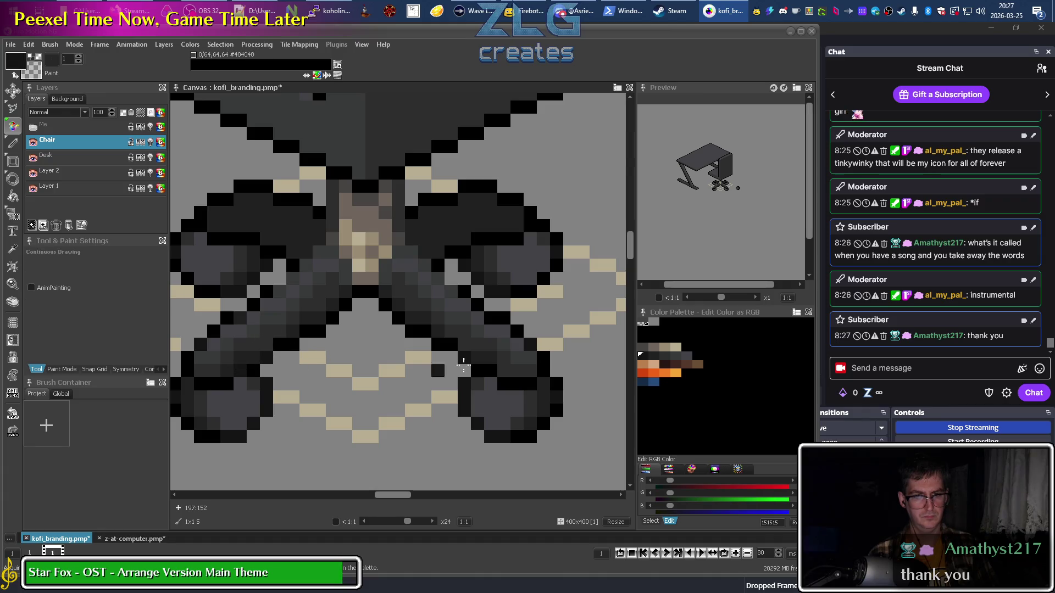
pyautogui.scroll(-5, 587, 407)
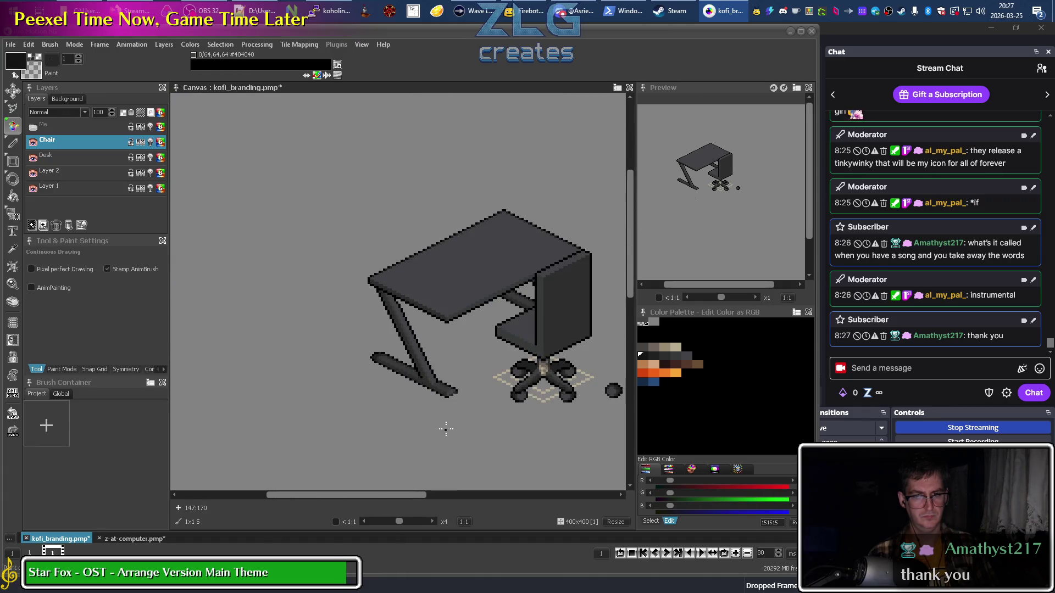
# Erase the cream guide pixels left of and below the chair base.
pyautogui.moveTo(443, 394)
pyautogui.mouseDown()
pyautogui.moveTo(377, 332)
pyautogui.moveTo(229, 326)
pyautogui.mouseUp()
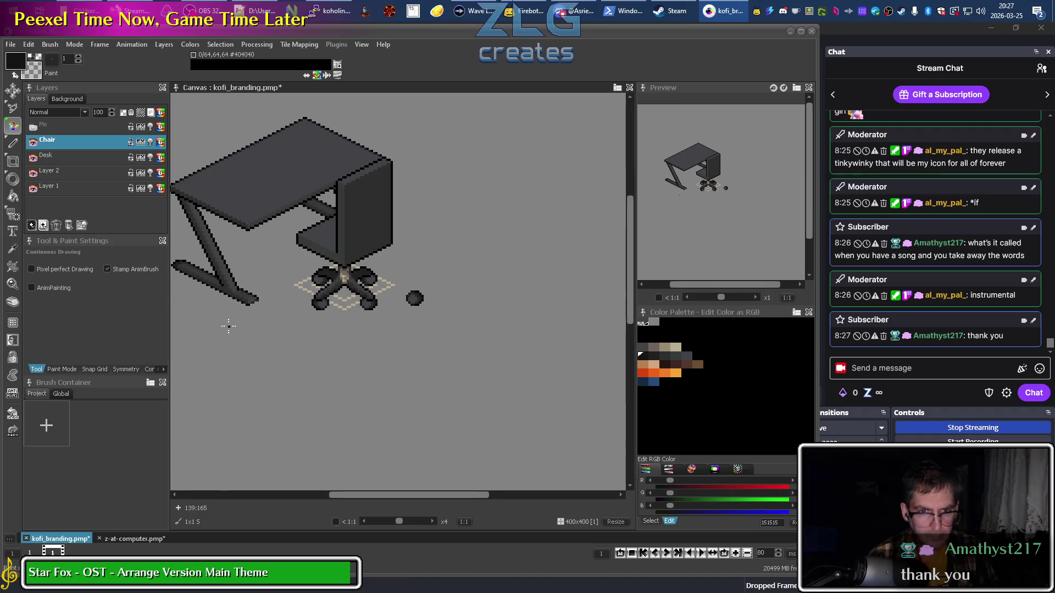
pyautogui.scroll(4, 229, 326)
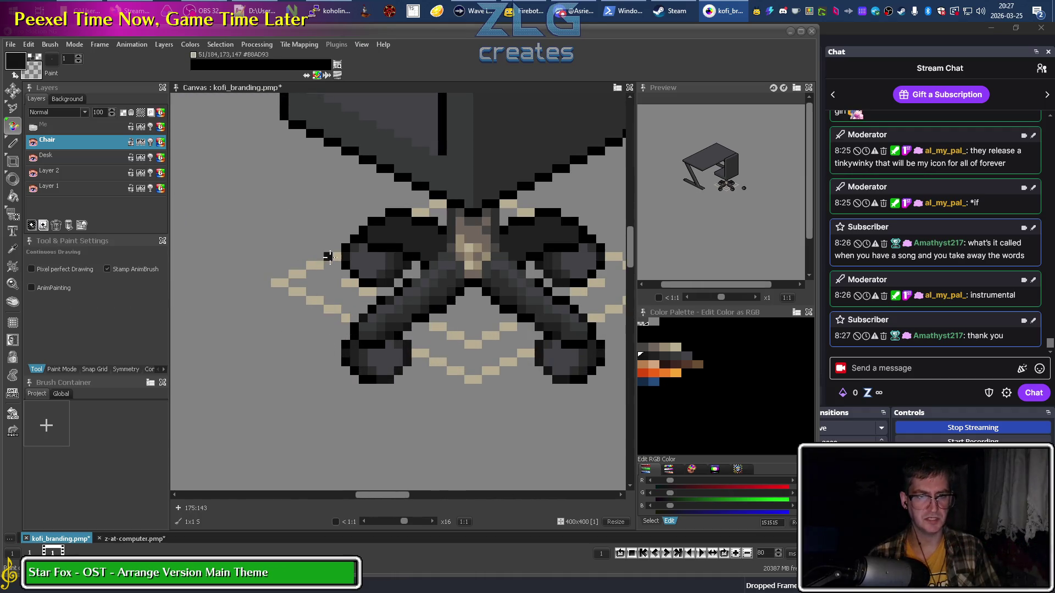
pyautogui.click(279, 283)
pyautogui.click(297, 292)
pyautogui.click(310, 266)
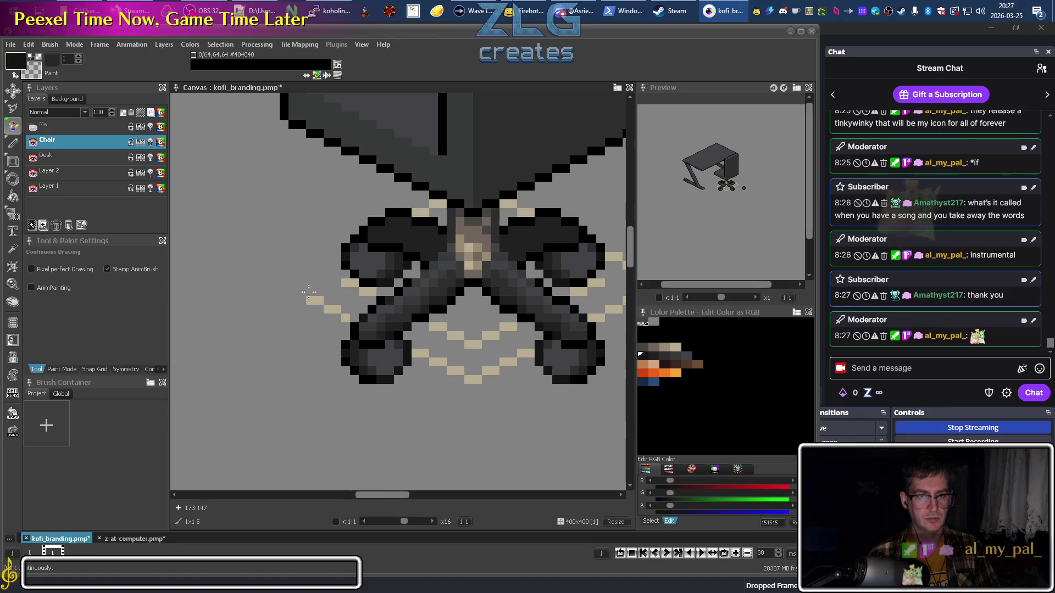
pyautogui.moveTo(311, 300); pyautogui.dragTo(337, 310)
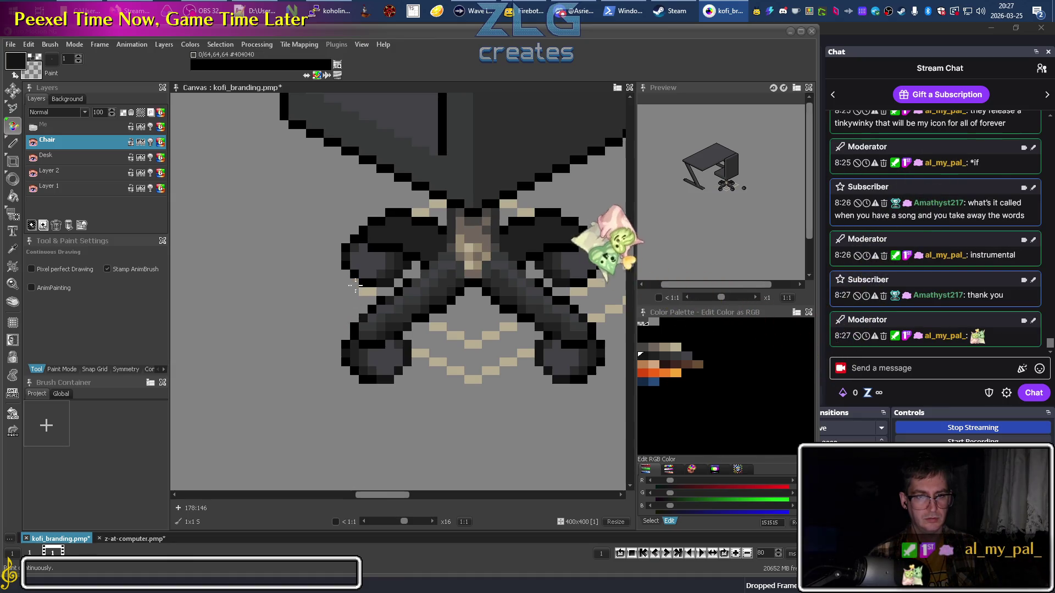
pyautogui.moveTo(421, 352)
pyautogui.mouseDown()
pyautogui.moveTo(455, 373)
pyautogui.moveTo(495, 368)
pyautogui.moveTo(510, 334)
pyautogui.moveTo(472, 344)
pyautogui.moveTo(443, 331)
pyautogui.mouseUp()
pyautogui.click(443, 330)
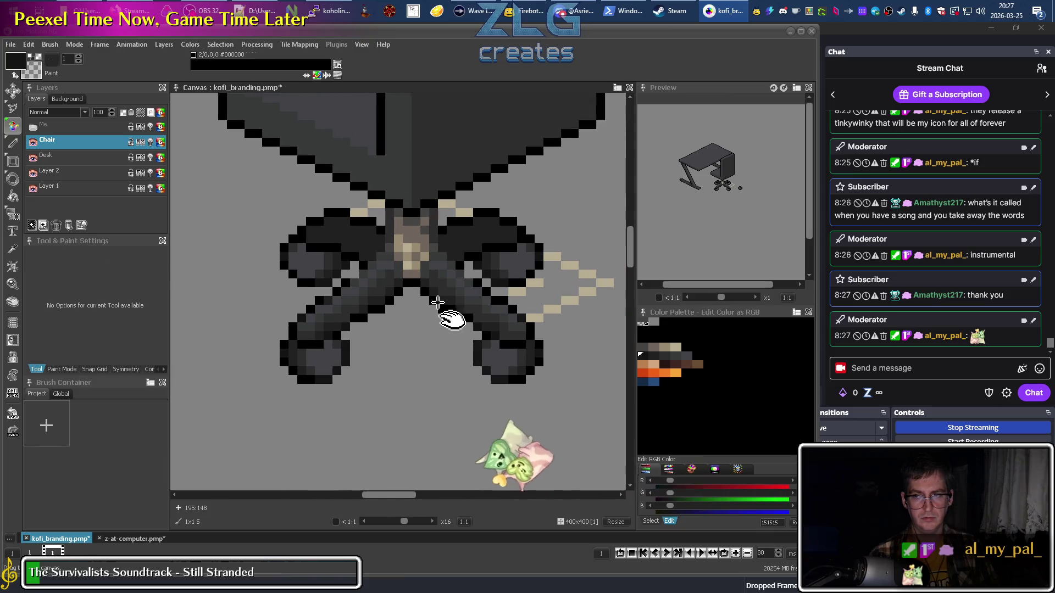
# Undo the tan diagonal guide stroke with two Ctrl+Z and view the whole scene.
pyautogui.hscroll(3, 448, 318)
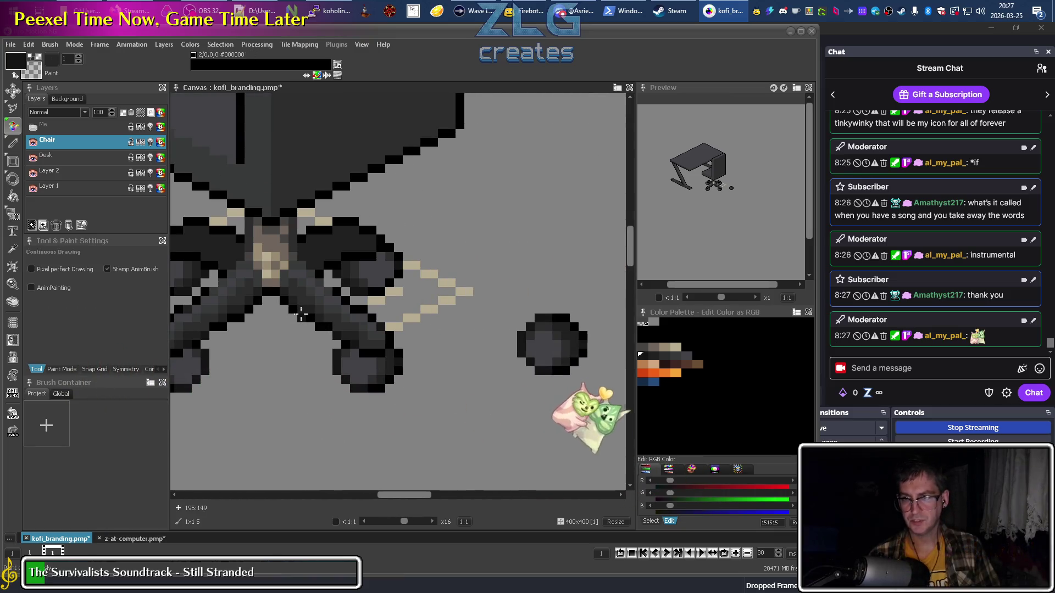
pyautogui.scroll(1, 905, 293)
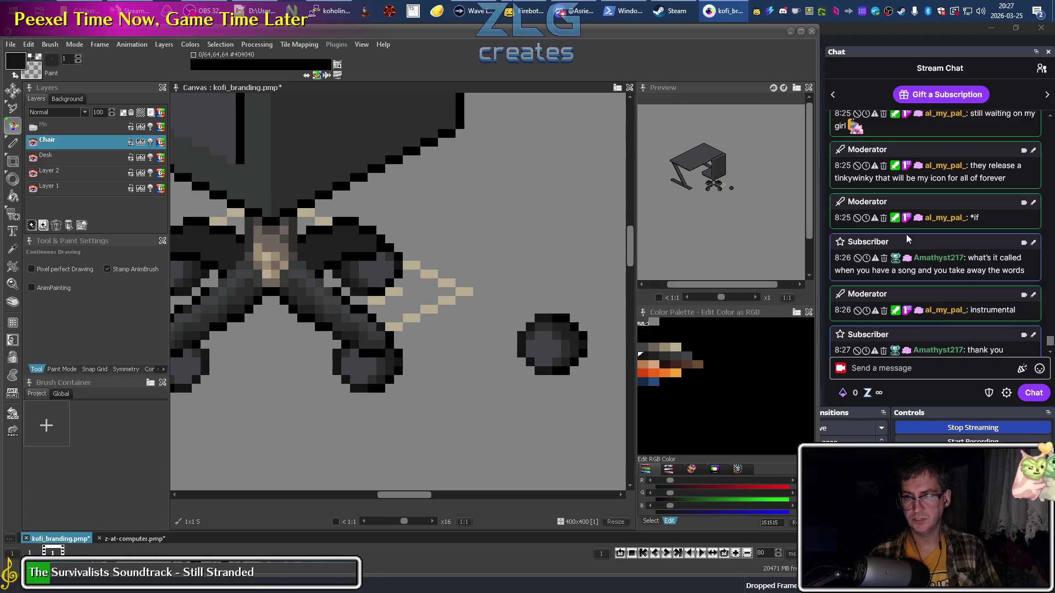
pyautogui.scroll(-1, 905, 293)
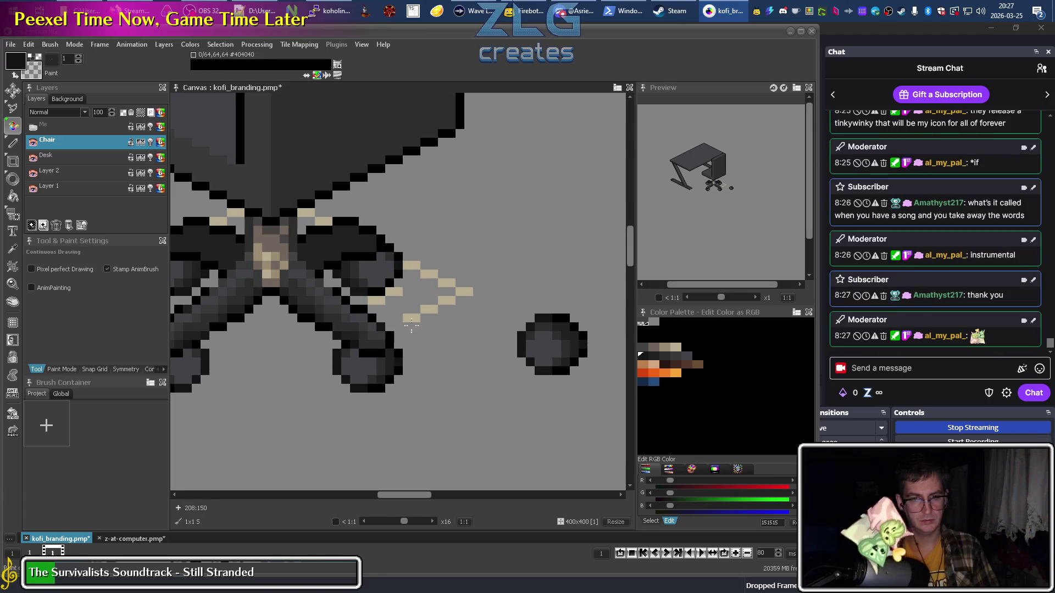
pyautogui.hotkey('ctrl', 'z')
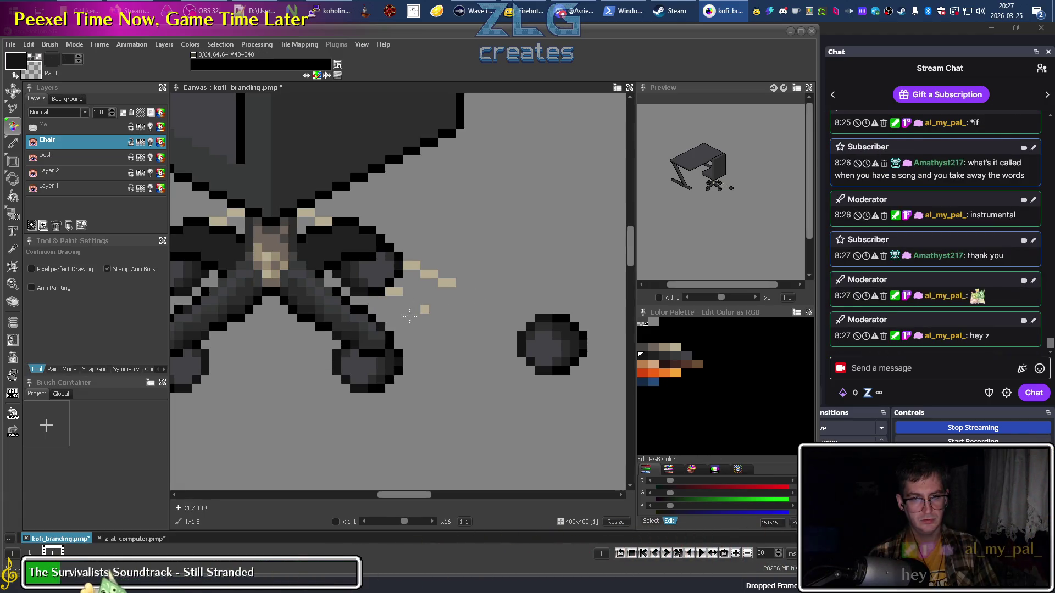
pyautogui.hotkey('ctrl', 'z')
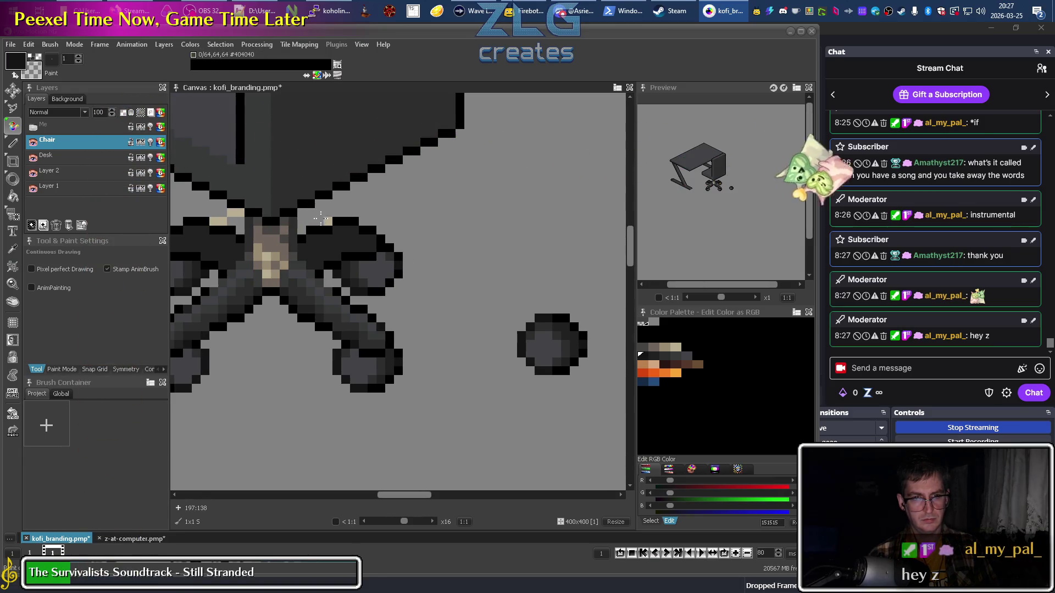
pyautogui.scroll(-4, 368, 315)
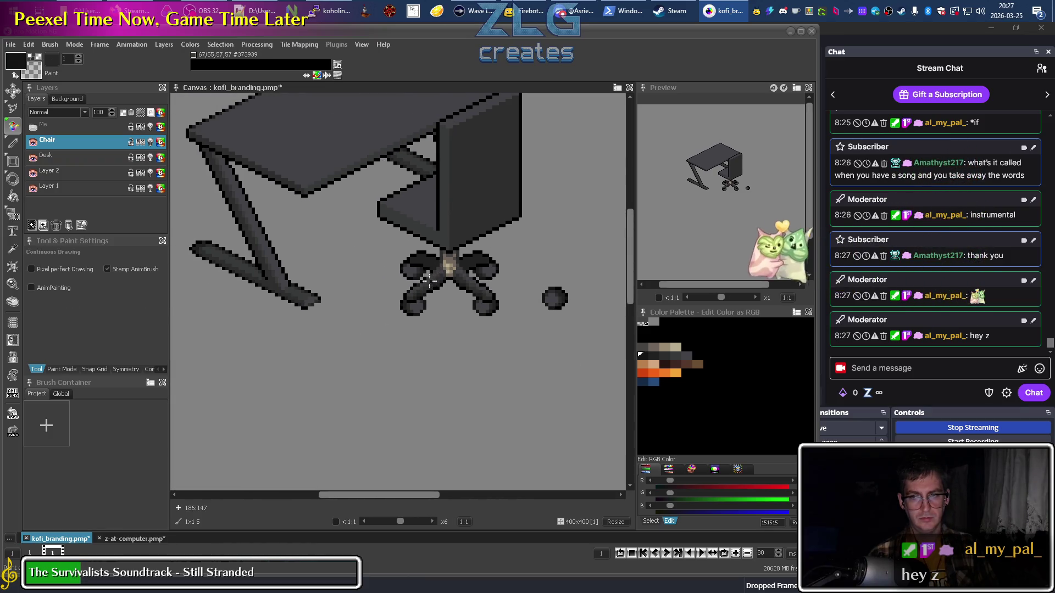
pyautogui.scroll(3, 437, 274)
pyautogui.moveTo(477, 268); pyautogui.dragTo(434, 311)
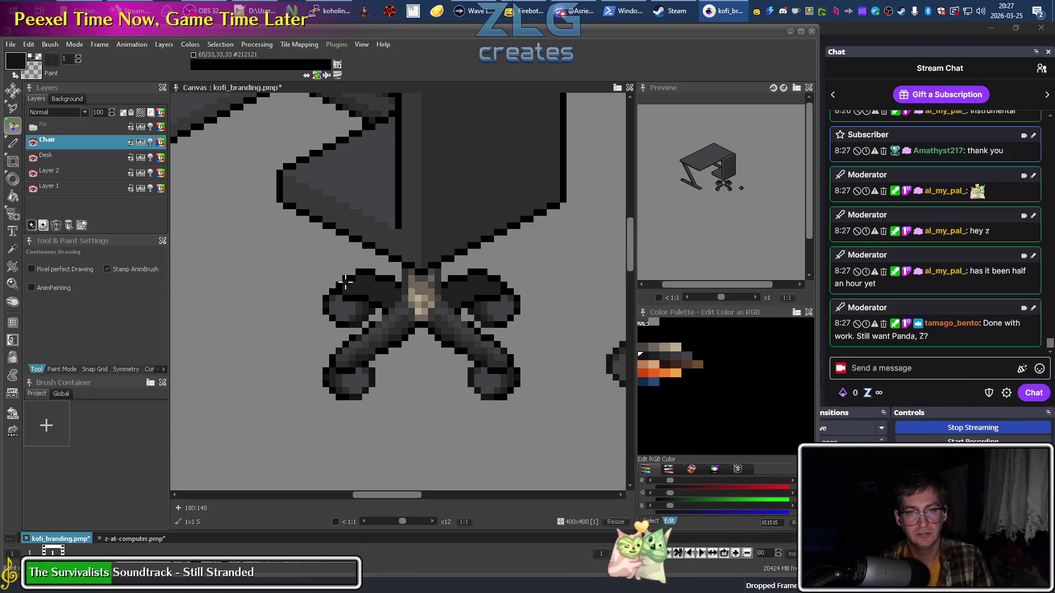
pyautogui.moveTo(306, 322)
pyautogui.mouseDown()
pyautogui.moveTo(278, 313)
pyautogui.moveTo(405, 403)
pyautogui.moveTo(233, 179)
pyautogui.mouseUp()
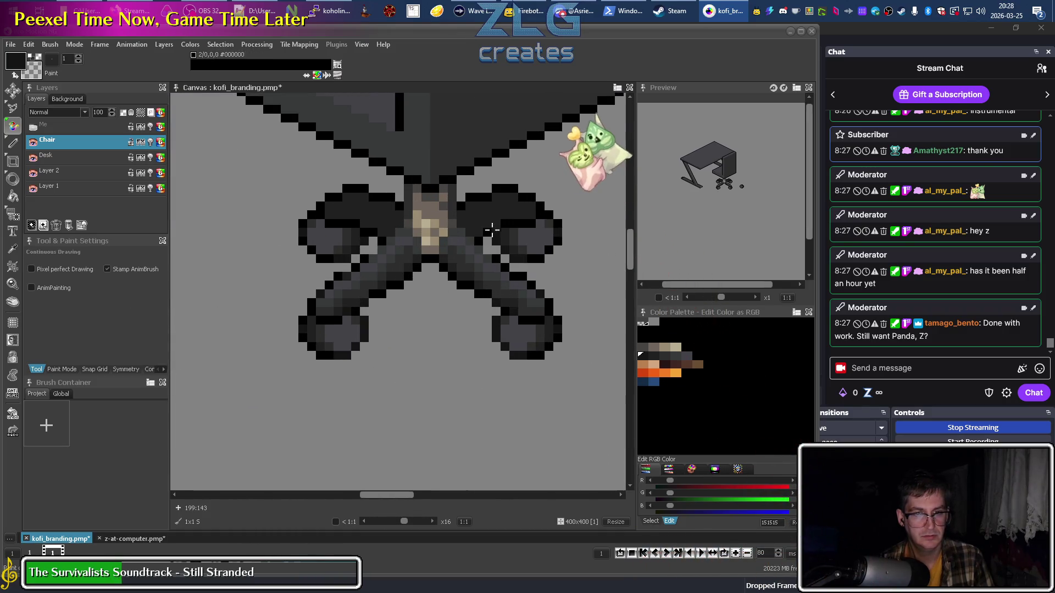
pyautogui.scroll(1, 328, 265)
pyautogui.scroll(1, 327, 266)
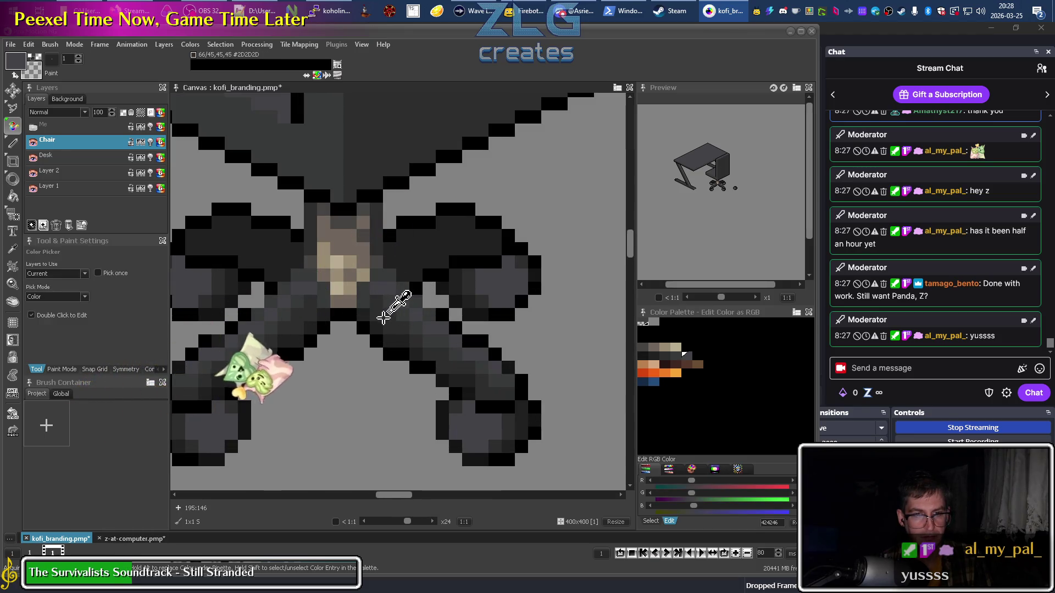
pyautogui.scroll(-3, 416, 317)
pyautogui.scroll(-5, 415, 318)
pyautogui.press('i')
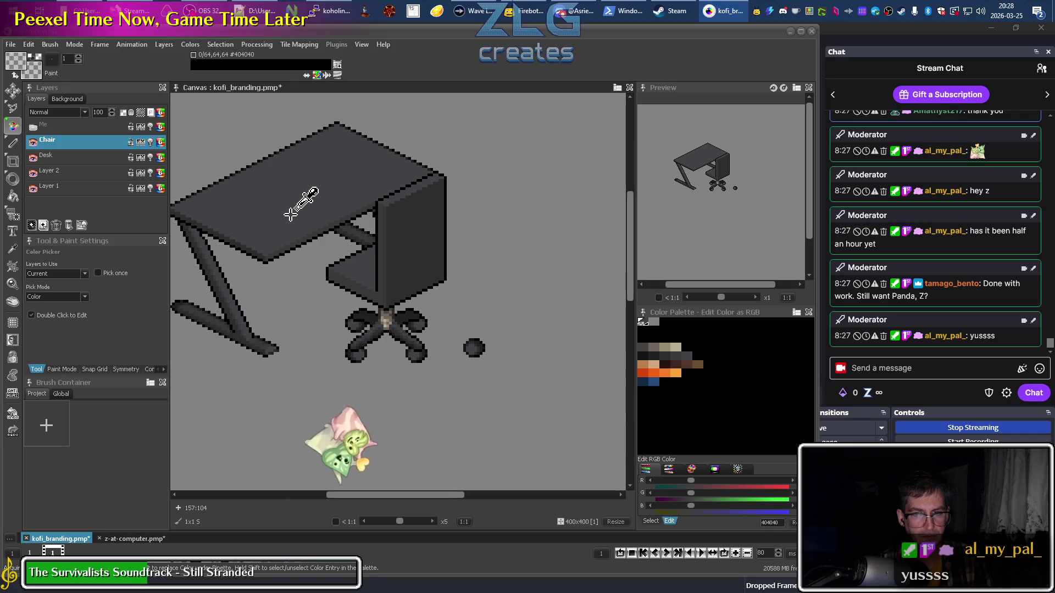
pyautogui.click(407, 258)
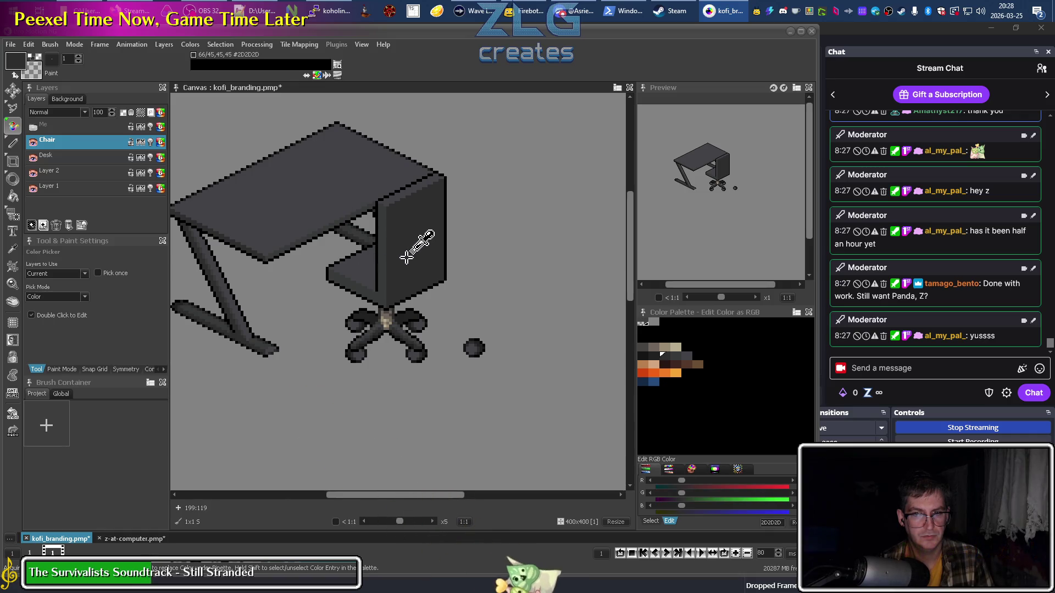
pyautogui.click(321, 202)
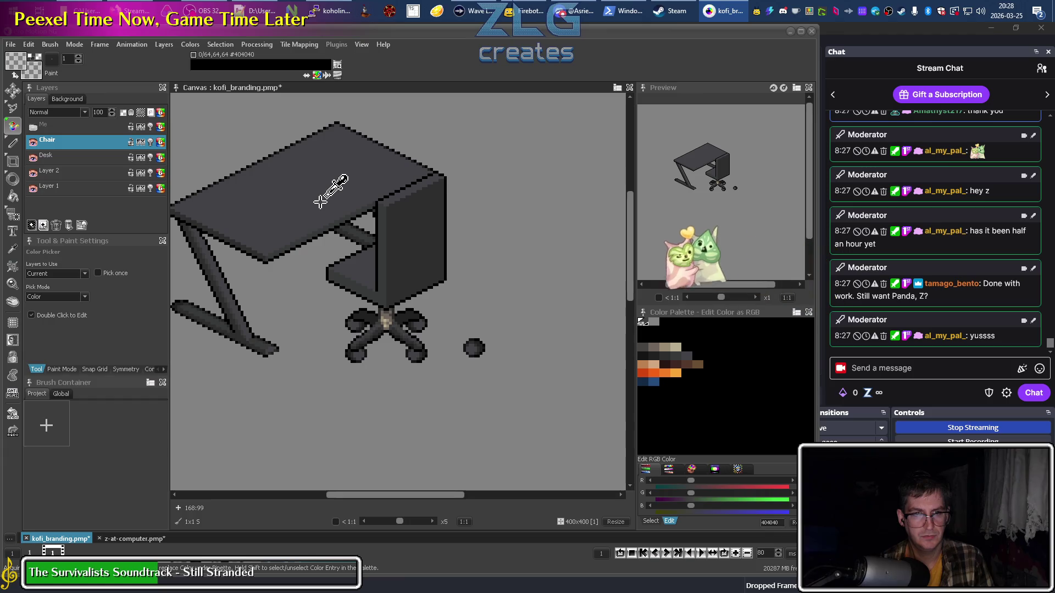
pyautogui.press('d')
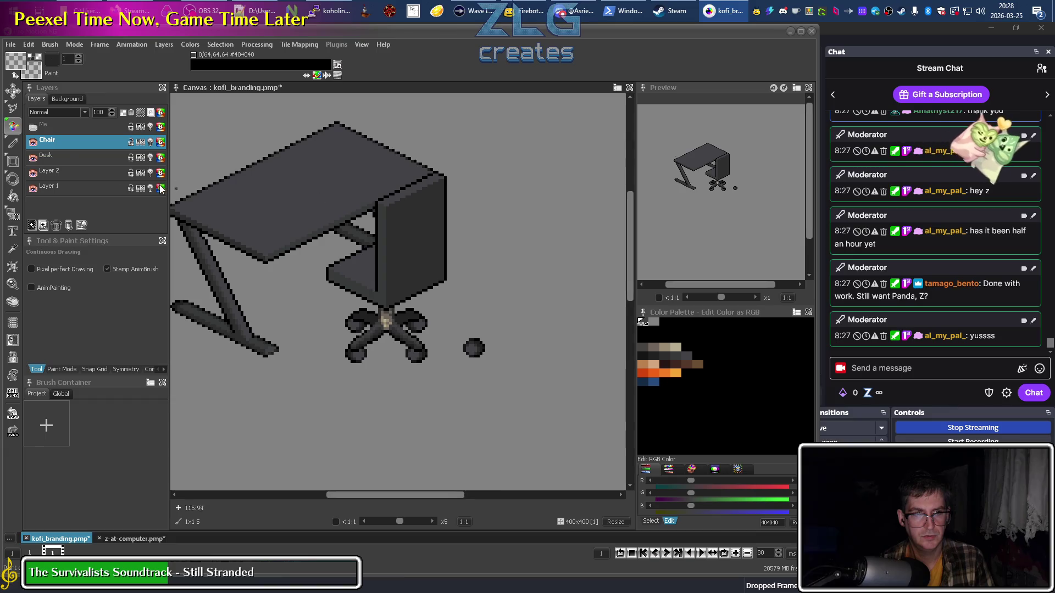
pyautogui.click(32, 142)
pyautogui.click(32, 143)
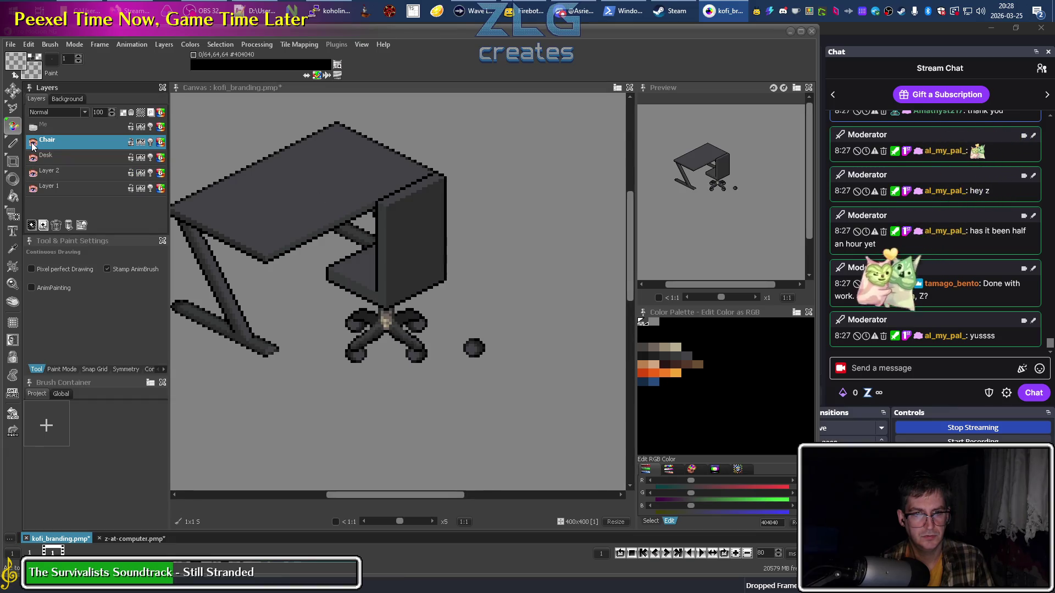
pyautogui.click(66, 156)
pyautogui.press('k')
pyautogui.click(322, 172)
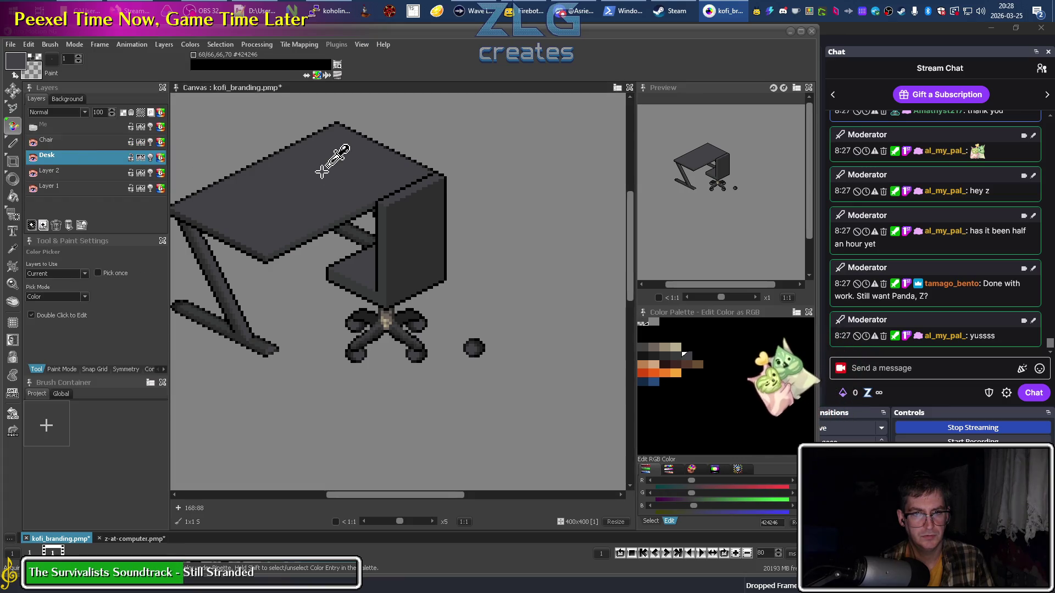
pyautogui.click(82, 142)
pyautogui.click(411, 187)
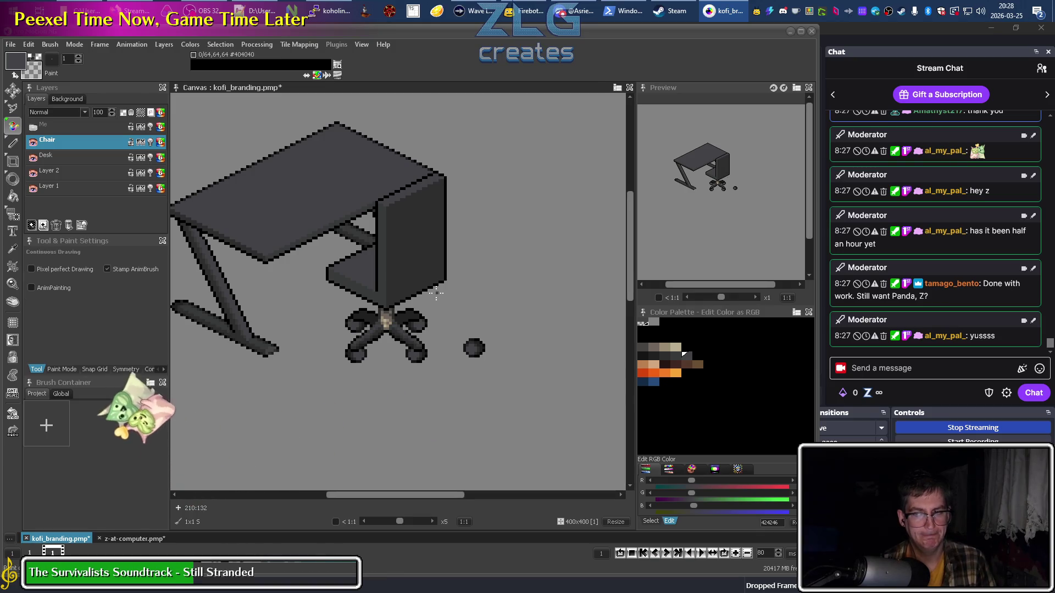
pyautogui.press('k')
pyautogui.scroll(4, 434, 293)
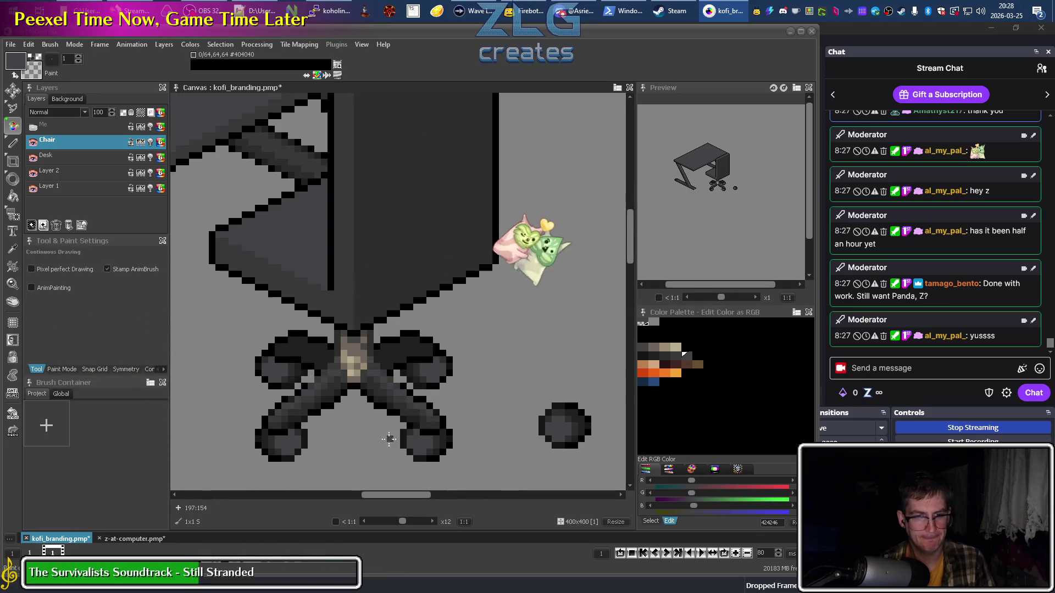
# Centre the chair base in view and sample its greys, ending on #212121.
pyautogui.scroll(3, 389, 438)
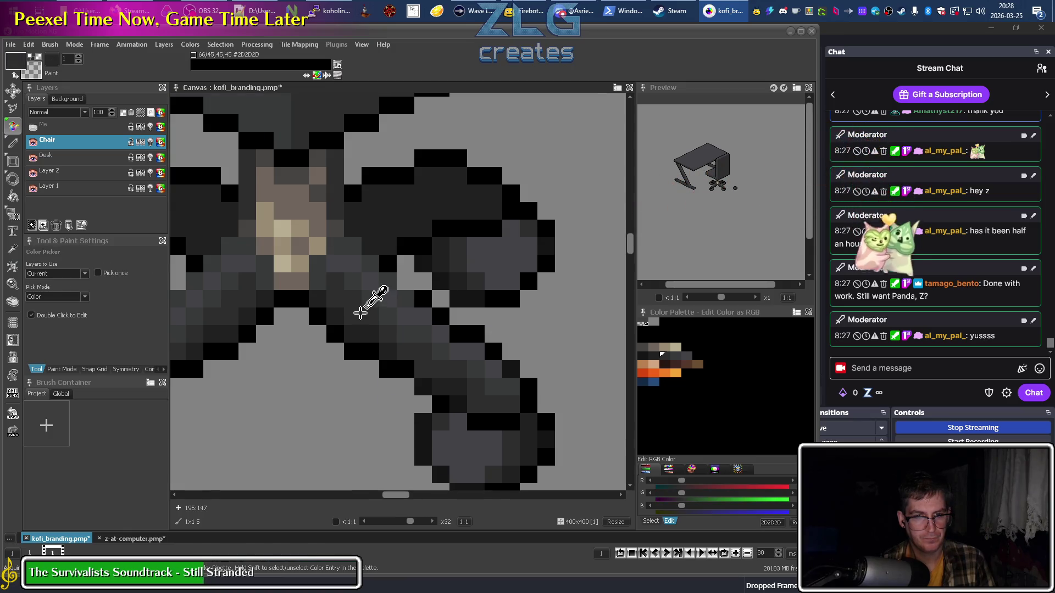
pyautogui.scroll(-7, 301, 390)
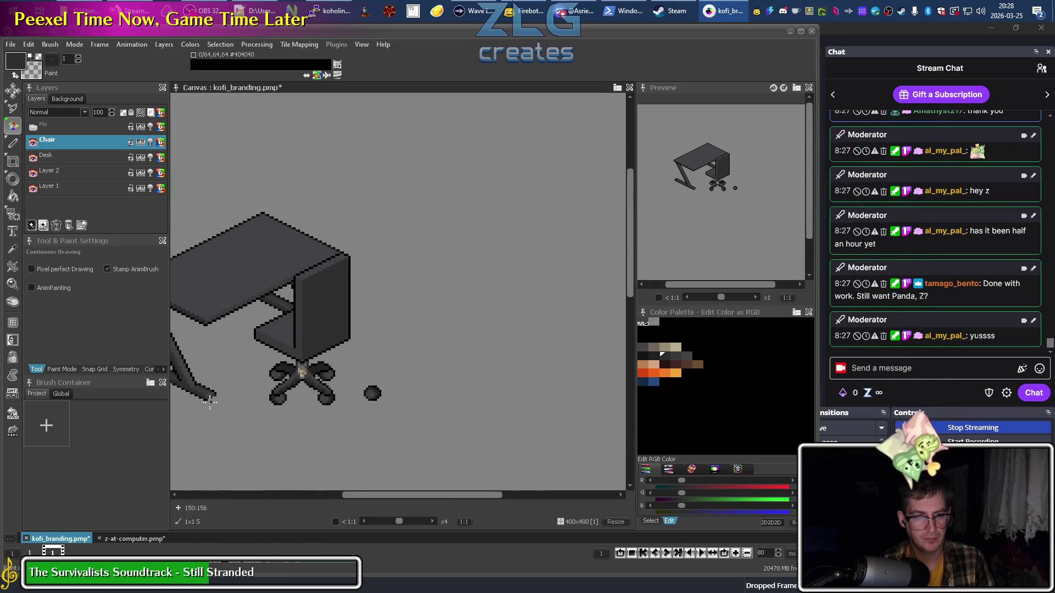
pyautogui.press('space')
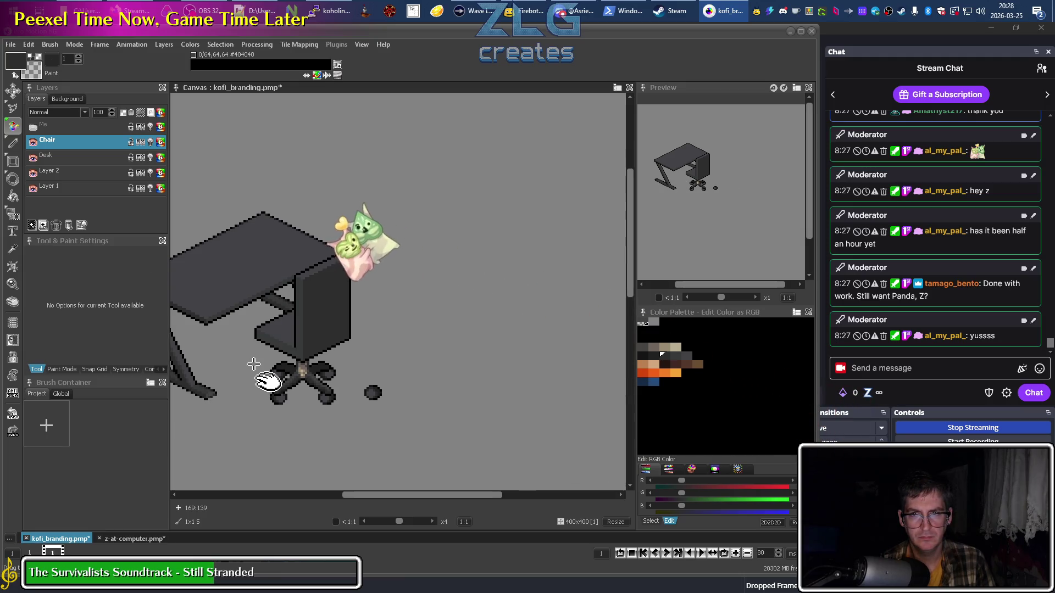
pyautogui.moveTo(268, 380); pyautogui.dragTo(313, 375)
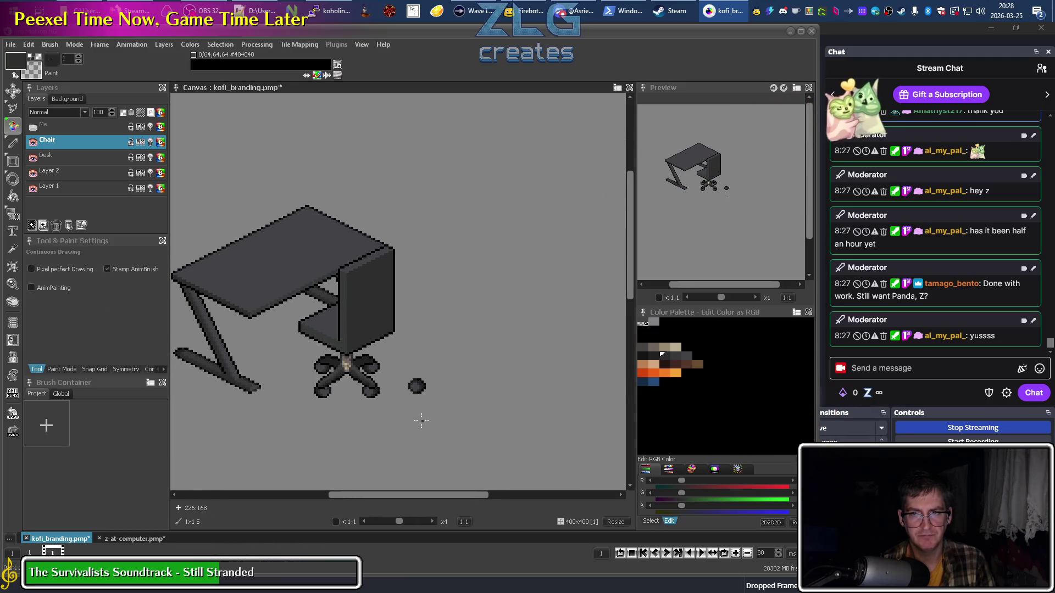
pyautogui.scroll(4, 368, 431)
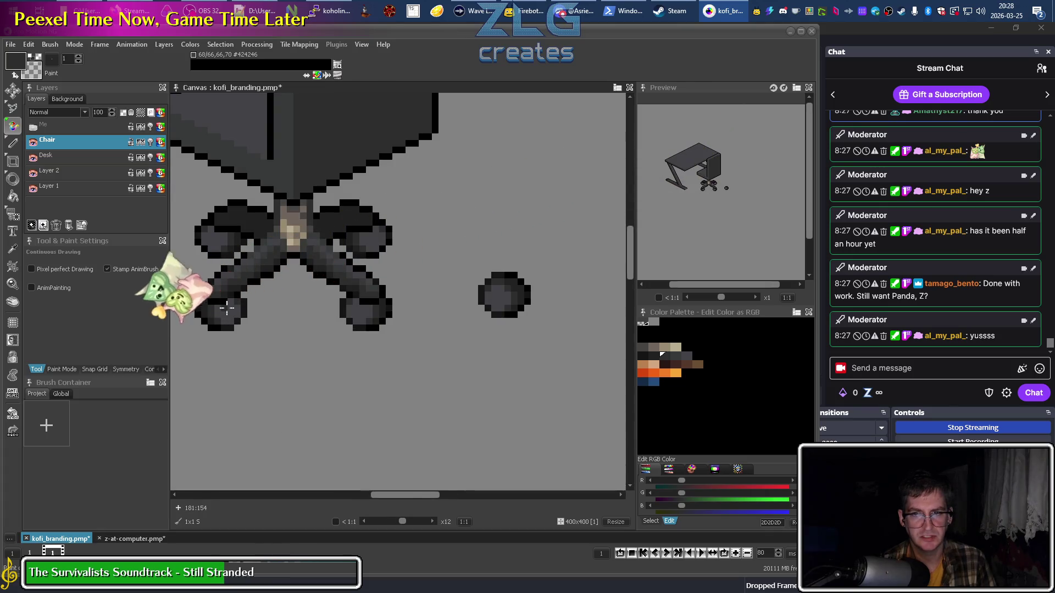
pyautogui.moveTo(247, 302); pyautogui.dragTo(325, 336)
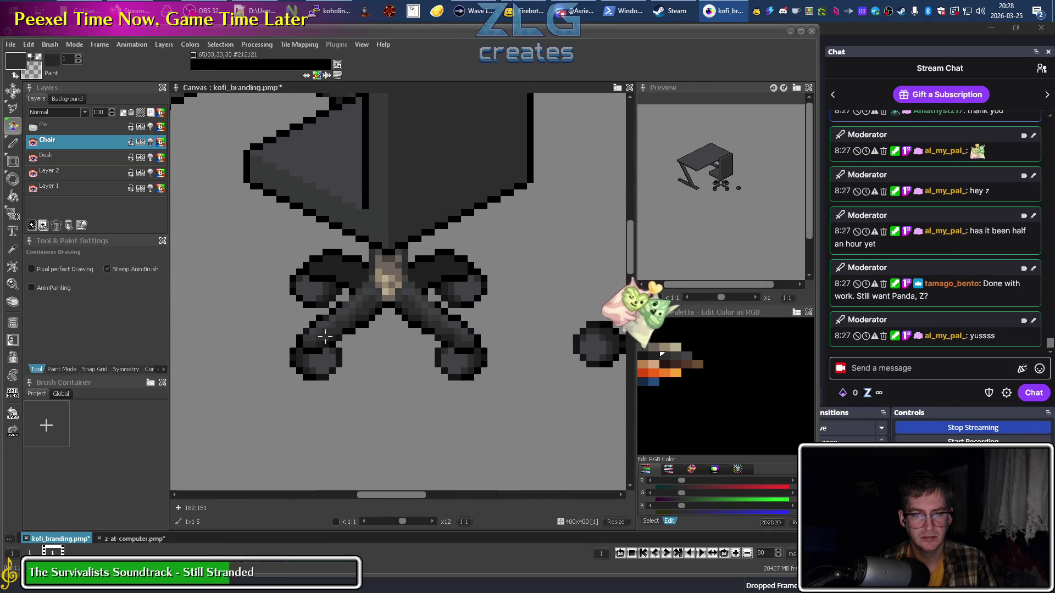
pyautogui.scroll(2, 325, 336)
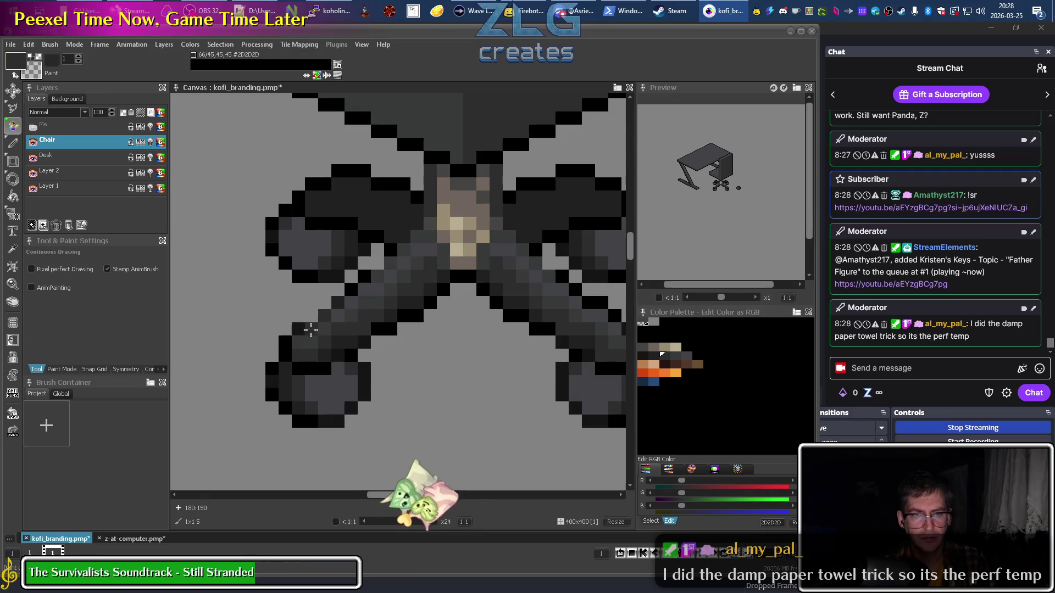
pyautogui.keyDown('alt'); pyautogui.click(324, 328); pyautogui.keyUp('alt')
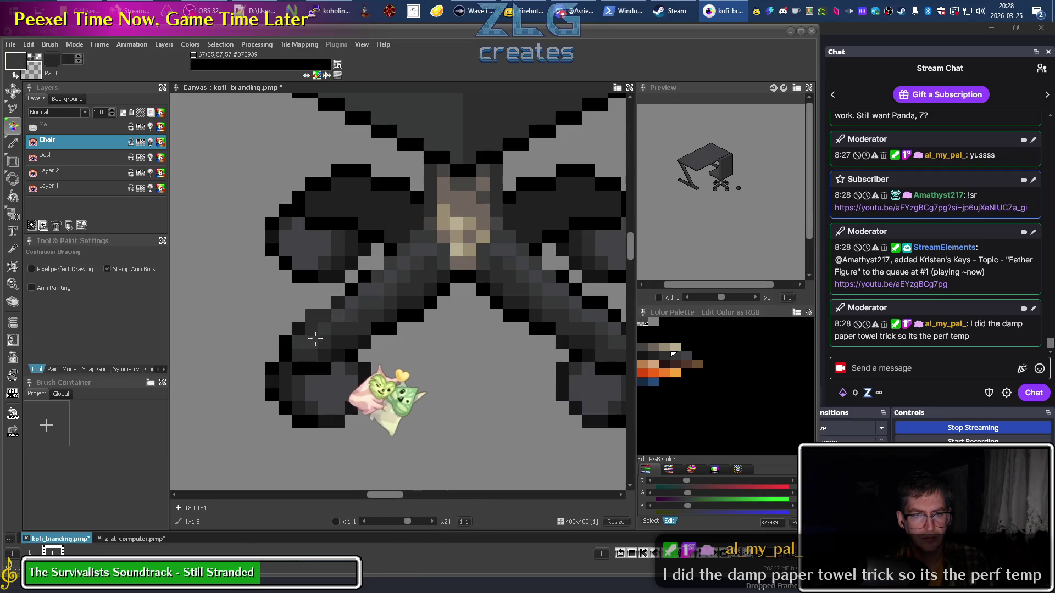
pyautogui.keyDown('alt'); pyautogui.click(314, 317); pyautogui.keyUp('alt')
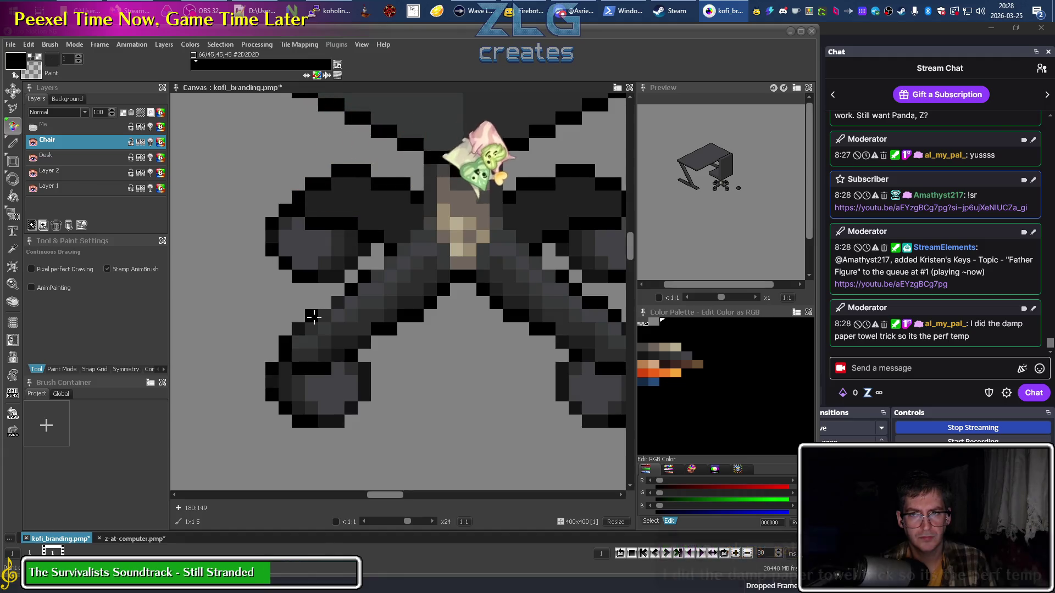
pyautogui.keyDown('alt'); pyautogui.click(309, 313); pyautogui.keyUp('alt')
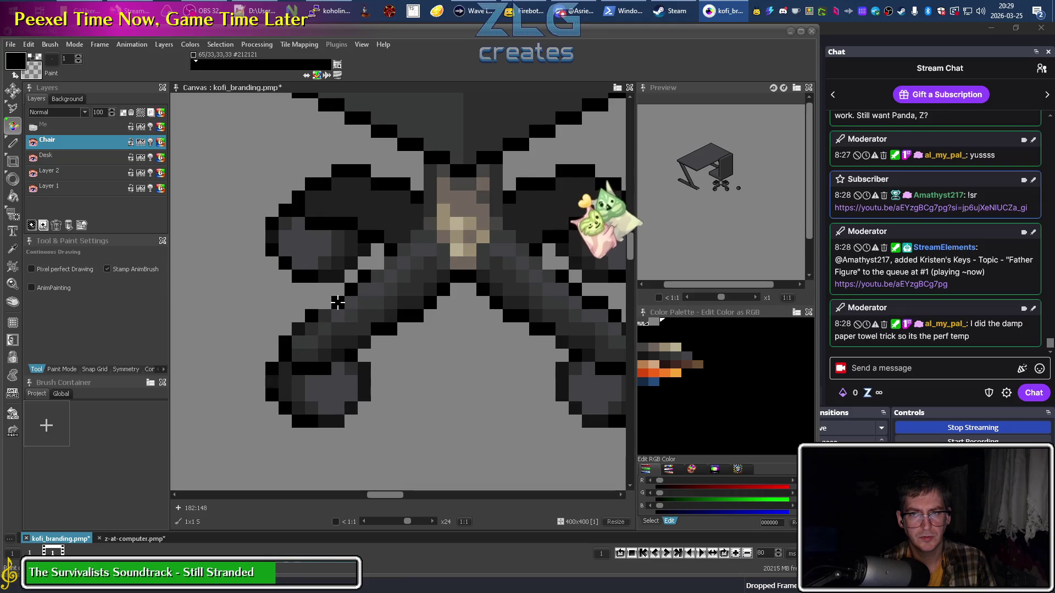
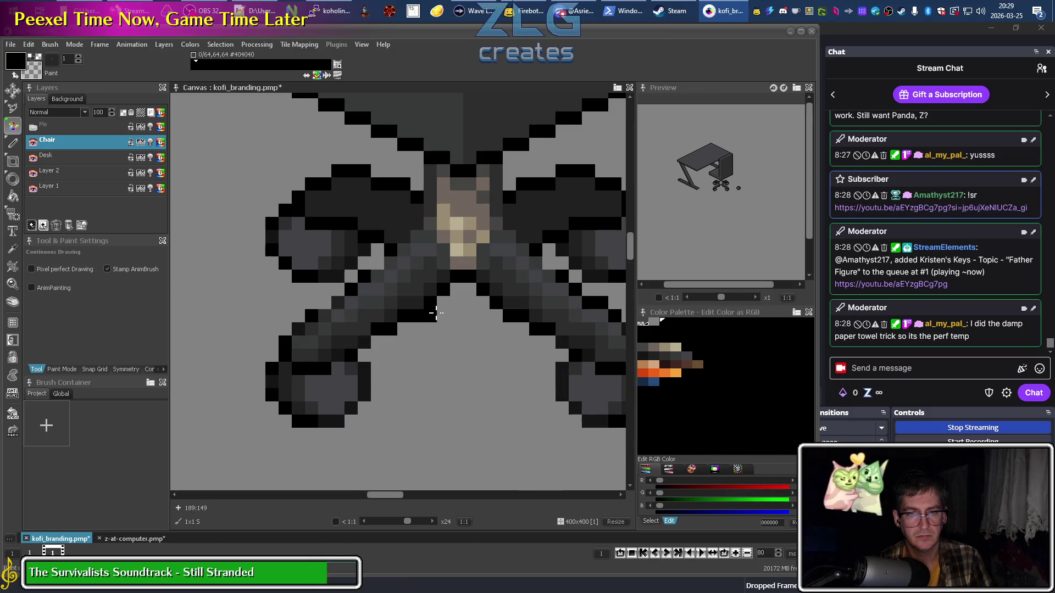
# Sample black, then the #2D2D2D dark grey, from the chair base.
pyautogui.press(',')
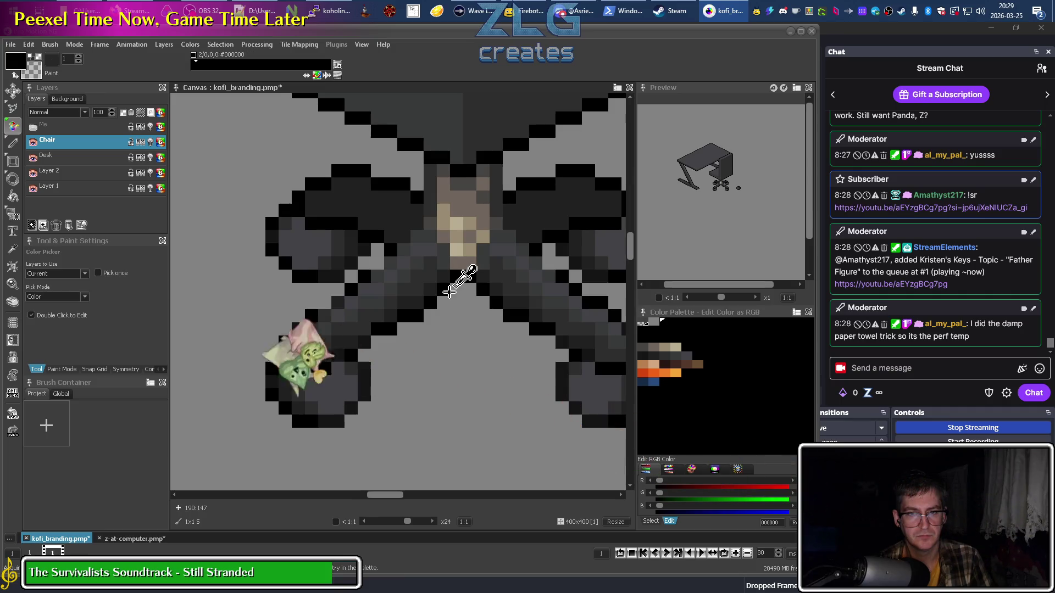
pyautogui.click(463, 272)
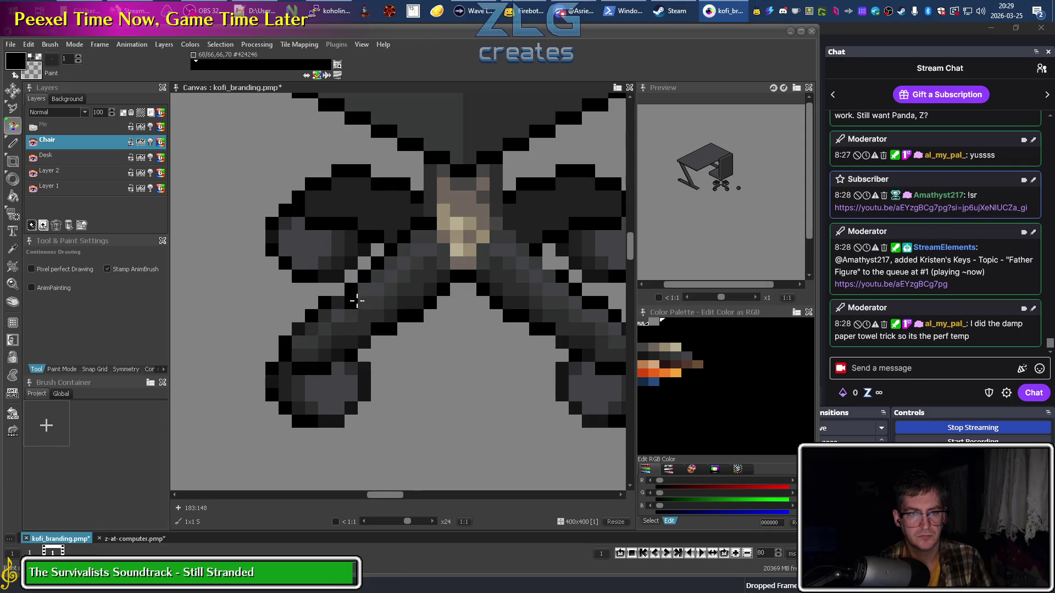
pyautogui.keyDown('alt'); pyautogui.click(356, 299); pyautogui.keyUp('alt')
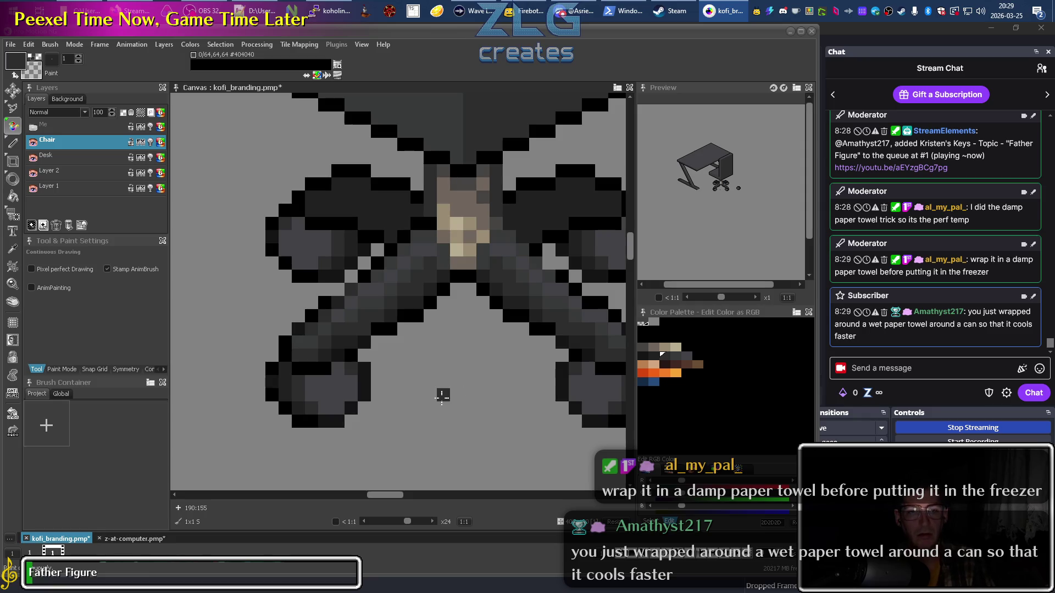
# Re-sample the chair's arm, outline and hub area, settling on #212121 as the drawing colour.
pyautogui.press(',')
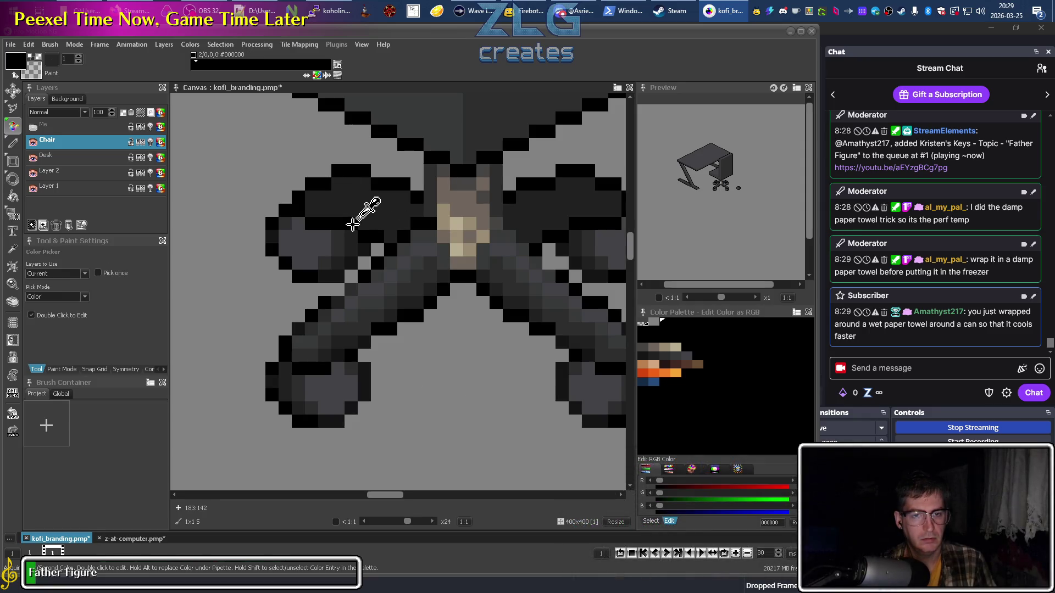
pyautogui.click(352, 224)
pyautogui.press(',')
pyautogui.click(357, 219)
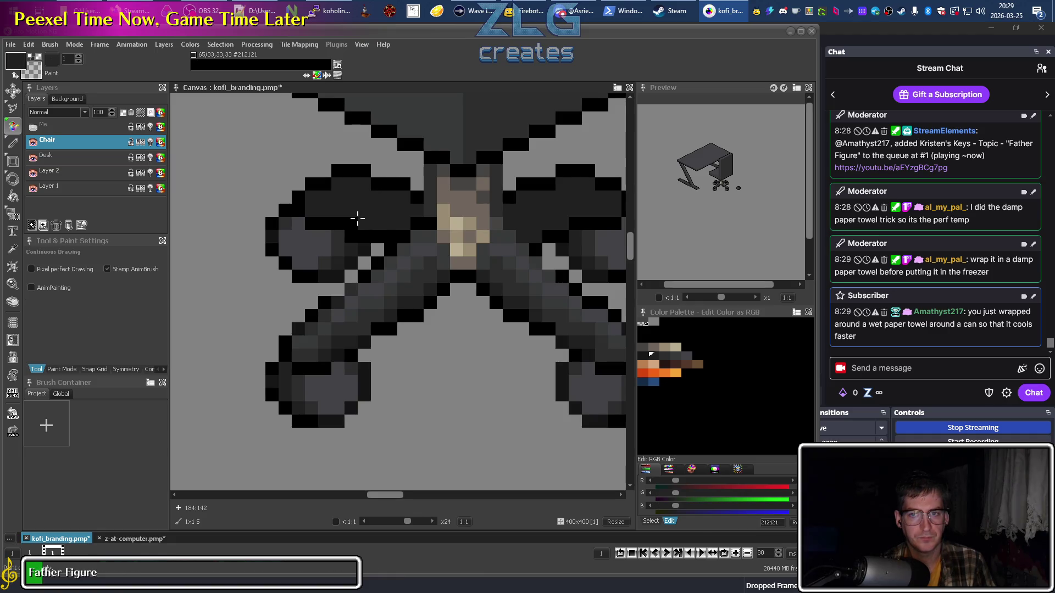
pyautogui.press(',')
pyautogui.click(362, 194)
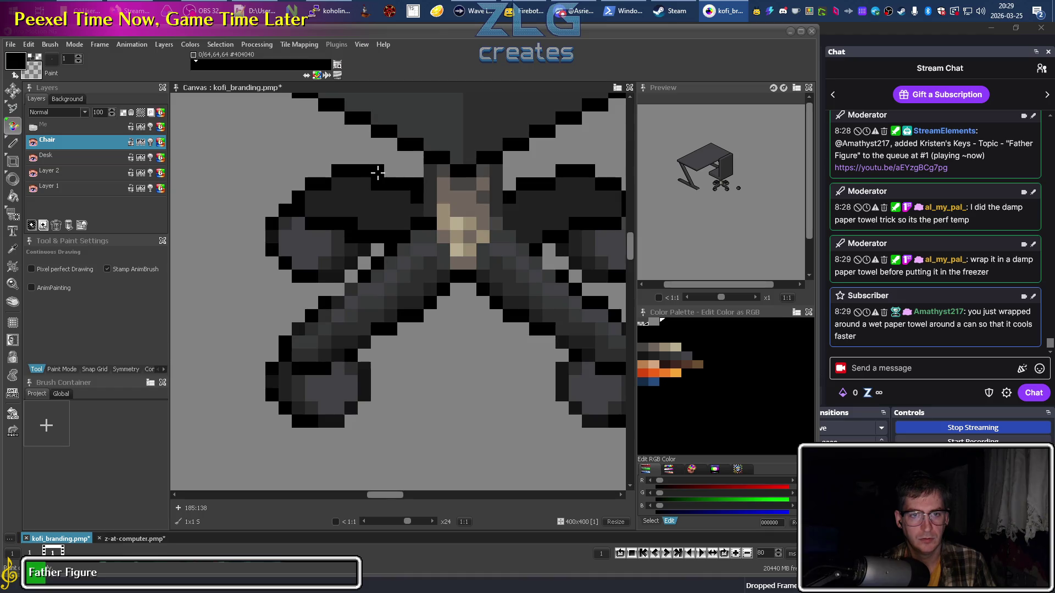
pyautogui.press(',')
pyautogui.click(416, 200)
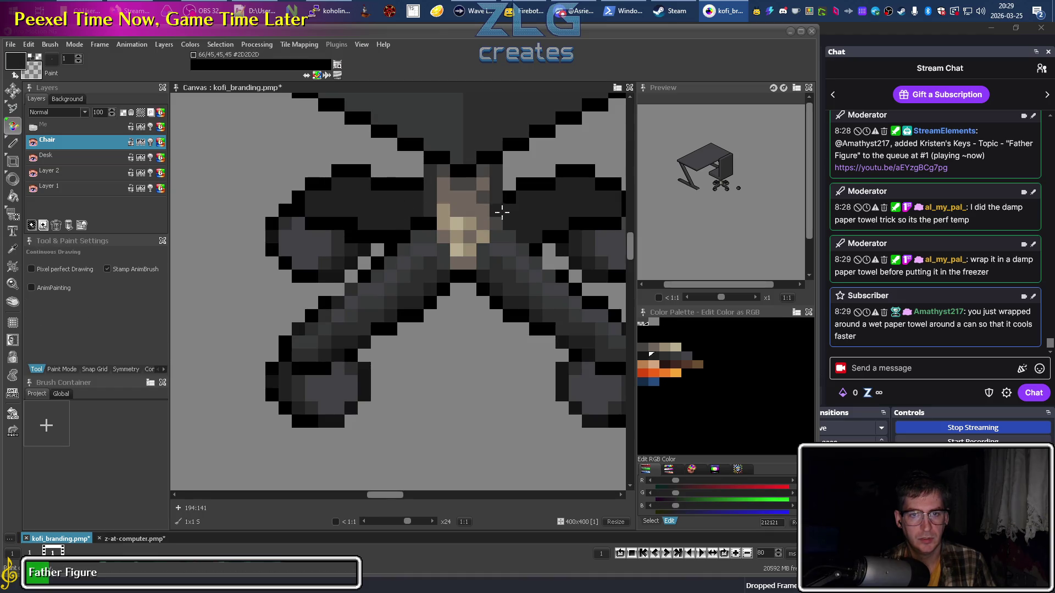
pyautogui.hscroll(3, 513, 181)
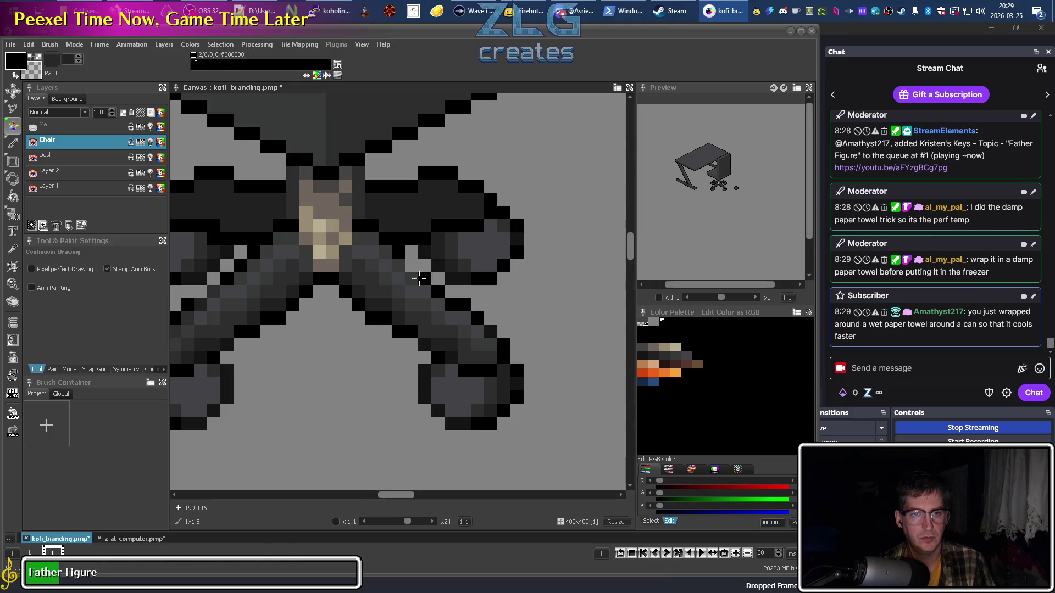
# Zoom out to x6 and back in to x16 on the chair base.
pyautogui.scroll(-3, 419, 278)
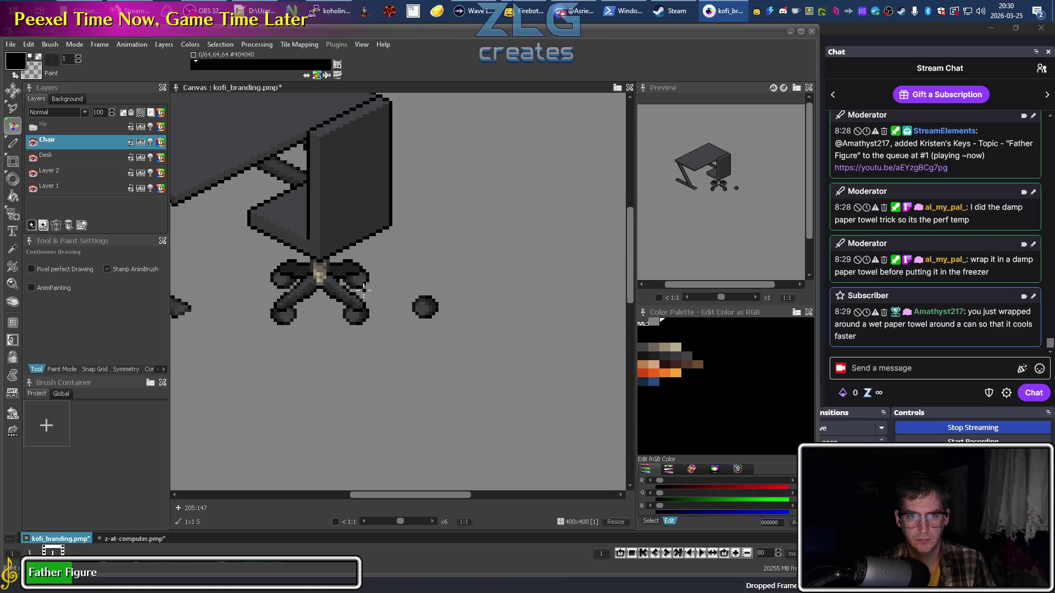
pyautogui.scroll(3, 363, 290)
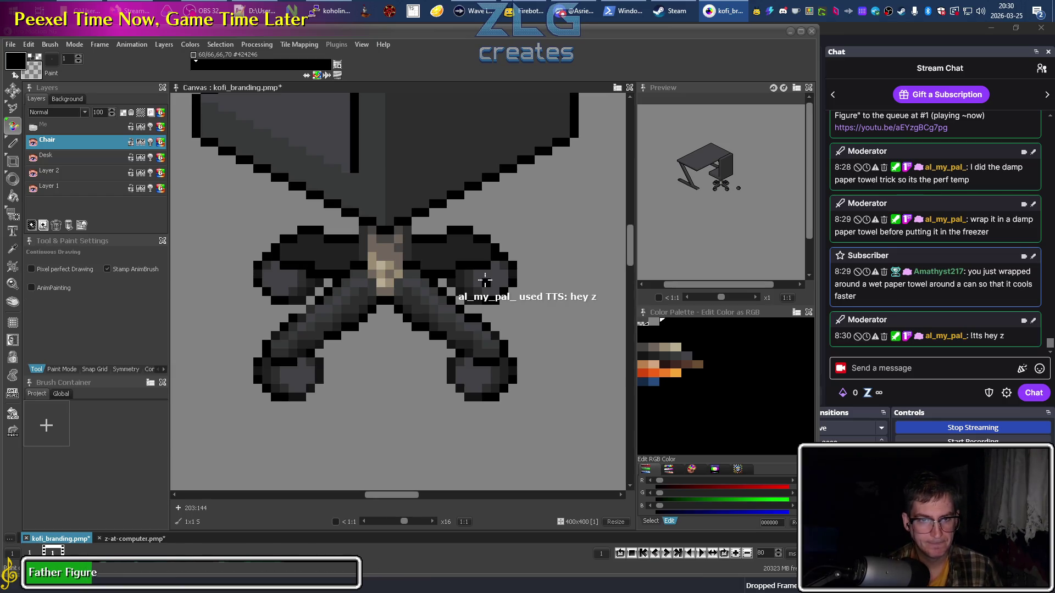
pyautogui.press('k')
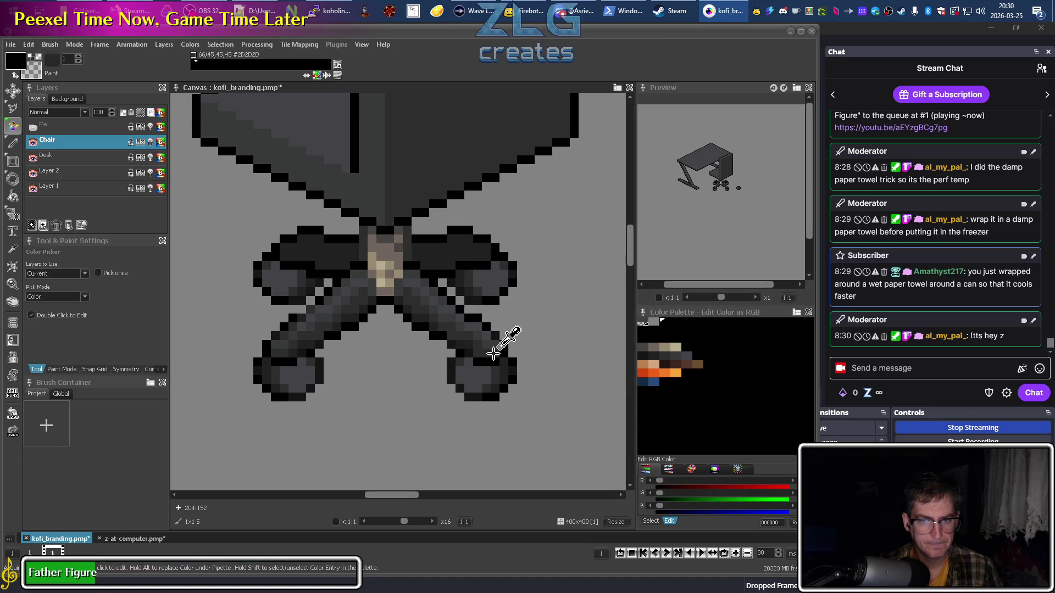
pyautogui.press('d')
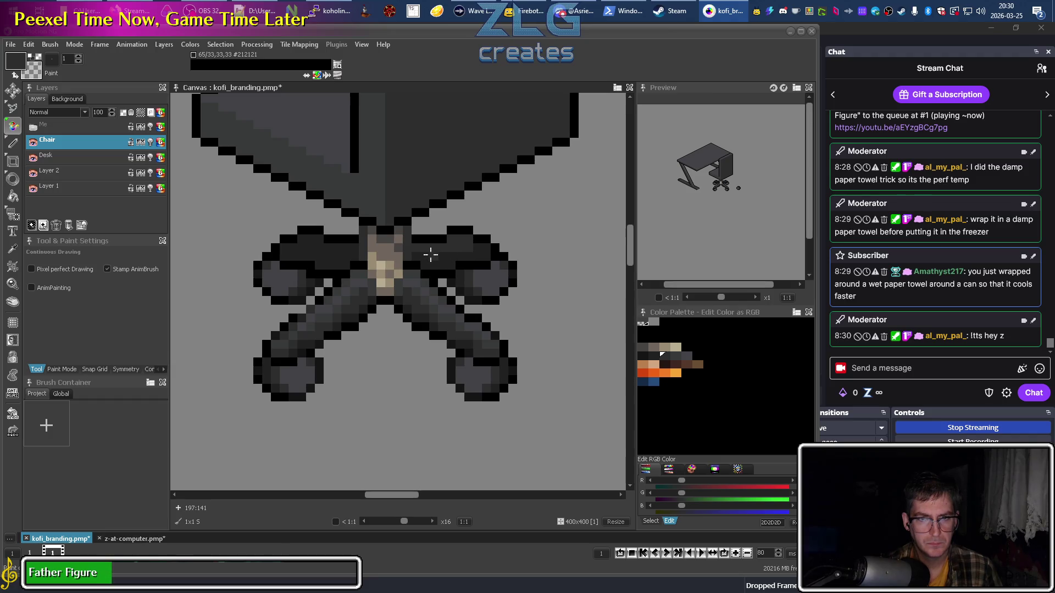
# Pick #2D2D2D from the base's right leg, then #212121 from the chair base.
pyautogui.press('i')
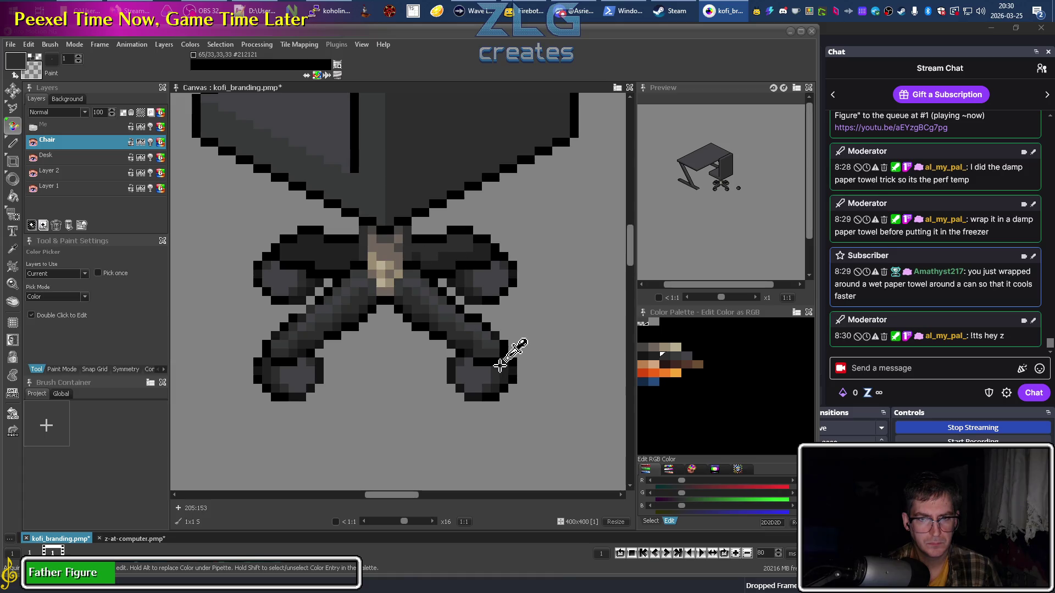
pyautogui.click(470, 350)
pyautogui.press('d')
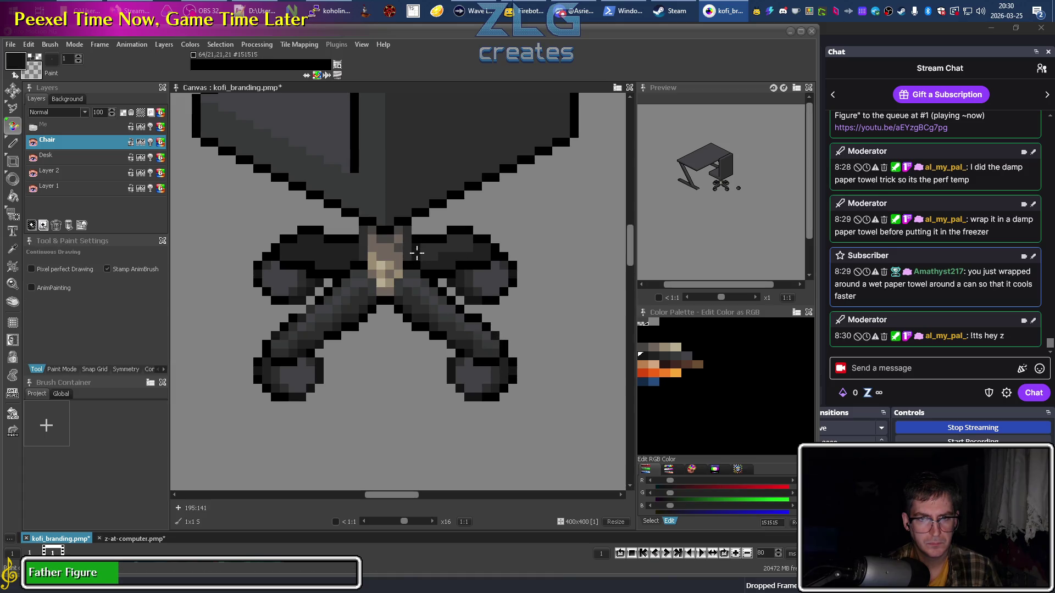
pyautogui.press('i')
pyautogui.click(434, 263)
pyautogui.press('d')
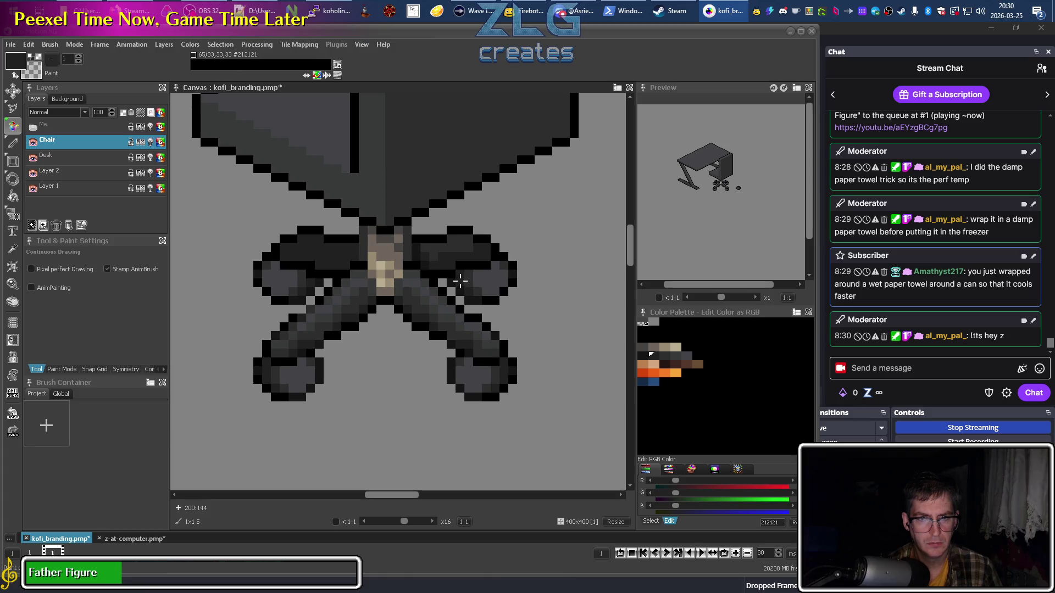
pyautogui.click(446, 248)
pyautogui.press('d')
# Sample greys from the chair base, ending up on #151515.
pyautogui.press('d')
pyautogui.click(408, 251)
pyautogui.press('d')
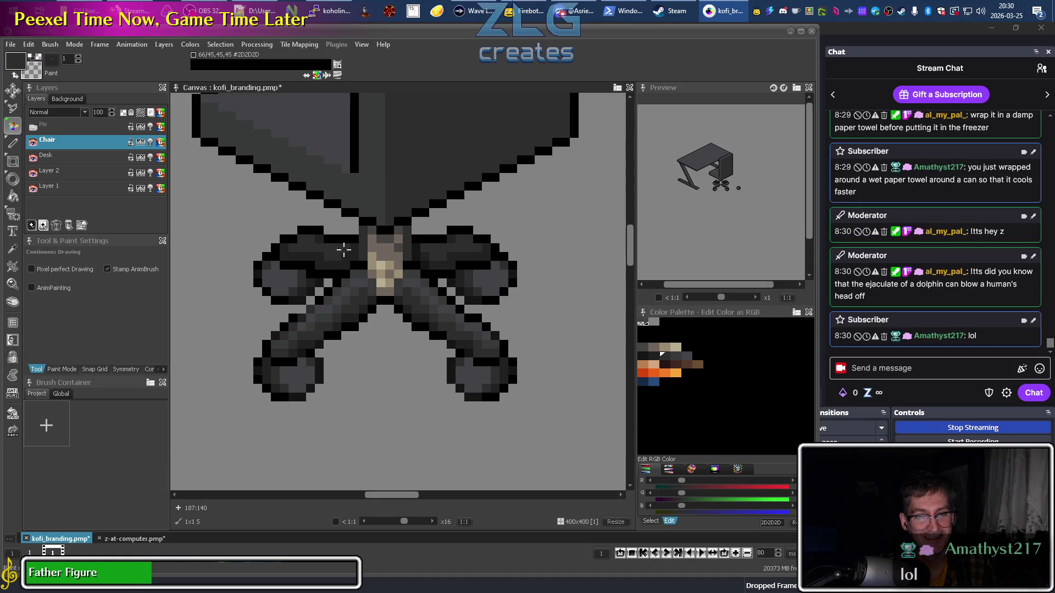
pyautogui.press(',')
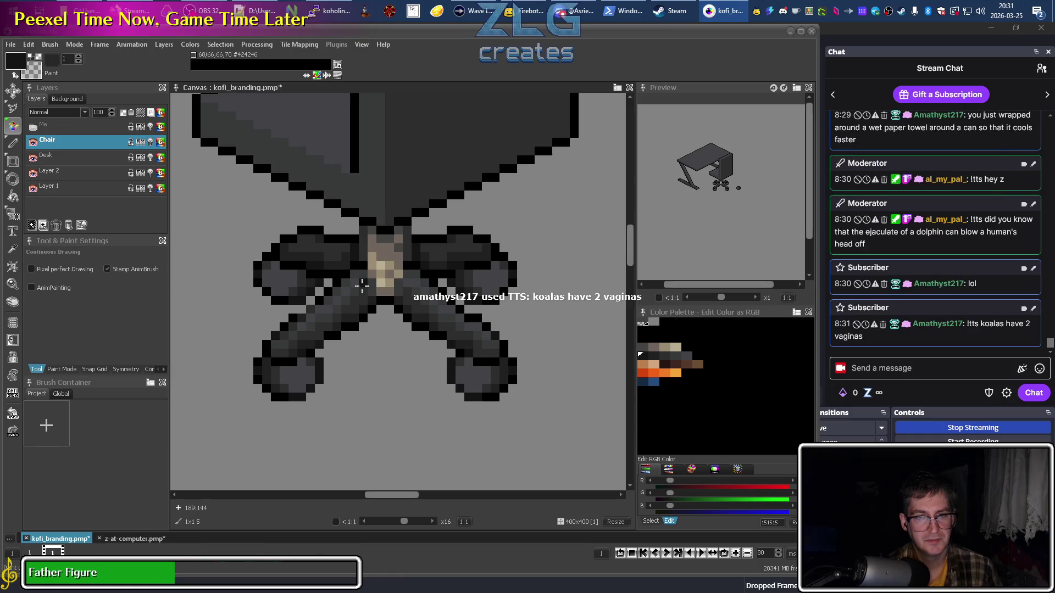
pyautogui.press(',')
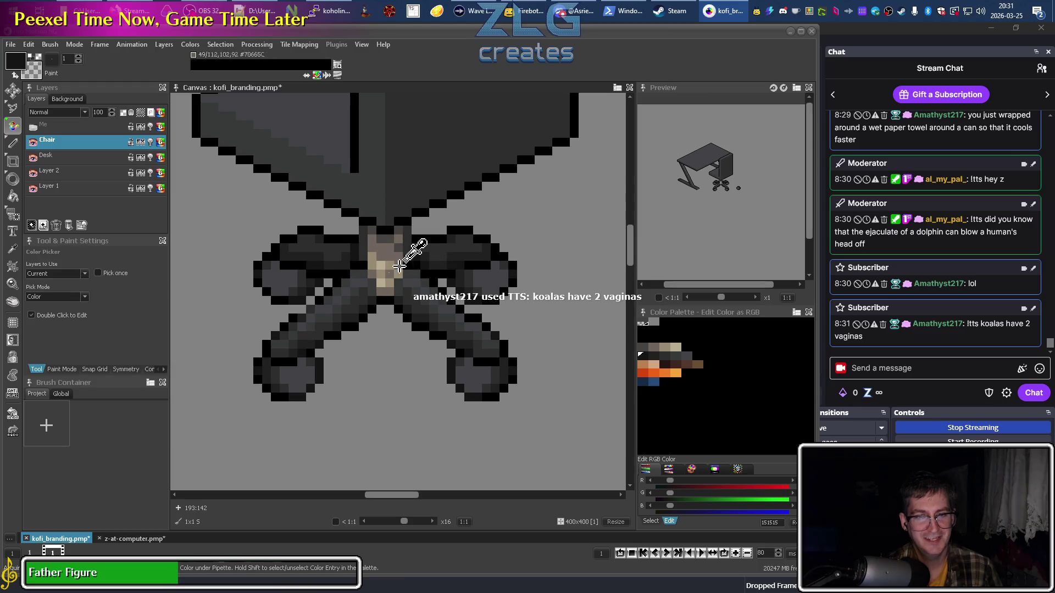
pyautogui.press(',')
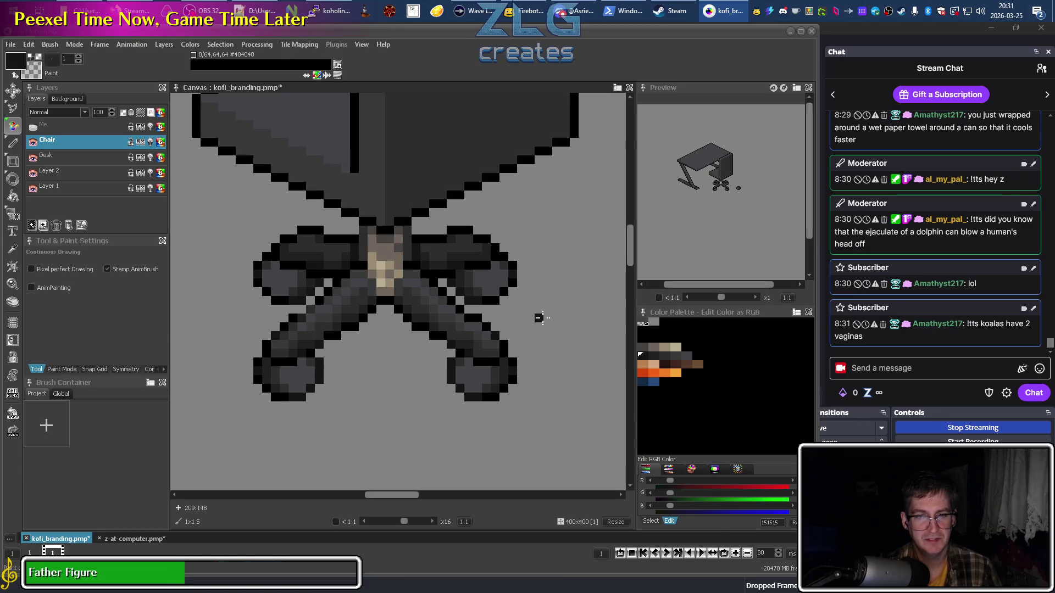
# Compare #151515 and #373939 from the legs and palette, ending back on #2D2D2D.
pyautogui.press(',')
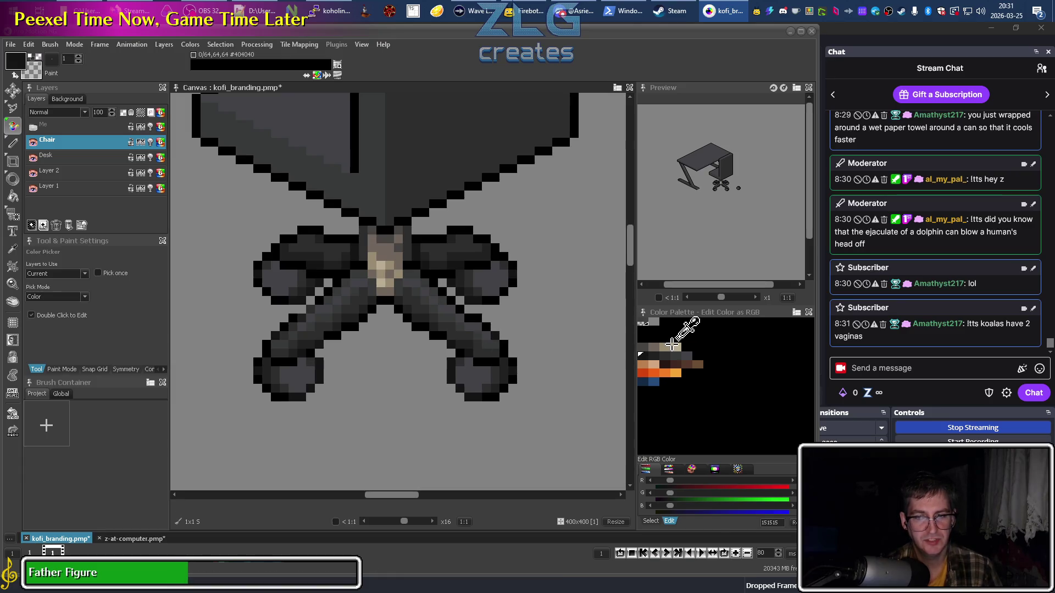
pyautogui.click(673, 355)
pyautogui.press(',')
pyautogui.press(',')
pyautogui.click(438, 249)
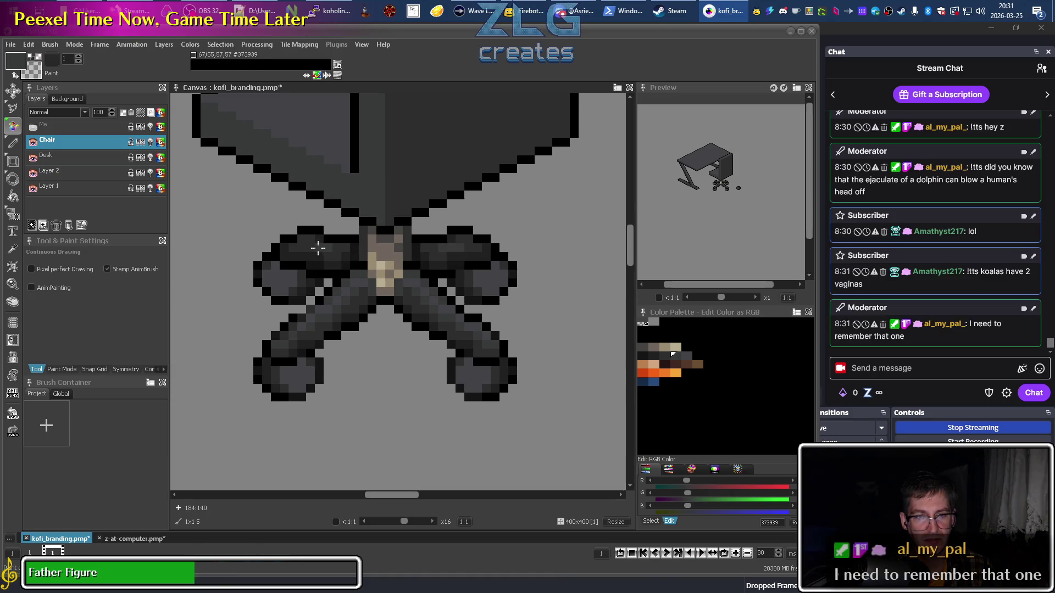
pyautogui.scroll(-2, 366, 270)
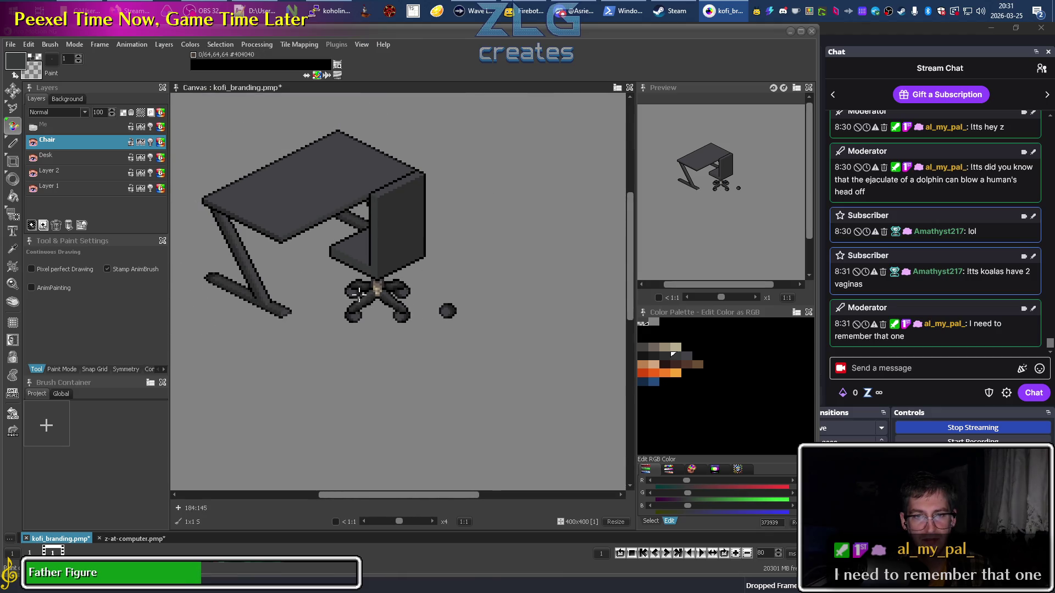
pyautogui.scroll(2, 359, 294)
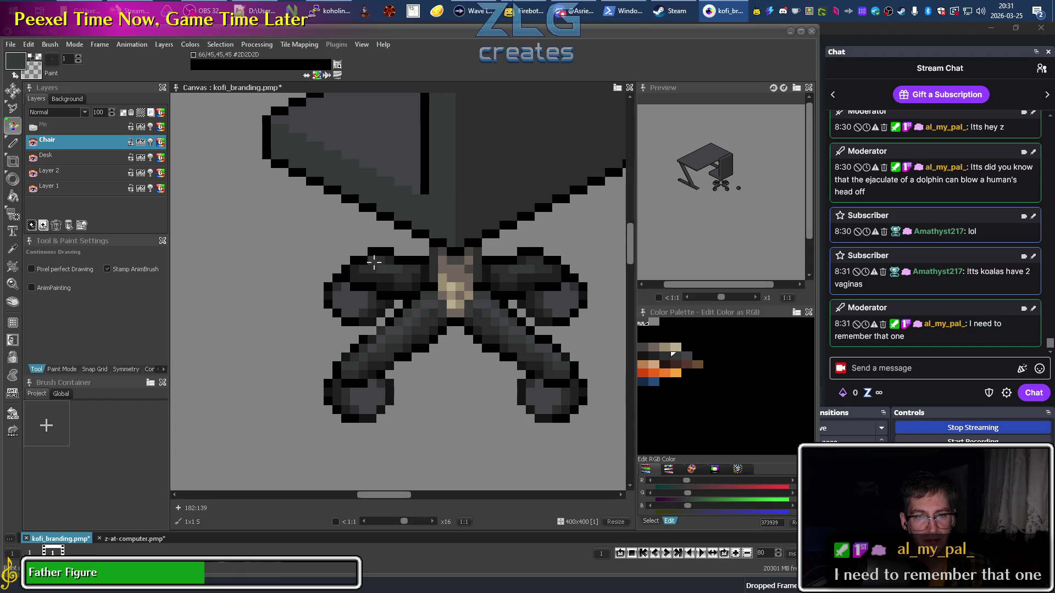
pyautogui.click(373, 270)
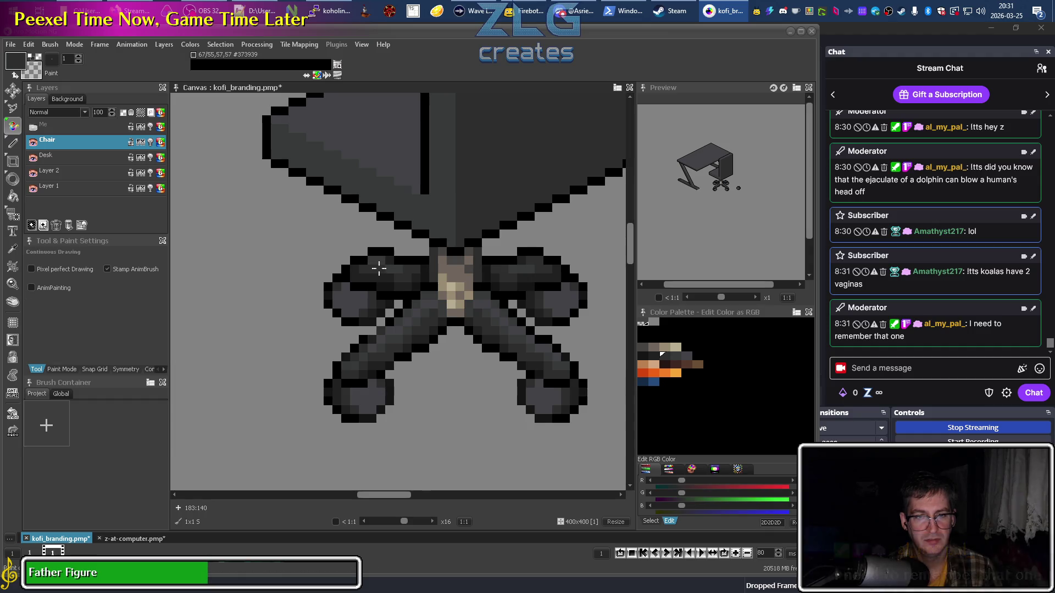
pyautogui.click(411, 270)
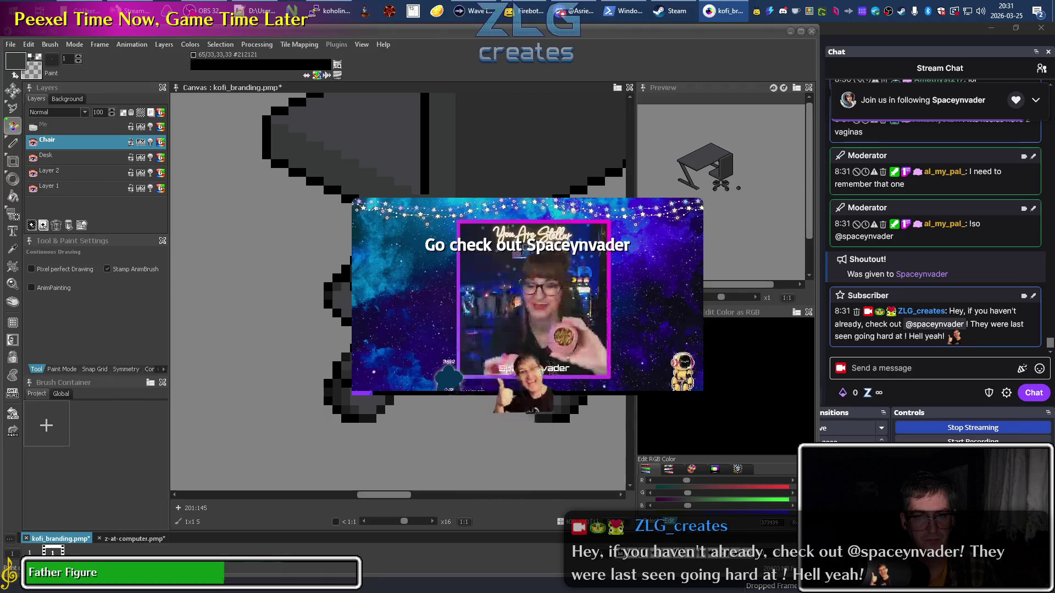
pyautogui.scroll(-2, 398, 291)
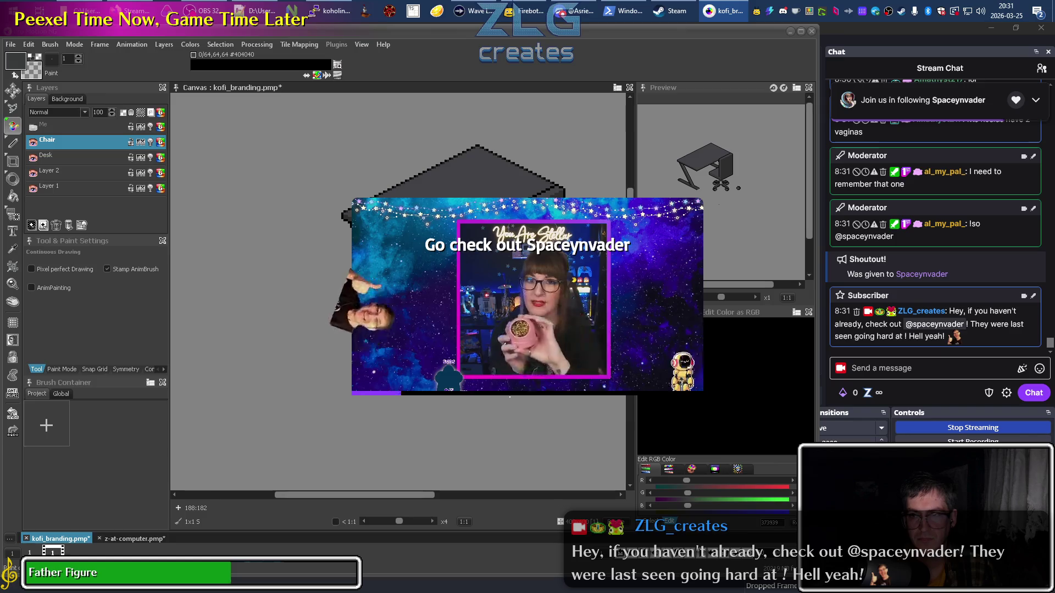
pyautogui.scroll(1, 968, 269)
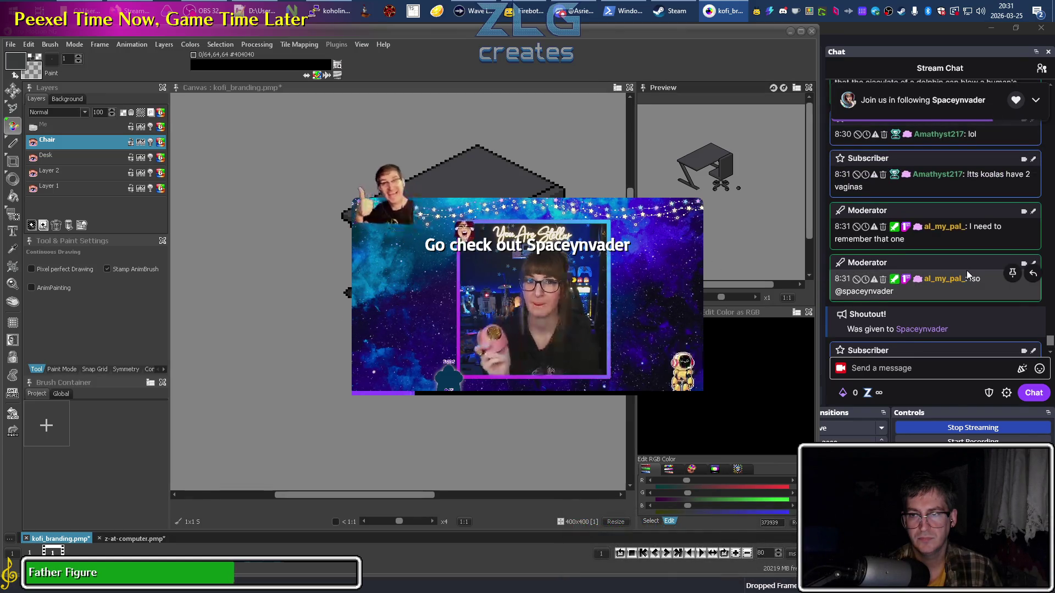
pyautogui.scroll(-1, 968, 274)
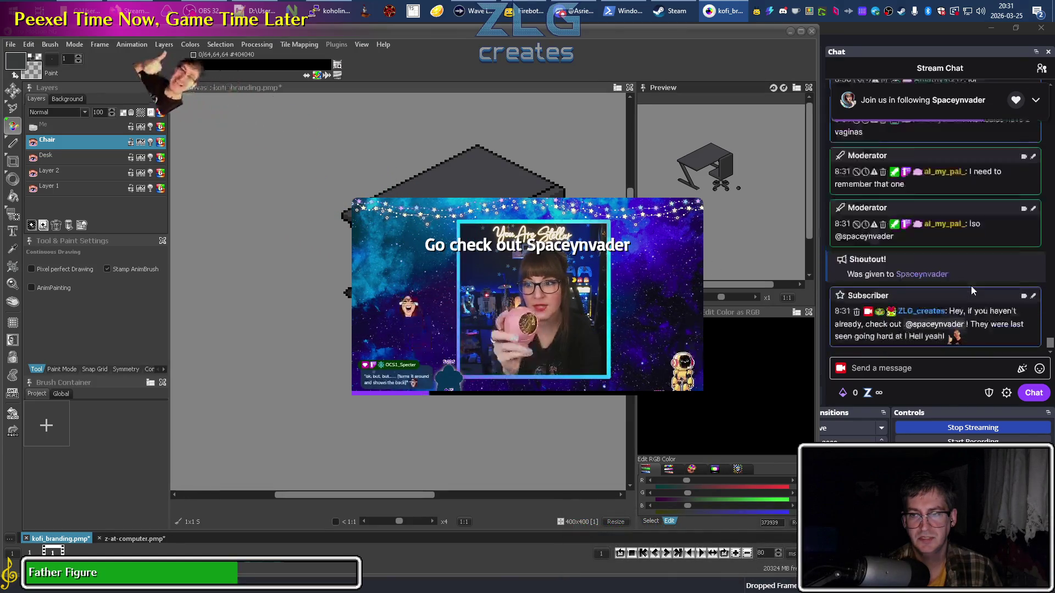
pyautogui.scroll(3, 971, 290)
pyautogui.scroll(5, 971, 291)
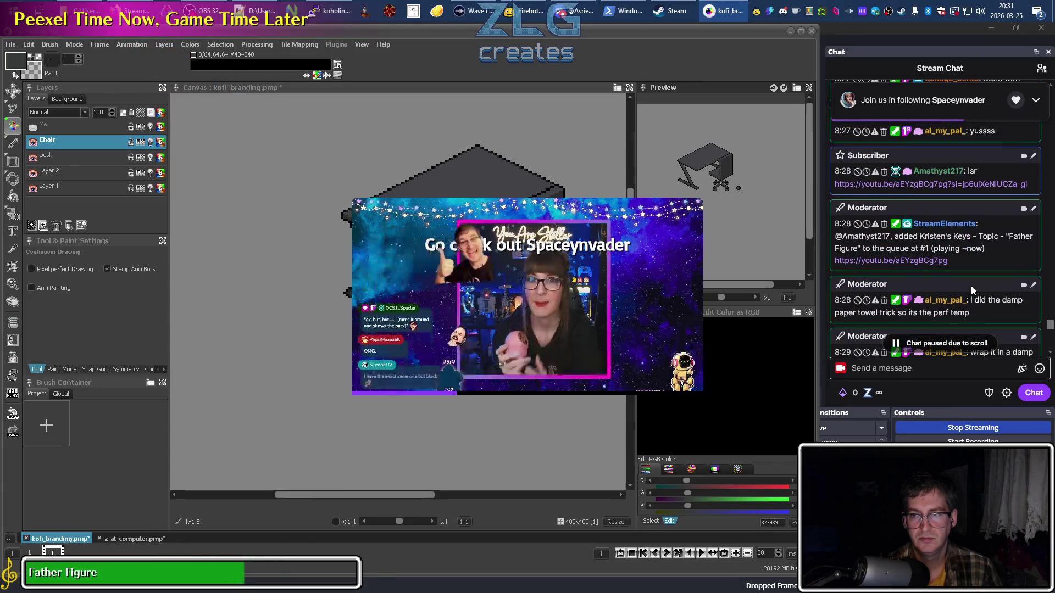
pyautogui.scroll(4, 971, 289)
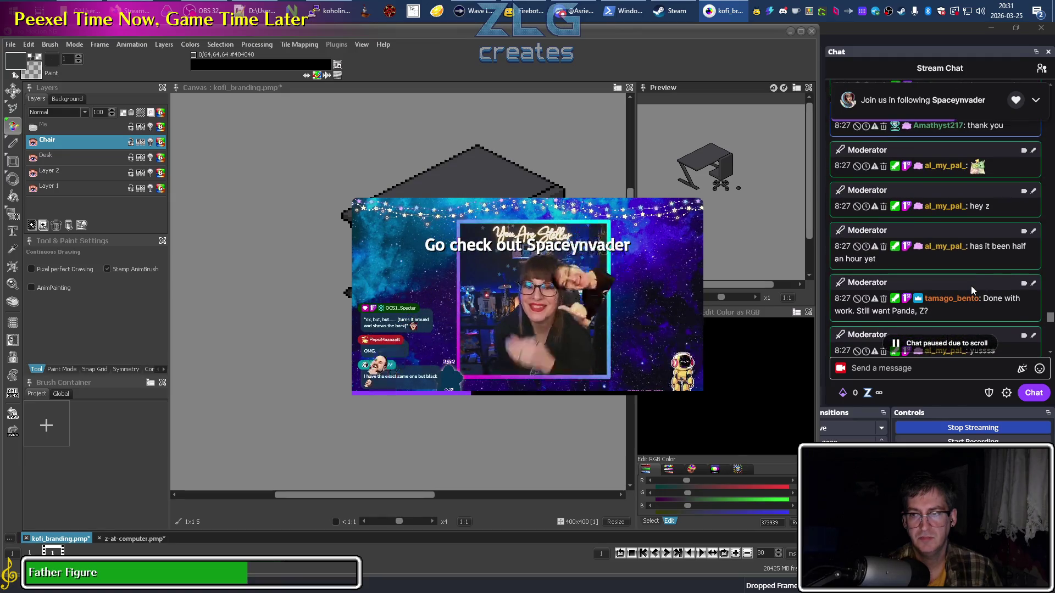
pyautogui.scroll(5, 970, 290)
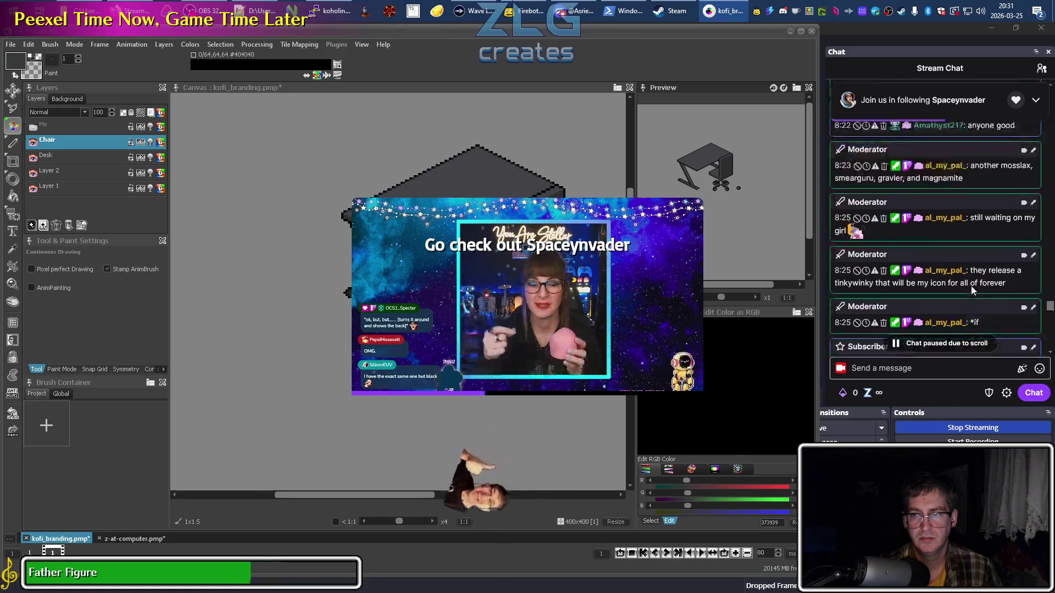
pyautogui.scroll(-5, 971, 290)
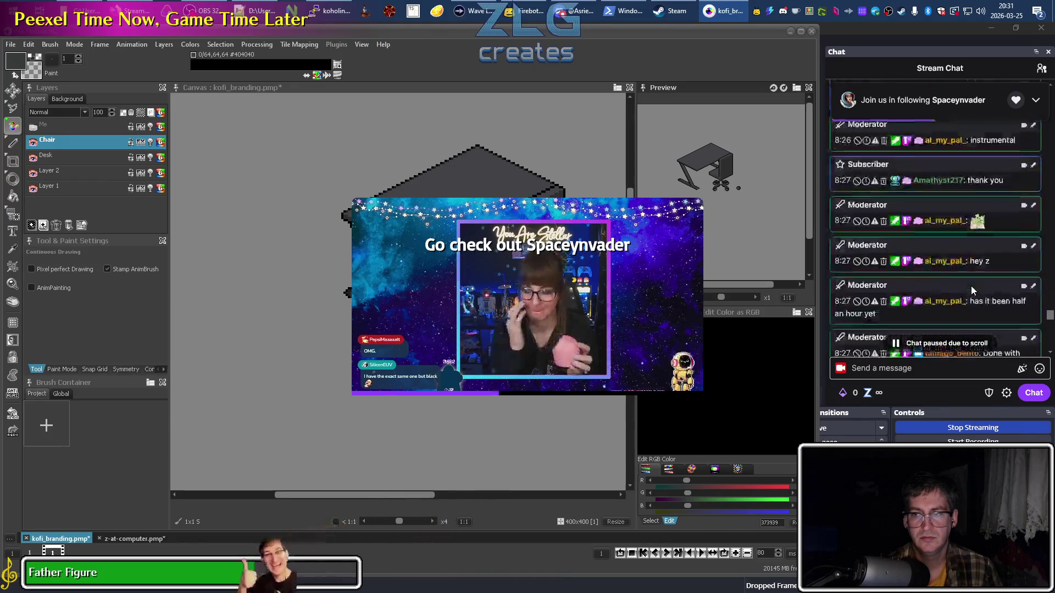
pyautogui.scroll(-5, 971, 285)
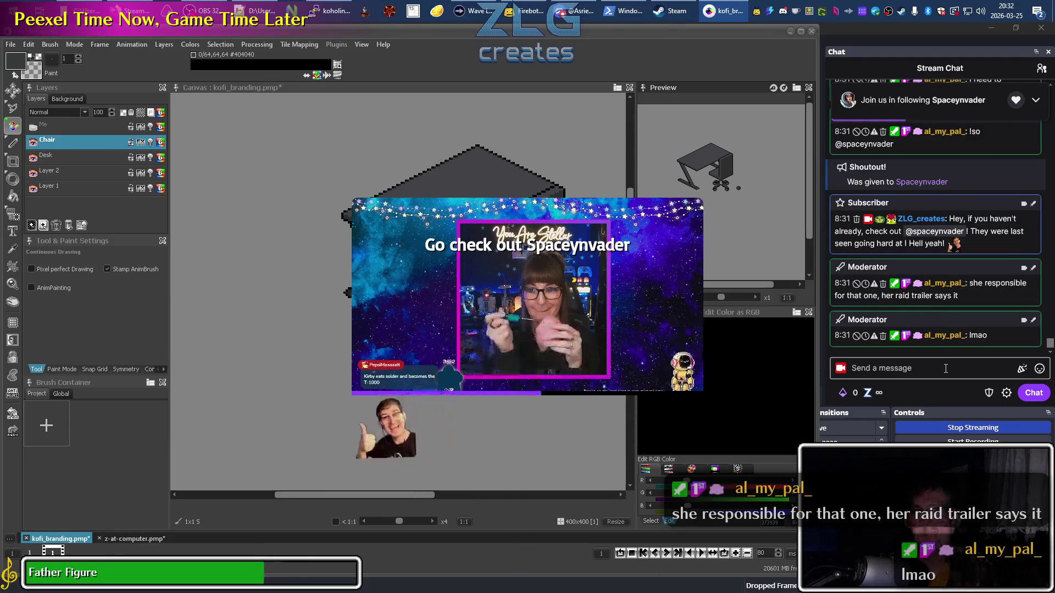
pyautogui.scroll(2, 961, 278)
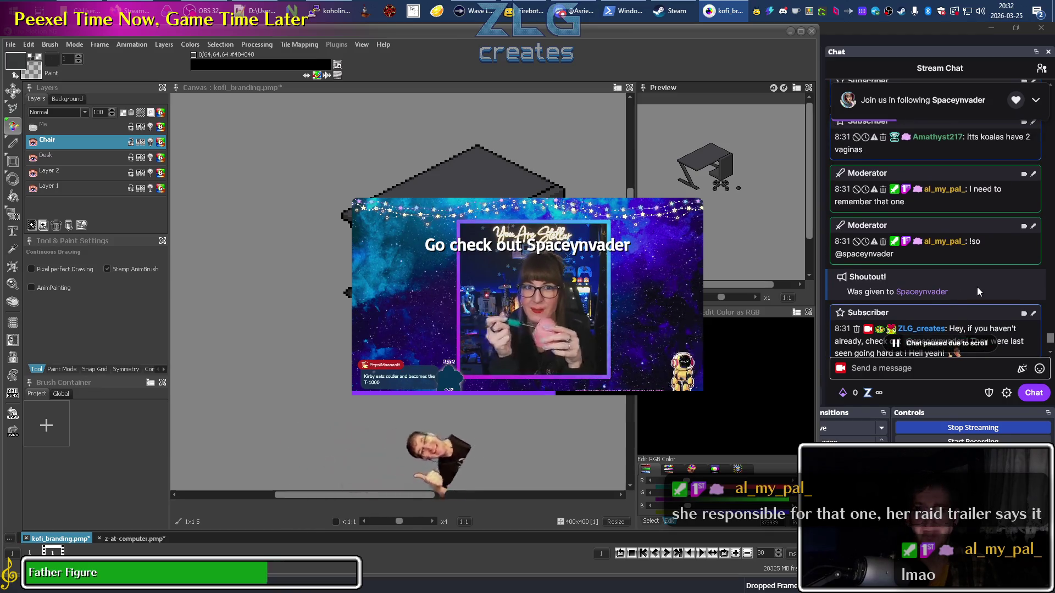
pyautogui.scroll(-2, 963, 298)
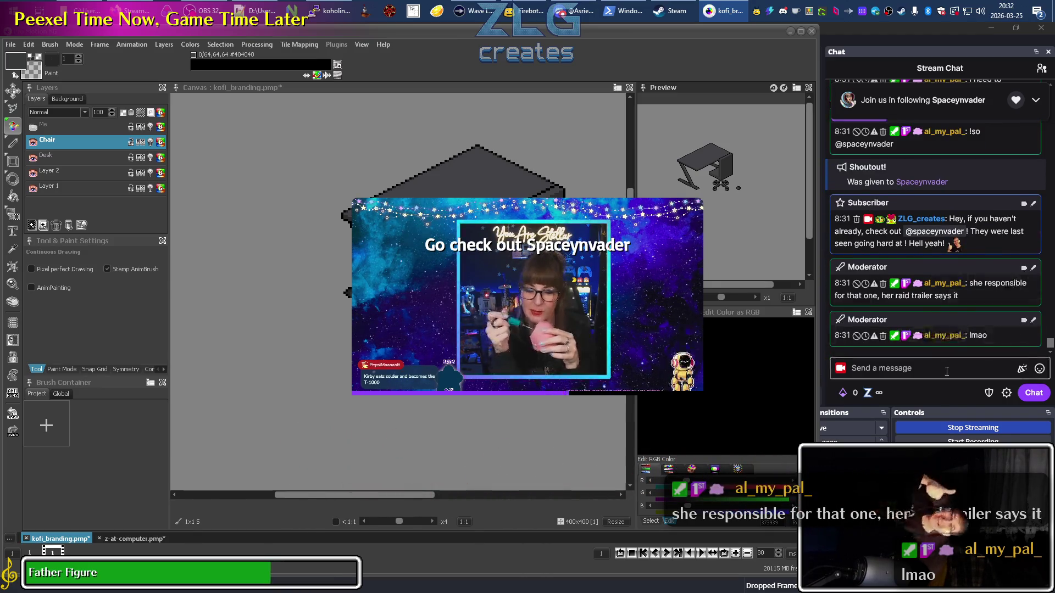
pyautogui.click(929, 368)
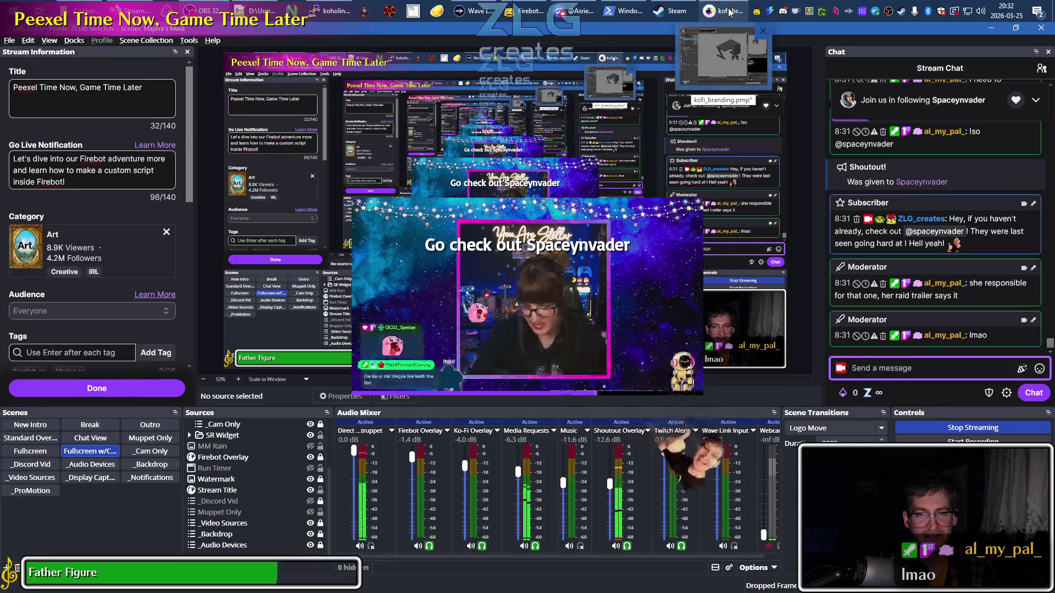
pyautogui.click(730, 12)
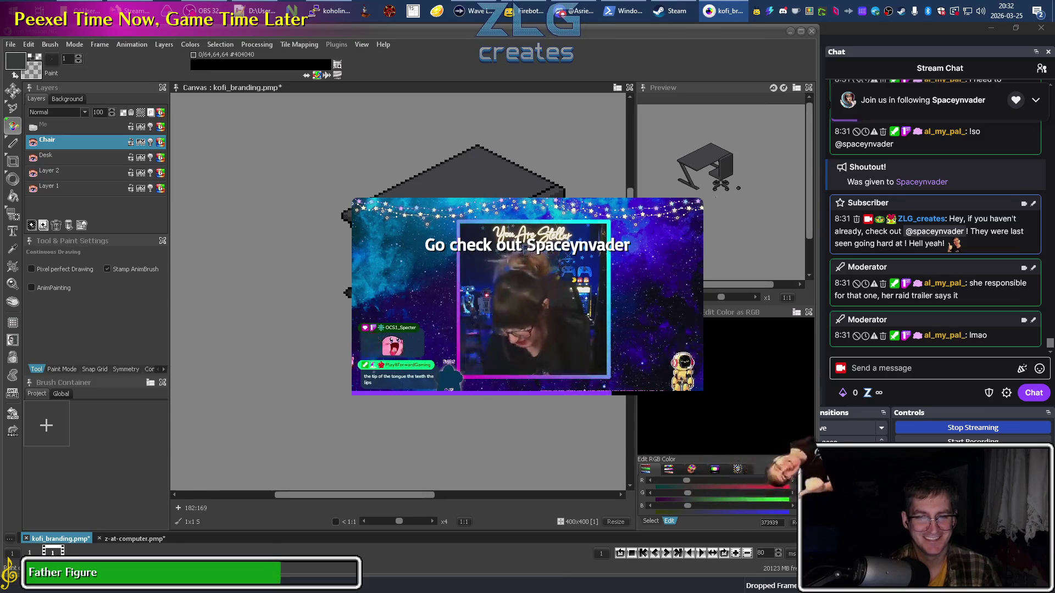
pyautogui.scroll(2, 374, 225)
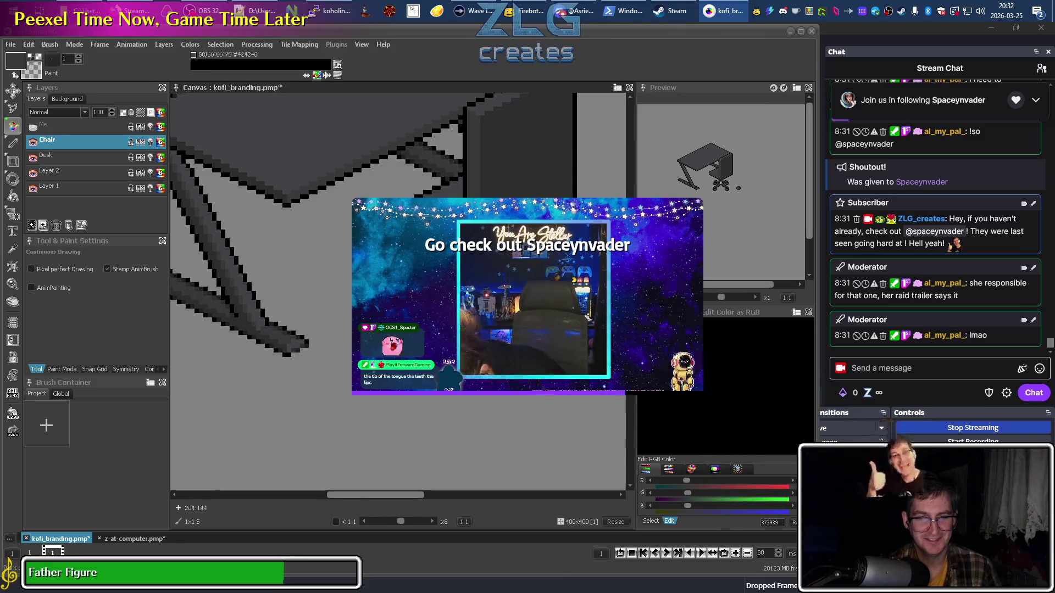
# Zoom in on the chair base and sample a dark grey from a leg pixel.
pyautogui.scroll(1, 373, 226)
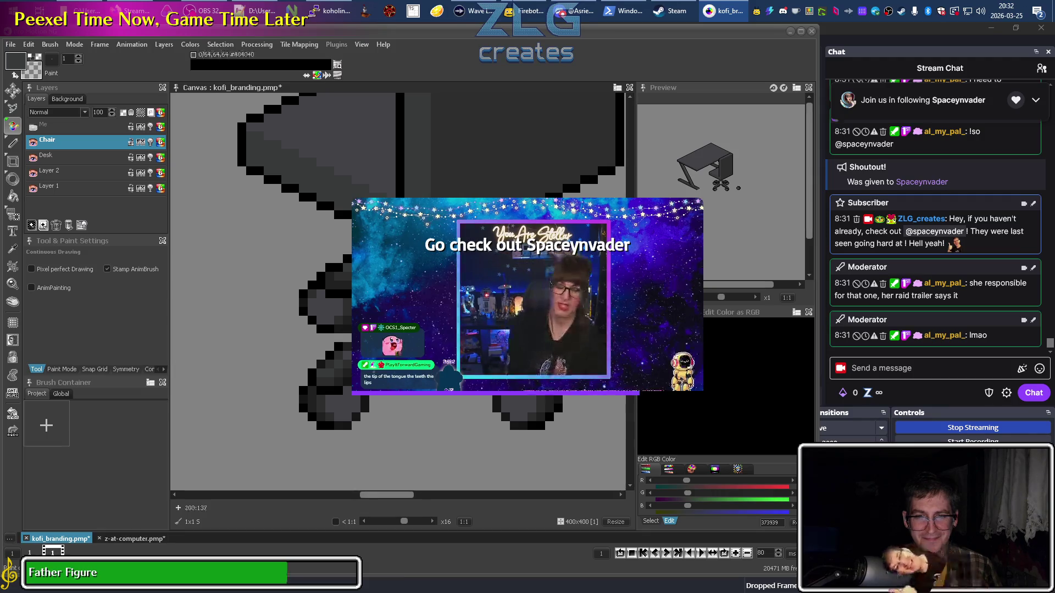
pyautogui.scroll(1, 373, 225)
pyautogui.press('k')
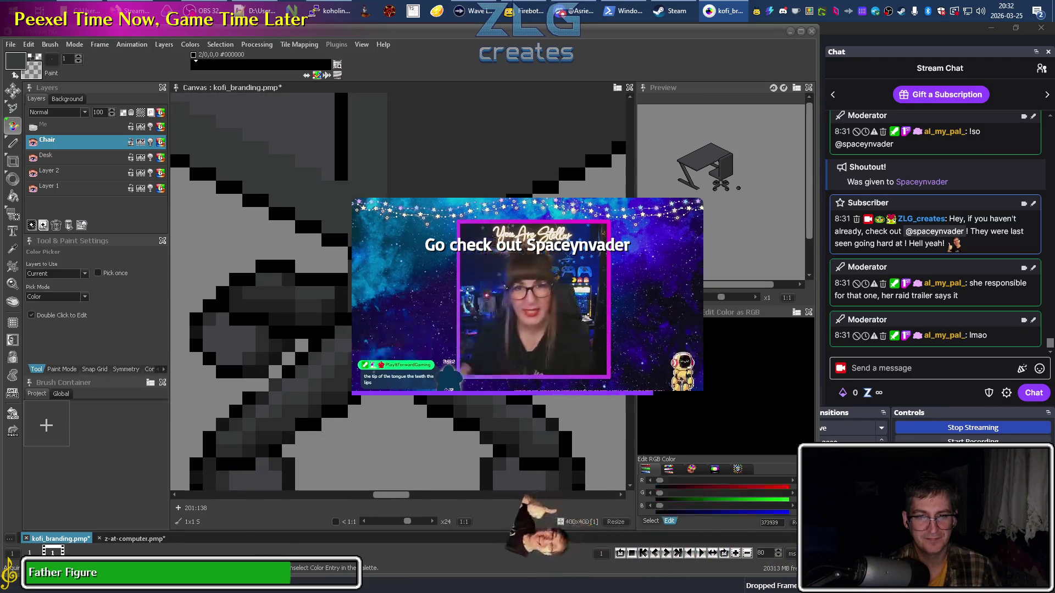
pyautogui.click(373, 225)
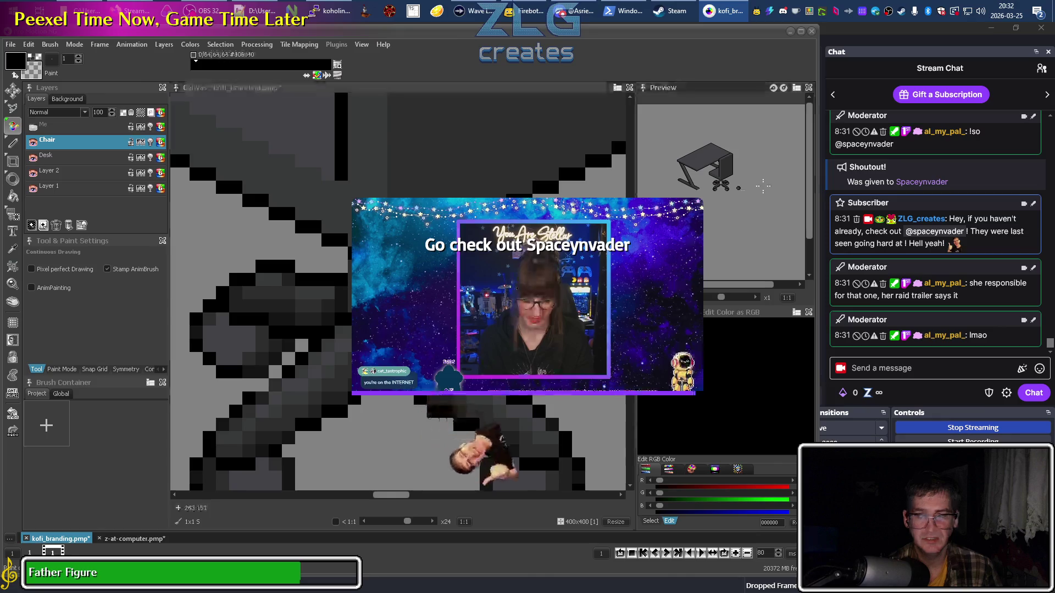
pyautogui.scroll(-3, 498, 324)
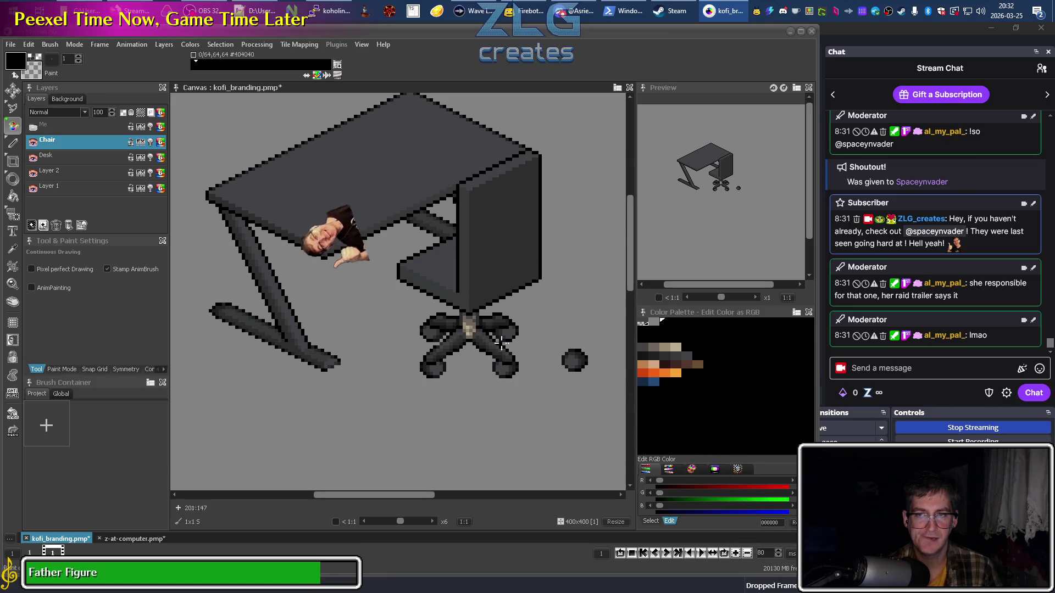
# Sample the darker grey #151515 from the chair base.
pyautogui.scroll(4, 467, 343)
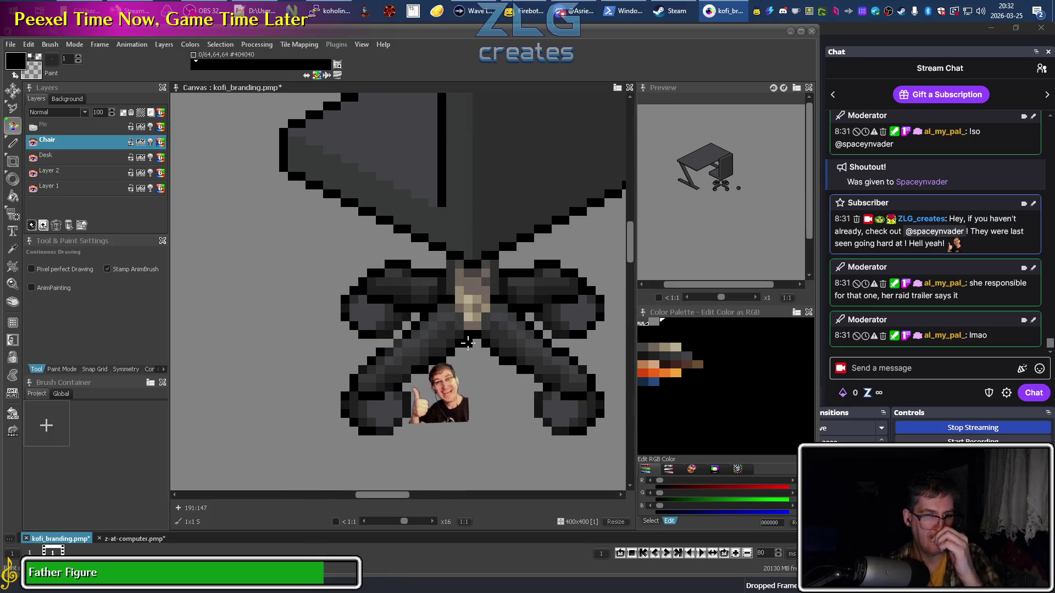
pyautogui.click(384, 291)
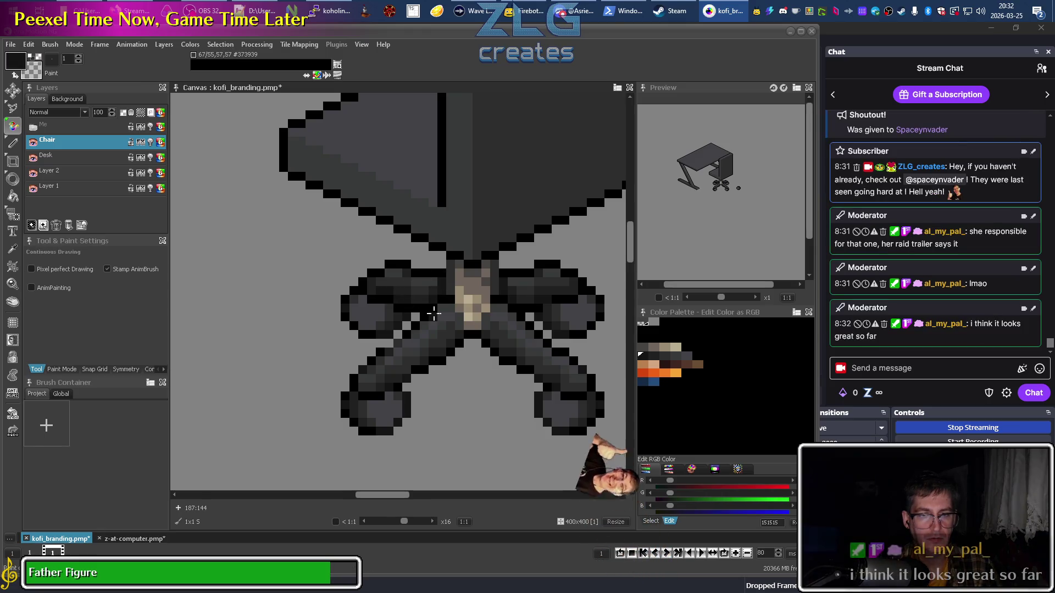
pyautogui.scroll(-2, 420, 301)
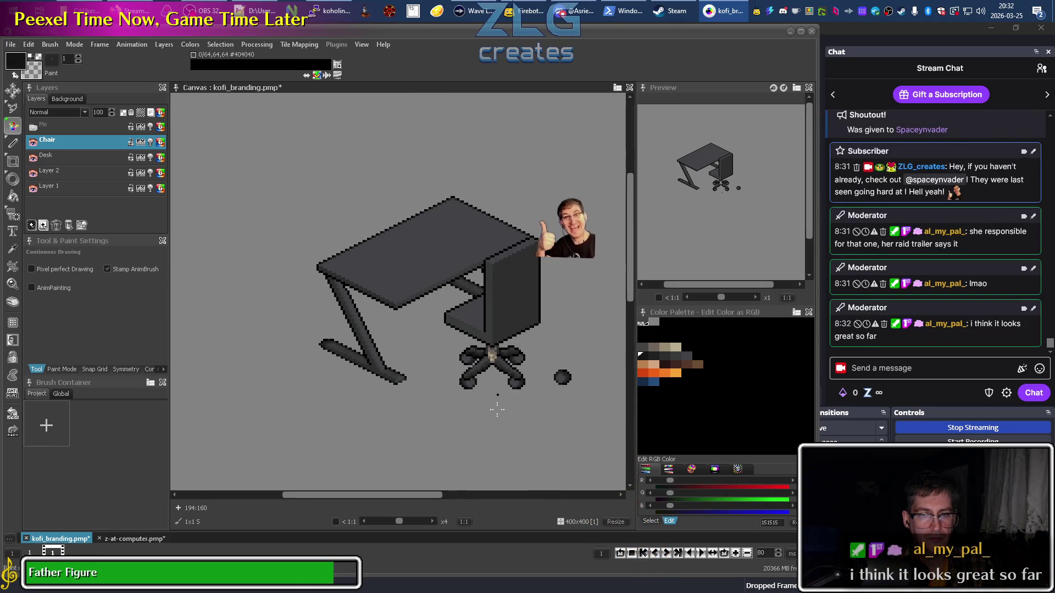
pyautogui.scroll(2, 525, 358)
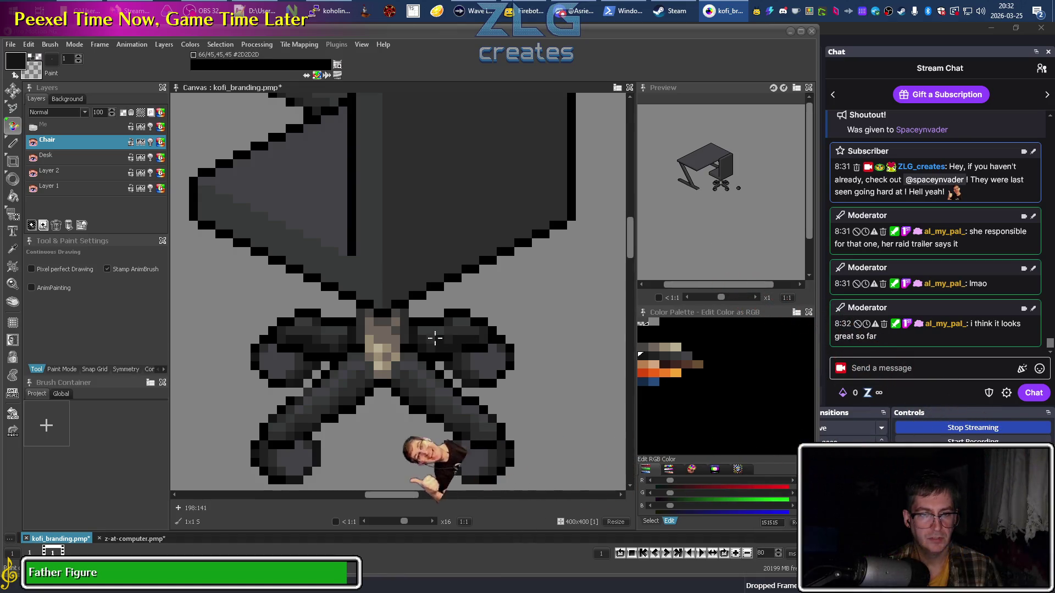
pyautogui.scroll(-3, 435, 345)
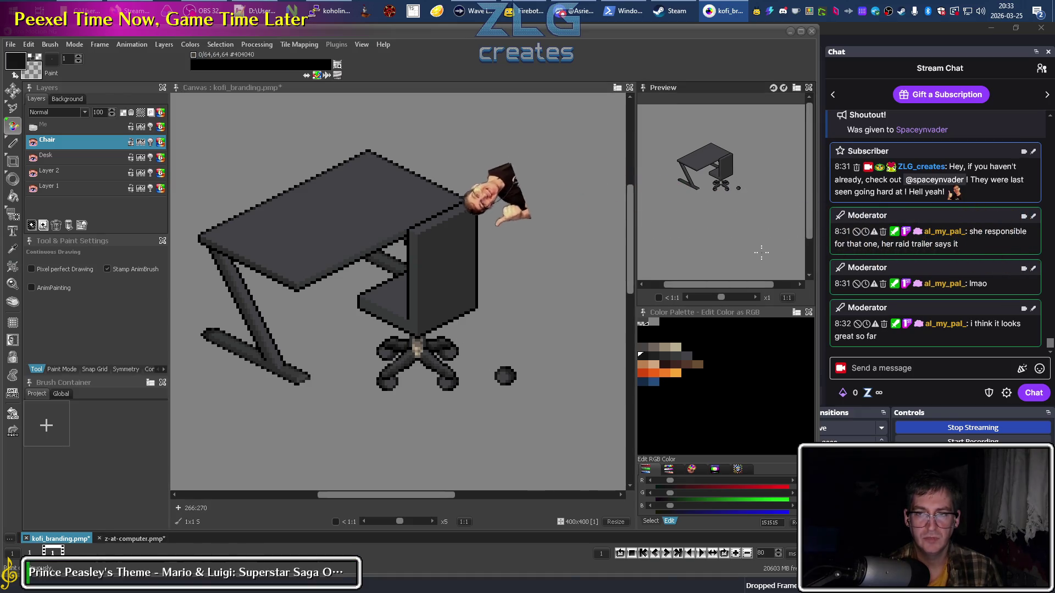
pyautogui.scroll(5, 549, 350)
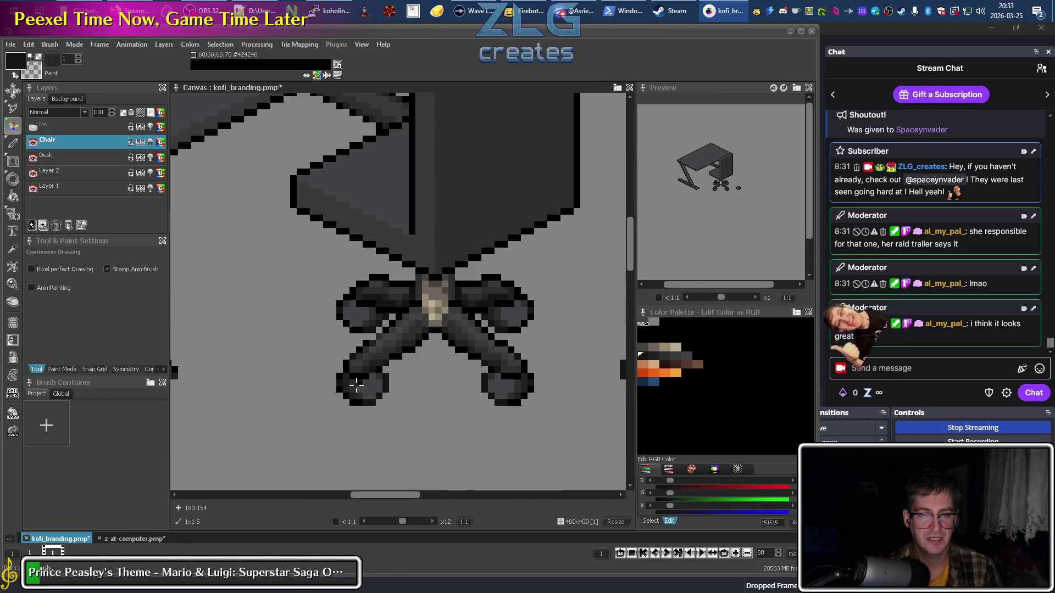
pyautogui.scroll(3, 371, 406)
# Darken a few edge pixels on the lower-left caster with a sampled dark shade.
pyautogui.press(',')
pyautogui.click(324, 344)
pyautogui.click(342, 344)
pyautogui.click(358, 359)
pyautogui.press(',')
pyautogui.press(',')
pyautogui.click(326, 334)
# Sample #2D2D2D and then #212121 from the chair base.
pyautogui.scroll(-6, 417, 395)
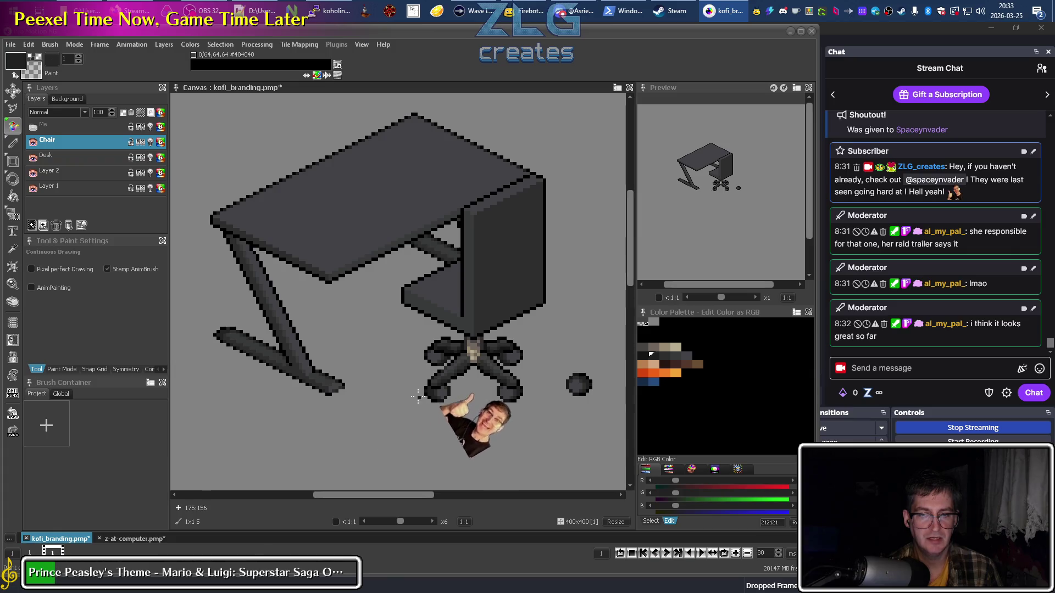
pyautogui.hscroll(3, 427, 434)
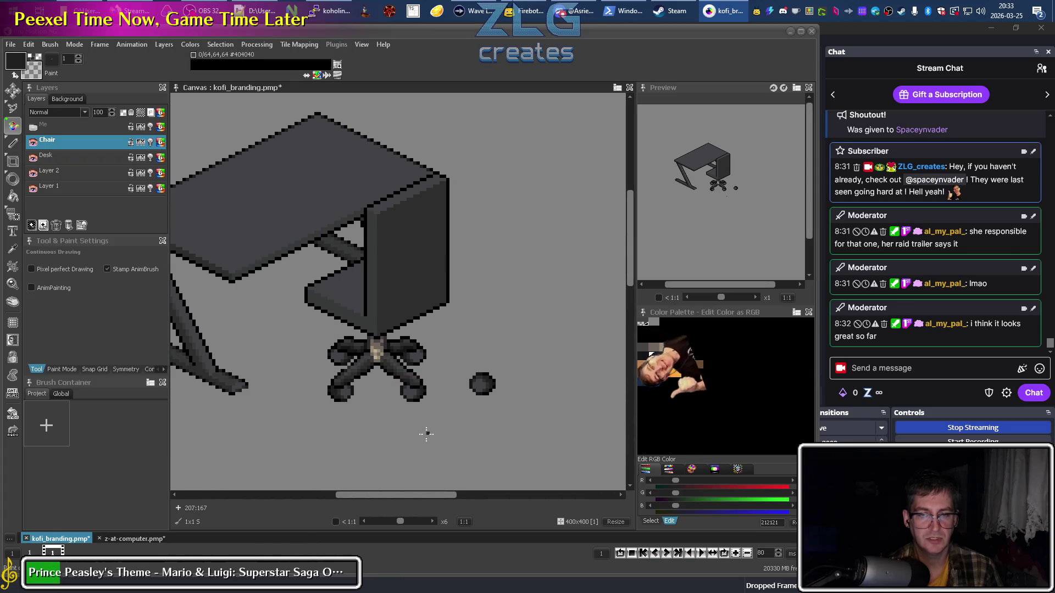
pyautogui.scroll(3, 339, 358)
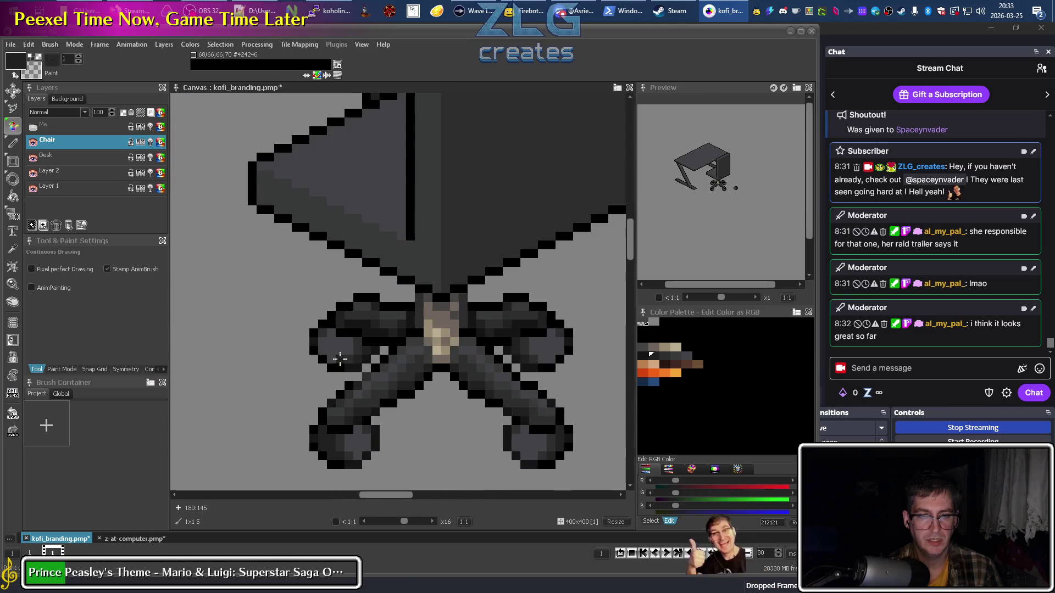
pyautogui.keyDown('ctrl'); pyautogui.click(339, 357); pyautogui.keyUp('ctrl')
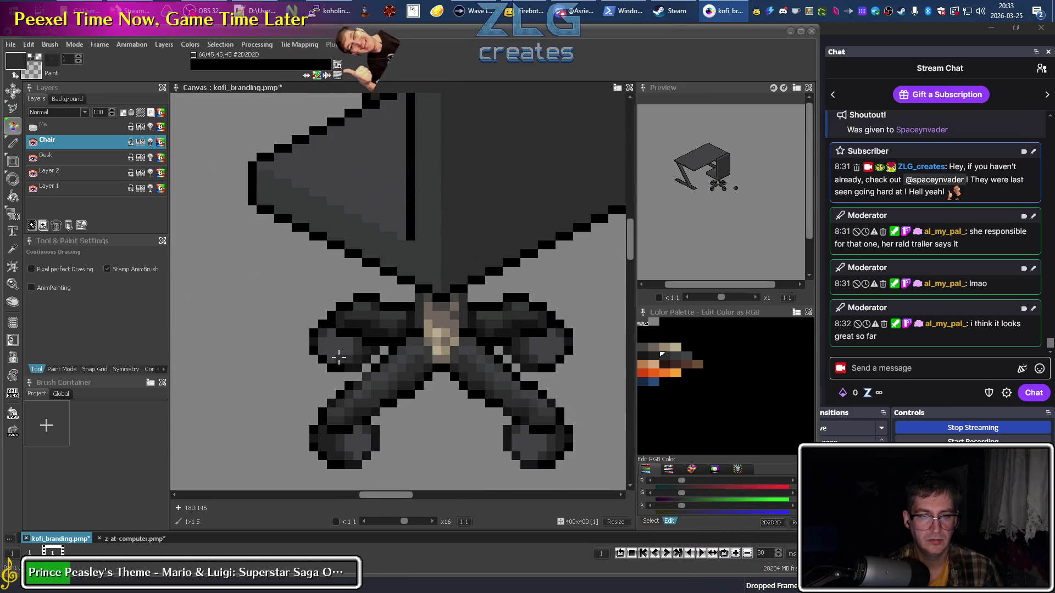
pyautogui.keyDown('ctrl'); pyautogui.click(354, 356); pyautogui.keyUp('ctrl')
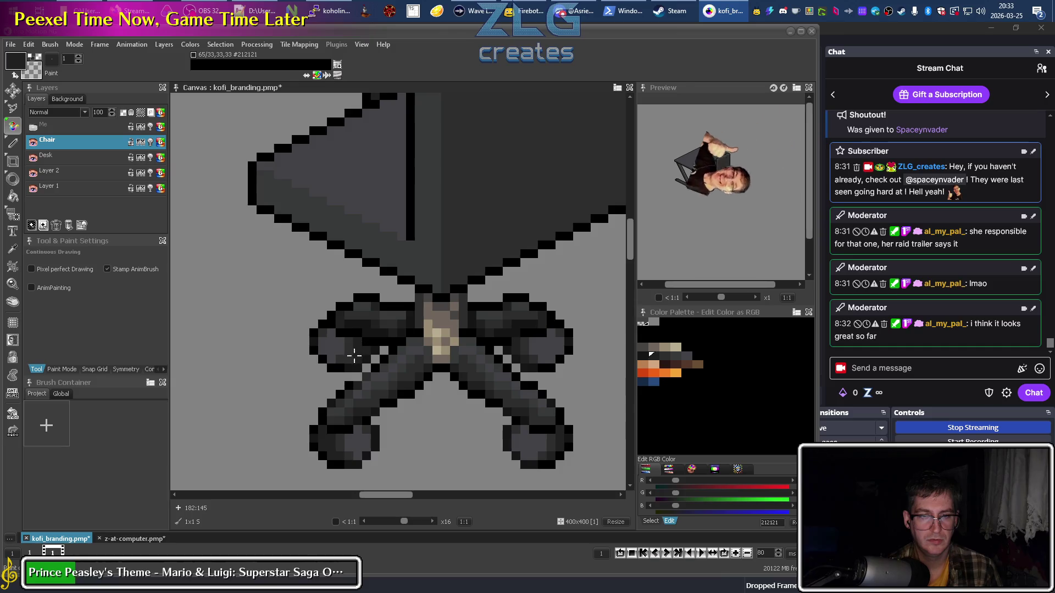
pyautogui.scroll(-3, 354, 356)
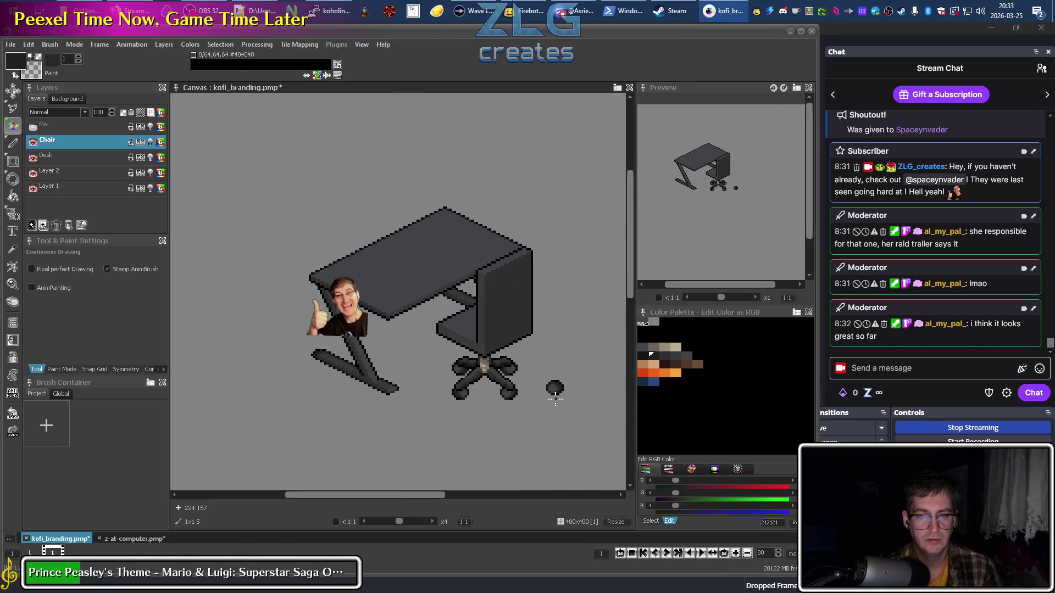
# Sample #2D2D2D from the legs and the lighter #424246 from the loose caster.
pyautogui.moveTo(550, 391); pyautogui.dragTo(511, 391)
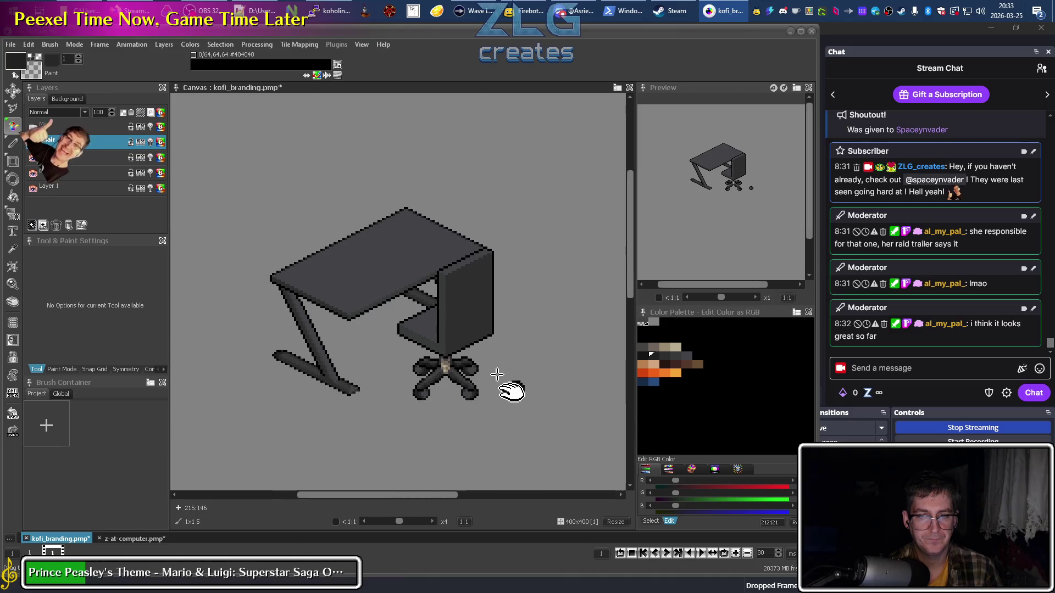
pyautogui.scroll(3, 506, 378)
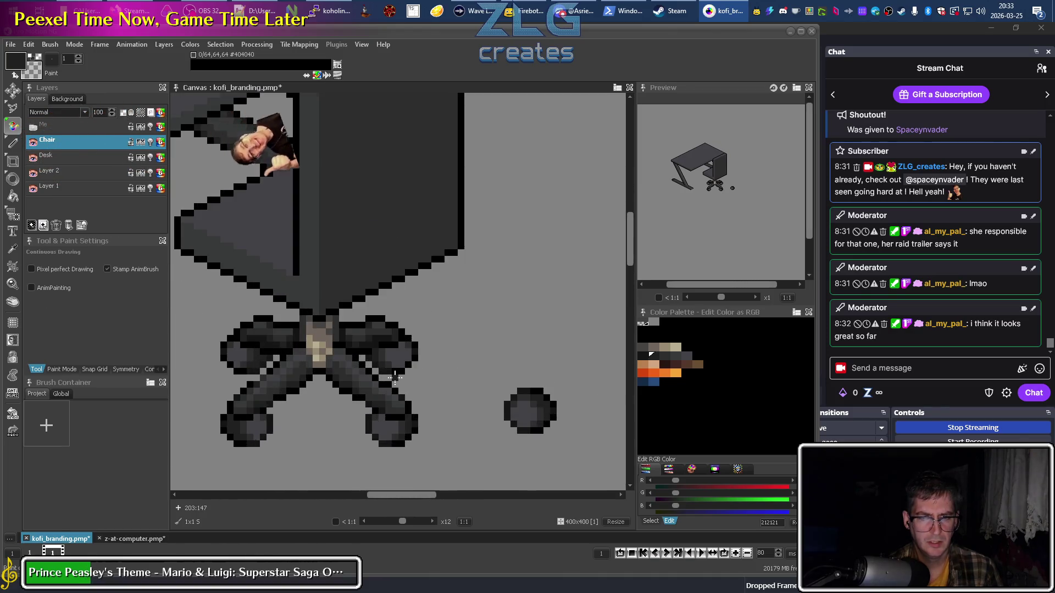
pyautogui.scroll(1, 395, 378)
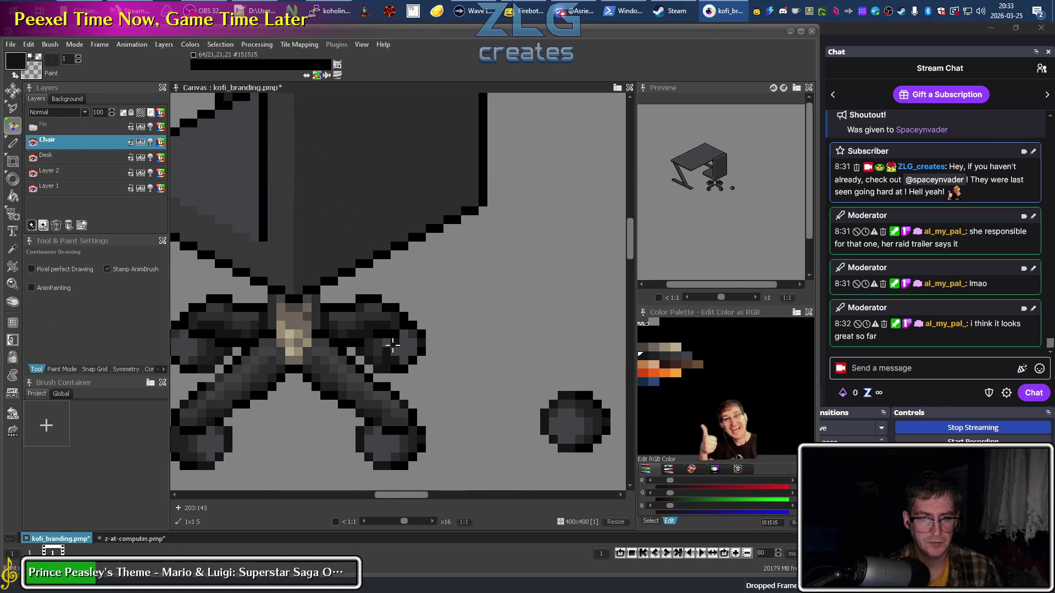
pyautogui.click(398, 336)
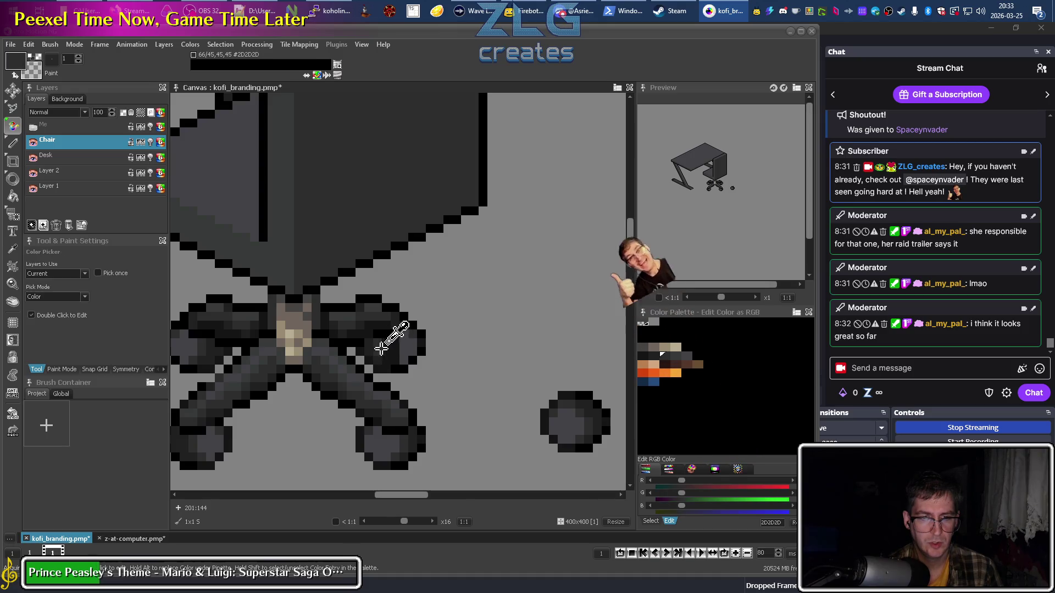
pyautogui.click(410, 352)
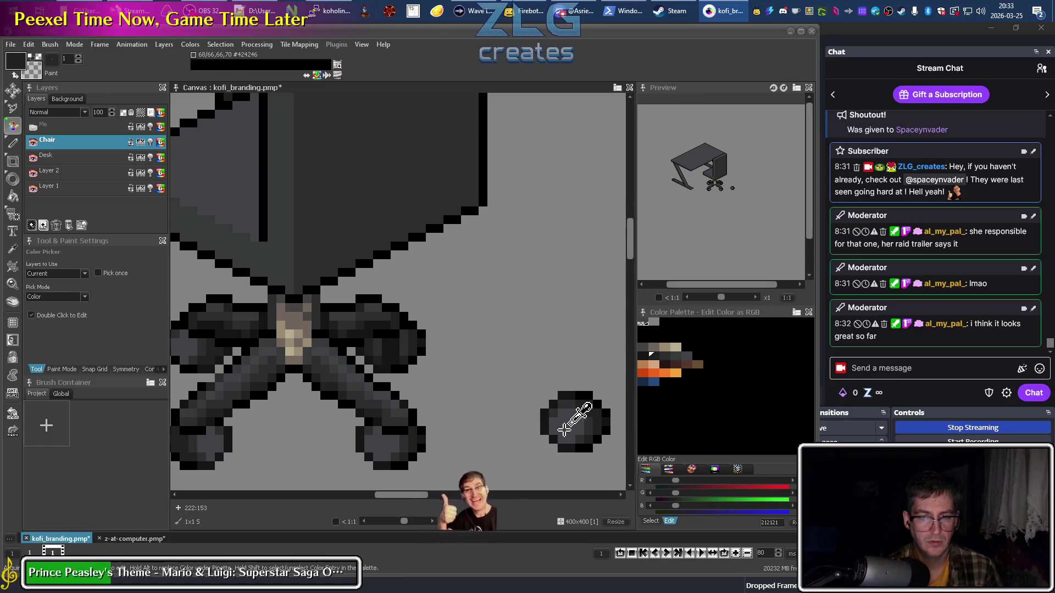
pyautogui.click(403, 344)
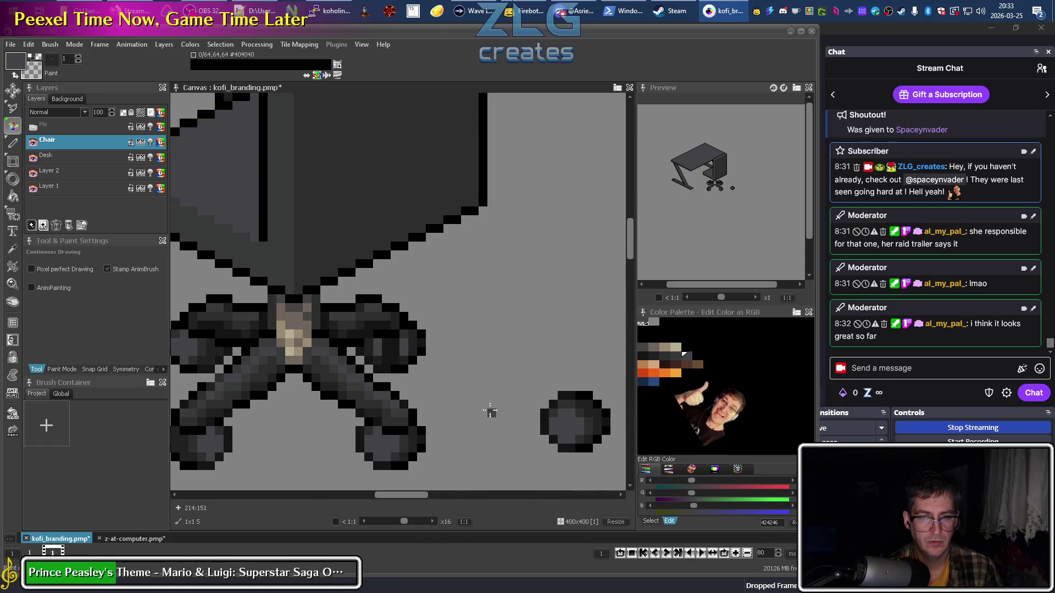
# Pick black from the chair outline and lift the right leg as a floating selection.
pyautogui.scroll(-2, 403, 432)
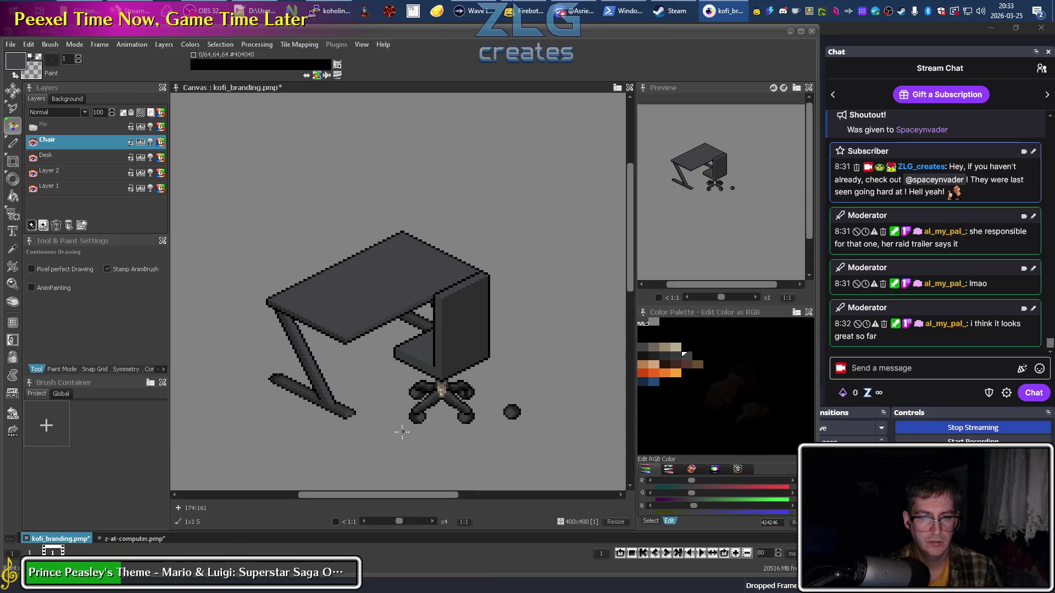
pyautogui.scroll(2, 472, 404)
pyautogui.press('k')
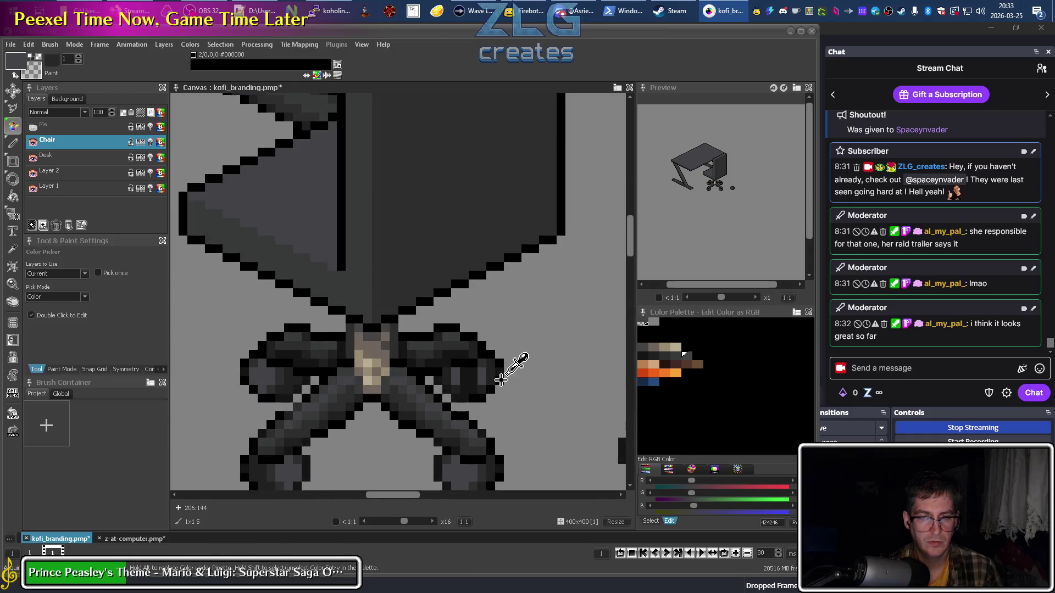
pyautogui.press('d')
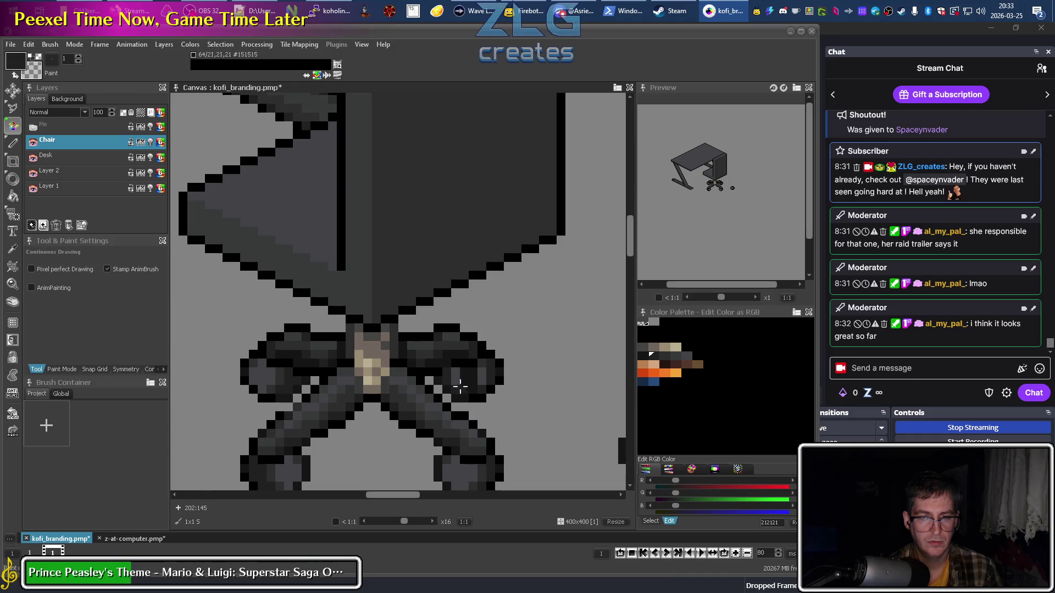
pyautogui.scroll(-2, 514, 451)
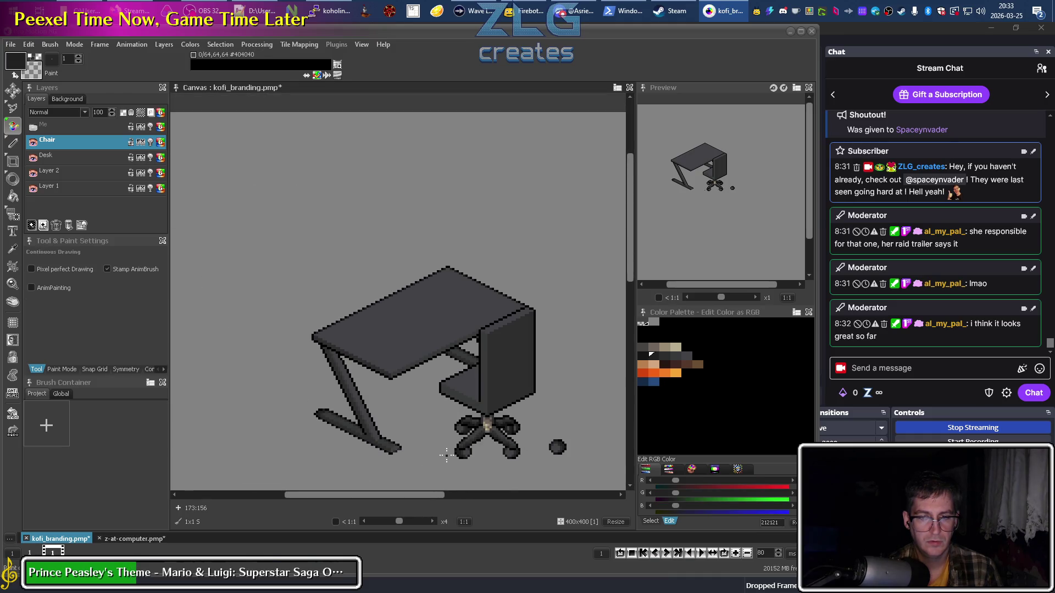
pyautogui.scroll(3, 446, 455)
pyautogui.press('k')
pyautogui.click(512, 413)
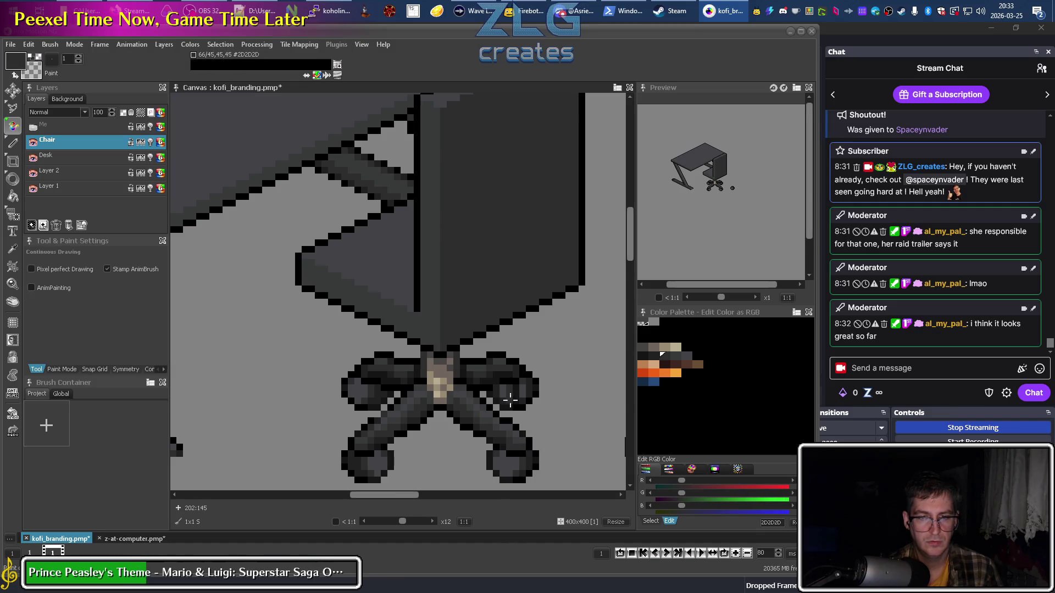
pyautogui.scroll(-3, 504, 401)
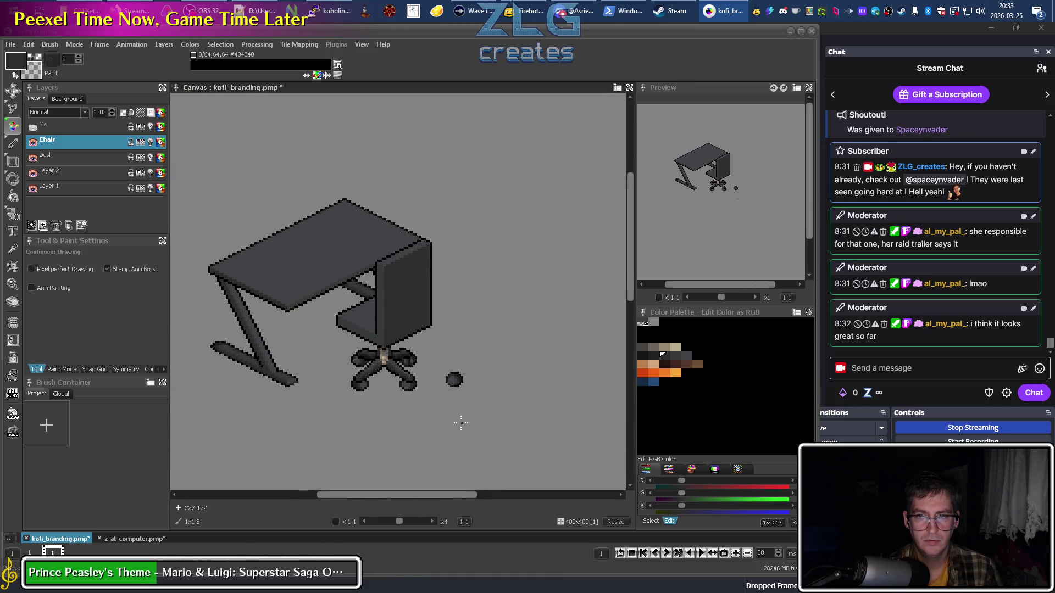
pyautogui.scroll(3, 409, 369)
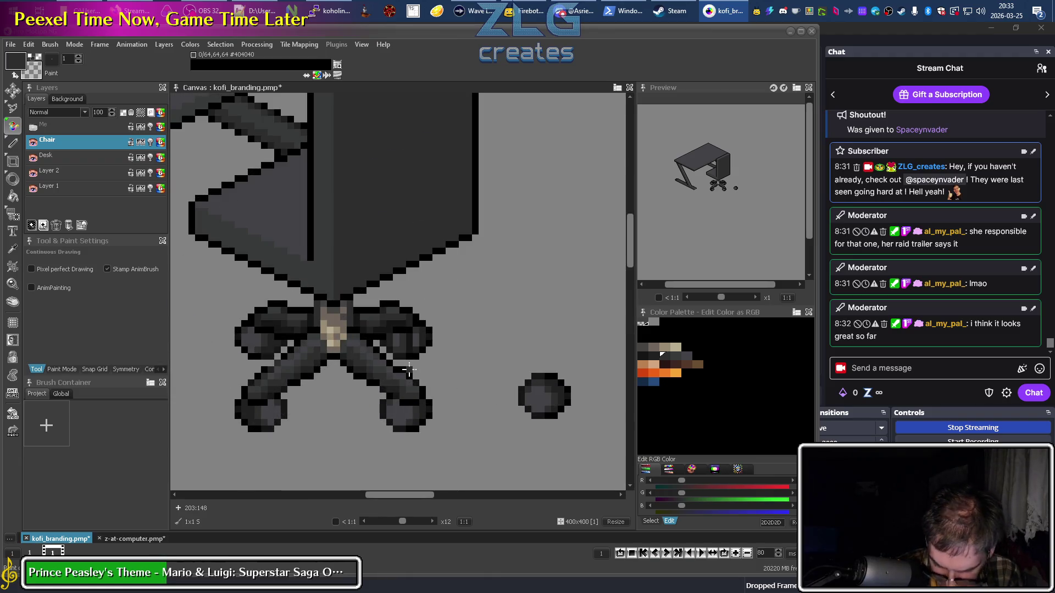
pyautogui.hotkey('ctrl', 'v')
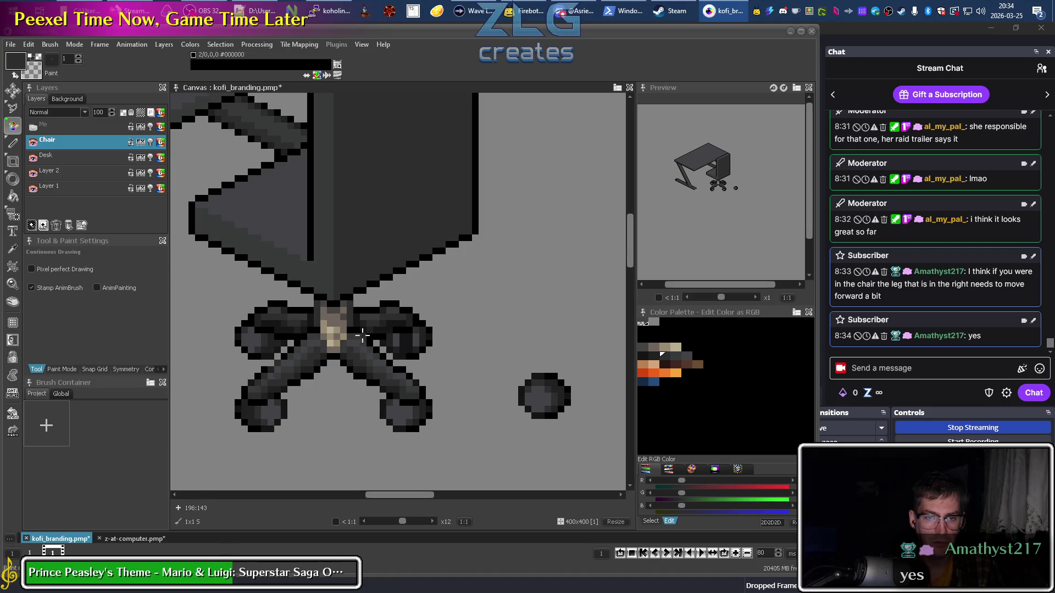
# Sample black and #2D2D2D grey from the outline and the right chair leg.
pyautogui.keyDown('alt'); pyautogui.click(405, 306); pyautogui.keyUp('alt')
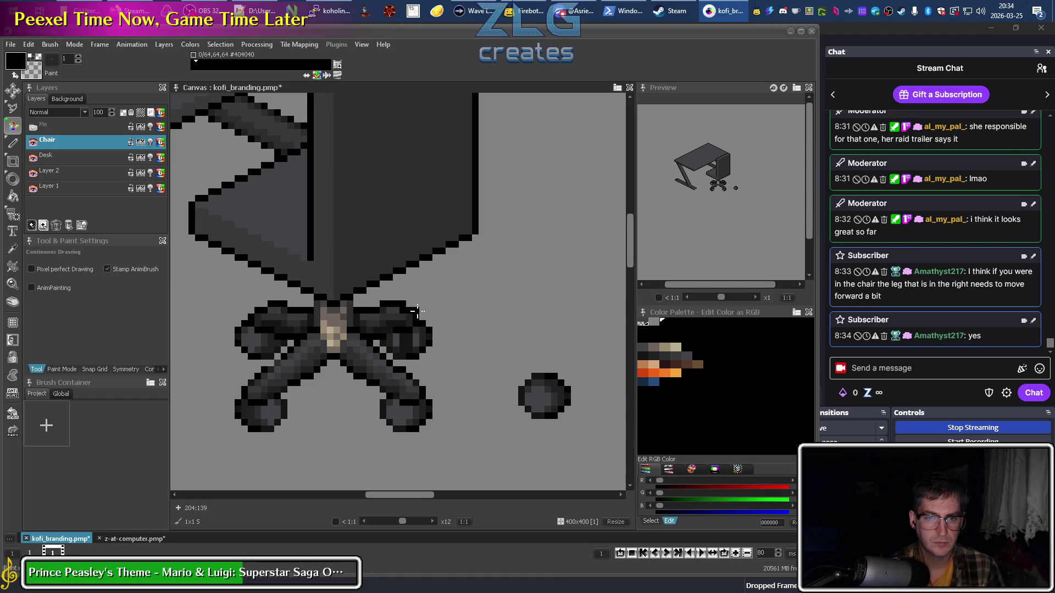
pyautogui.keyDown('alt'); pyautogui.click(404, 308); pyautogui.keyUp('alt')
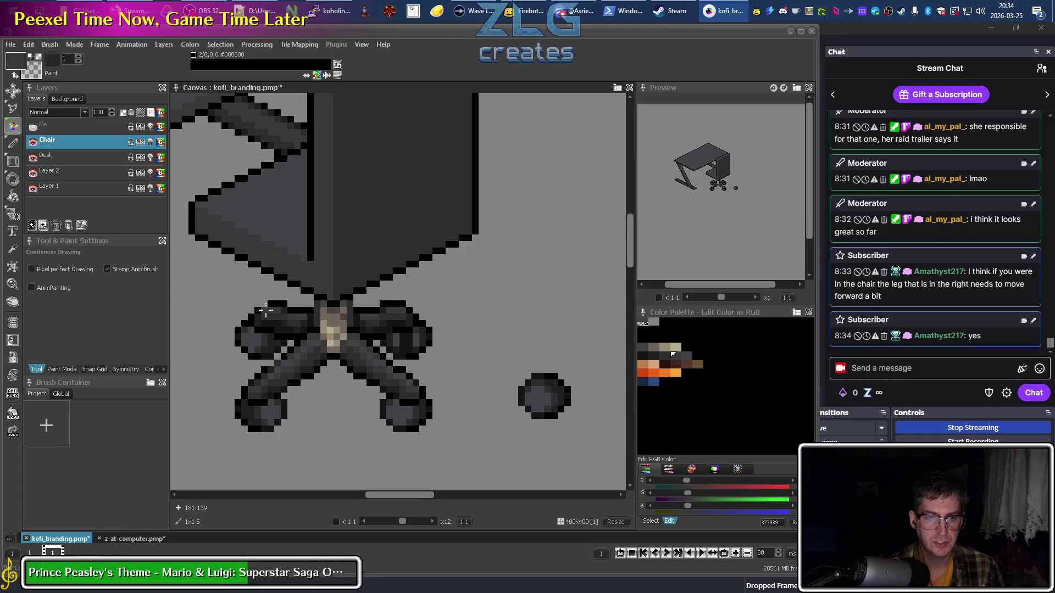
pyautogui.keyDown('alt'); pyautogui.click(288, 278); pyautogui.keyUp('alt')
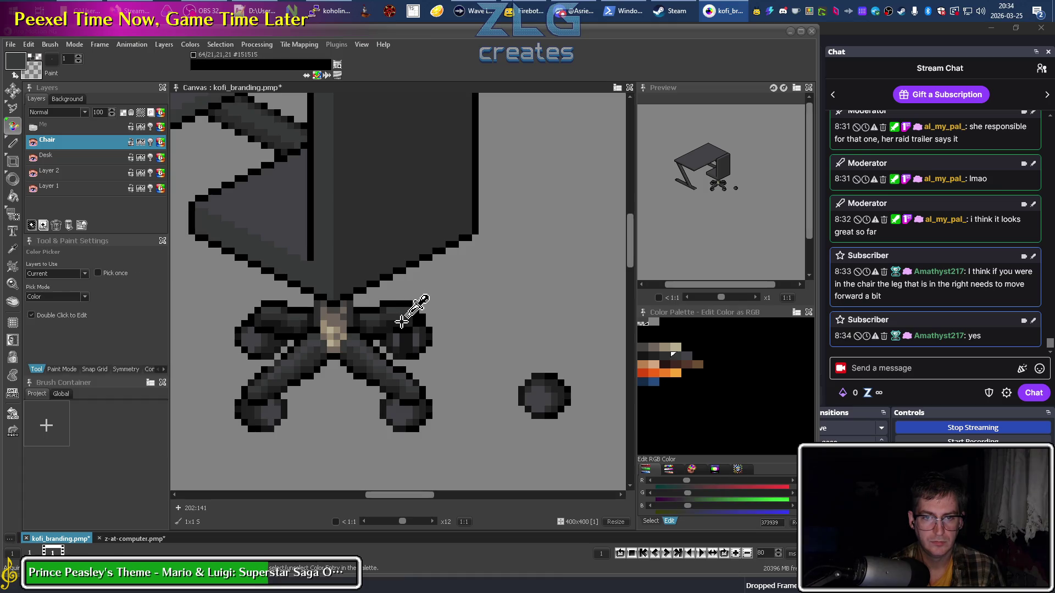
pyautogui.keyDown('alt'); pyautogui.click(407, 319); pyautogui.keyUp('alt')
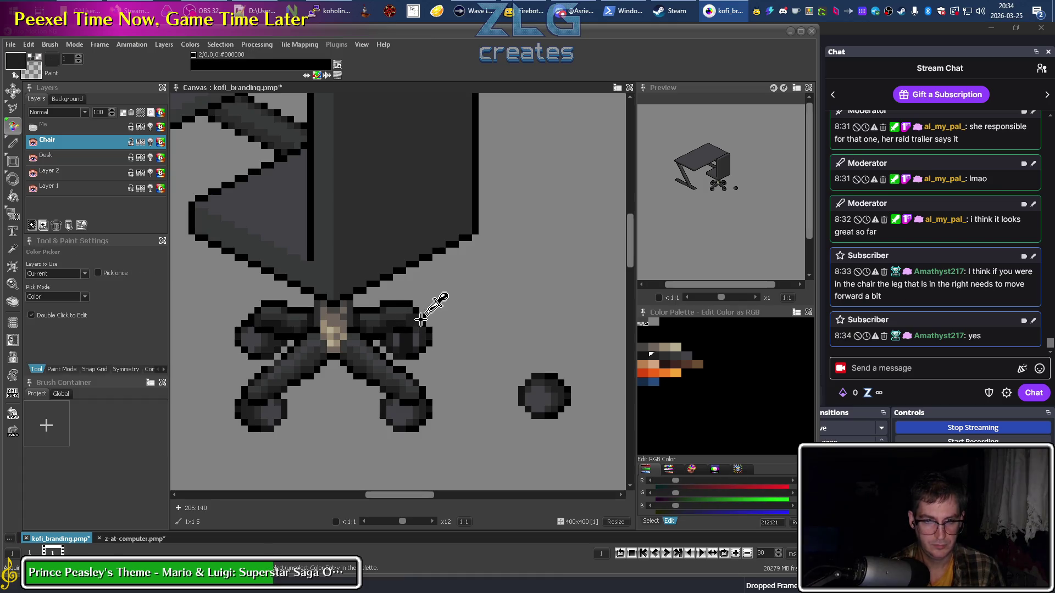
pyautogui.keyDown('alt'); pyautogui.click(414, 329); pyautogui.keyUp('alt')
pyautogui.keyDown('alt'); pyautogui.click(411, 321); pyautogui.keyUp('alt')
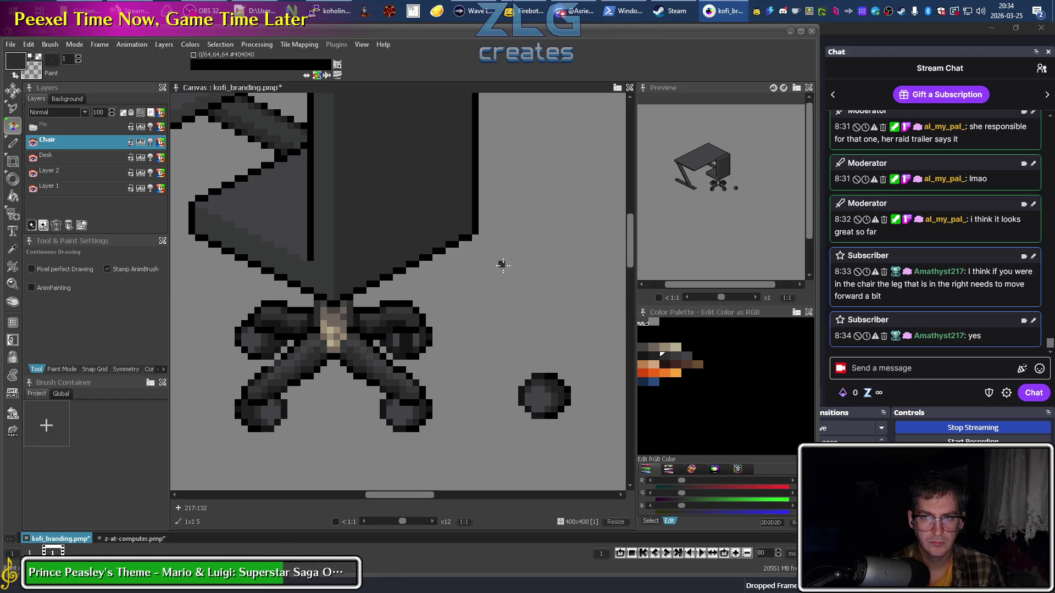
pyautogui.scroll(-7, 558, 399)
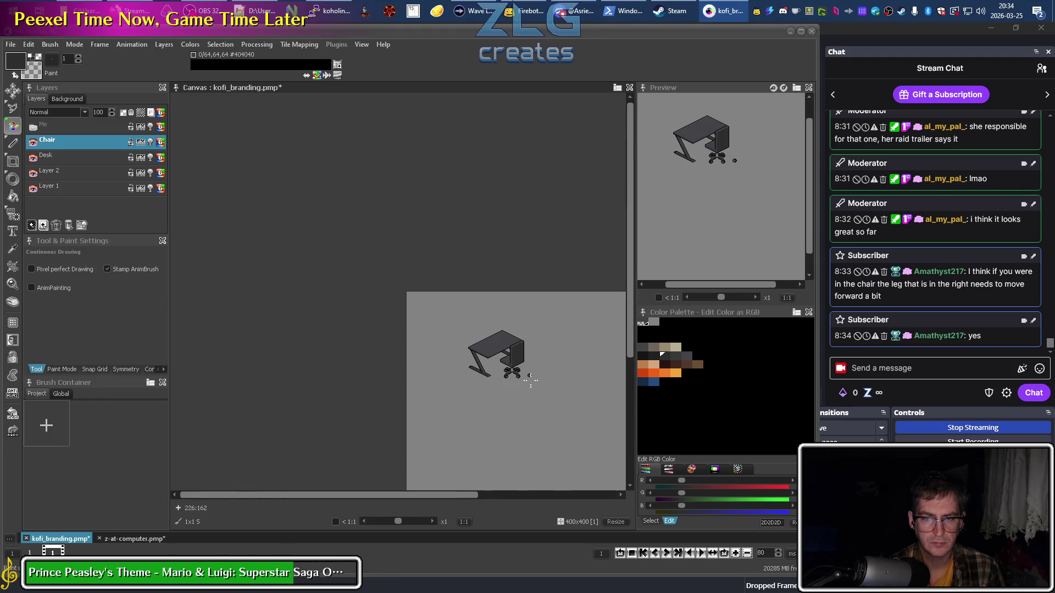
pyautogui.scroll(8, 530, 380)
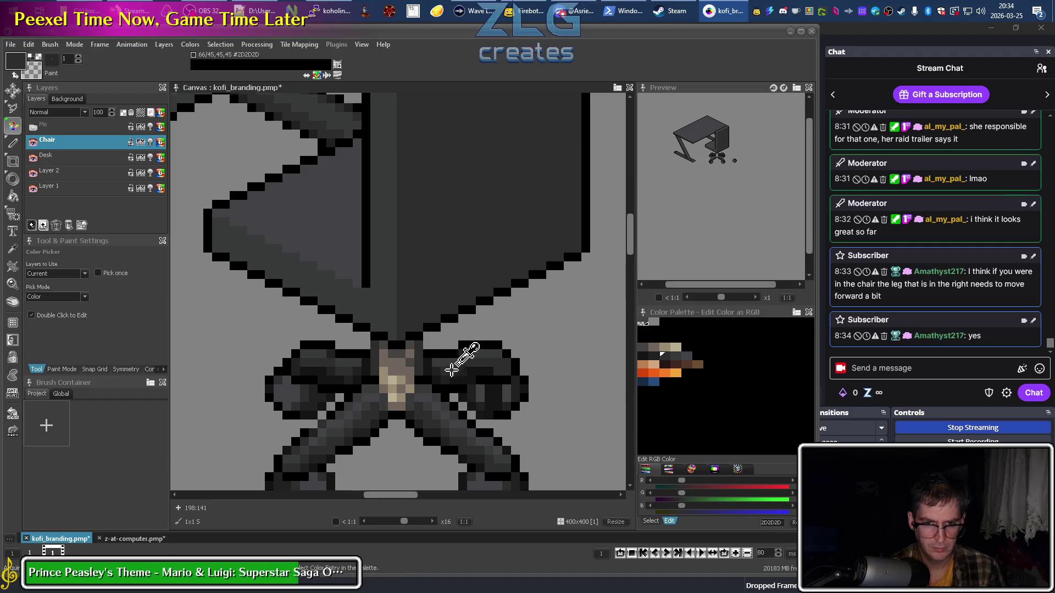
# Paint grey over the right leg's dark pixels and add two black outline pixels.
pyautogui.press('d')
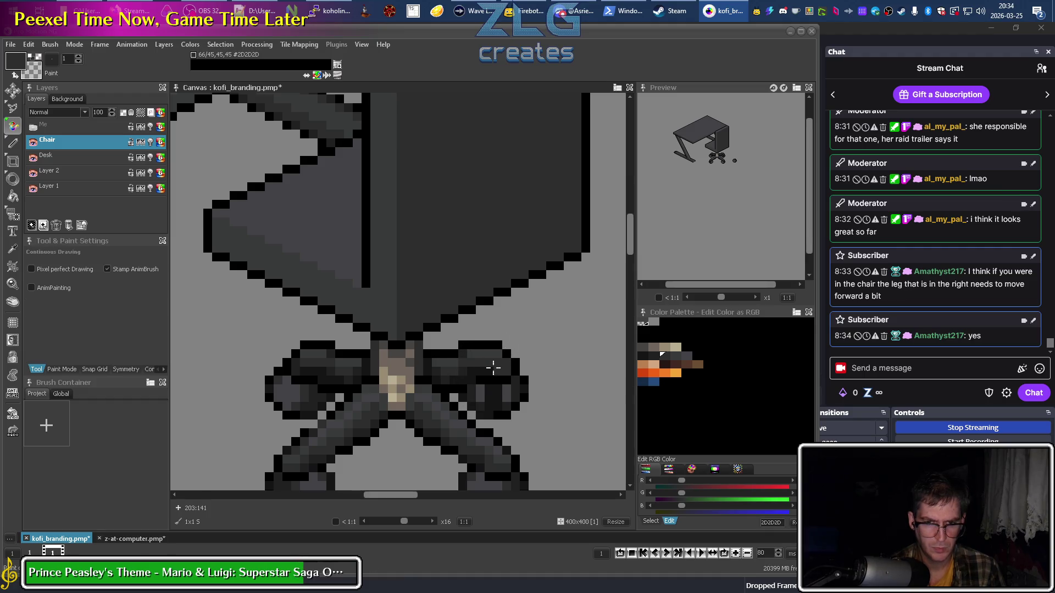
pyautogui.moveTo(436, 371); pyautogui.dragTo(462, 360)
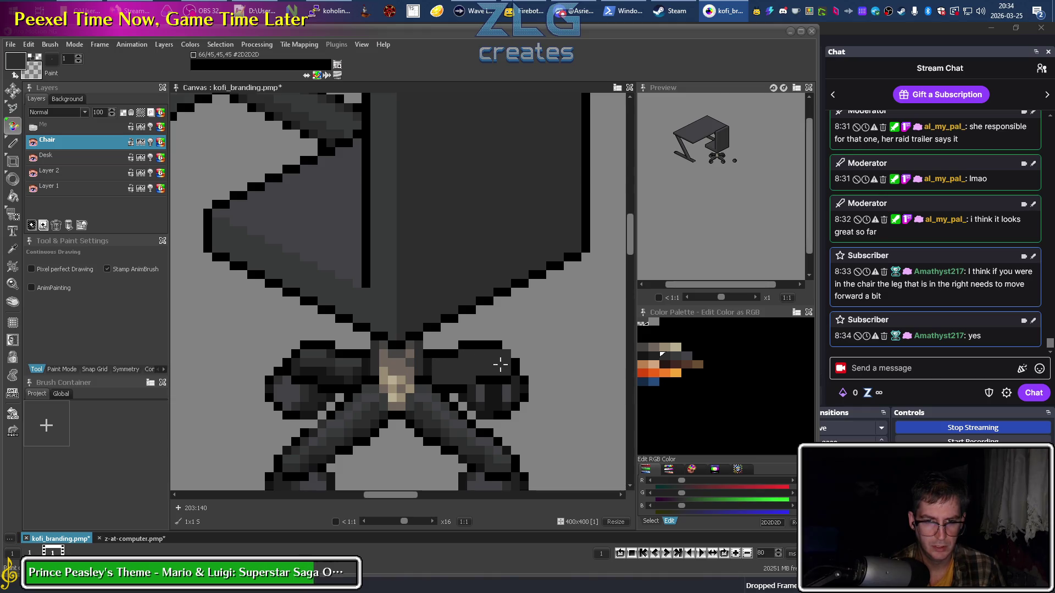
pyautogui.keyDown('ctrl'); pyautogui.click(517, 366); pyautogui.keyUp('ctrl')
pyautogui.click(471, 383)
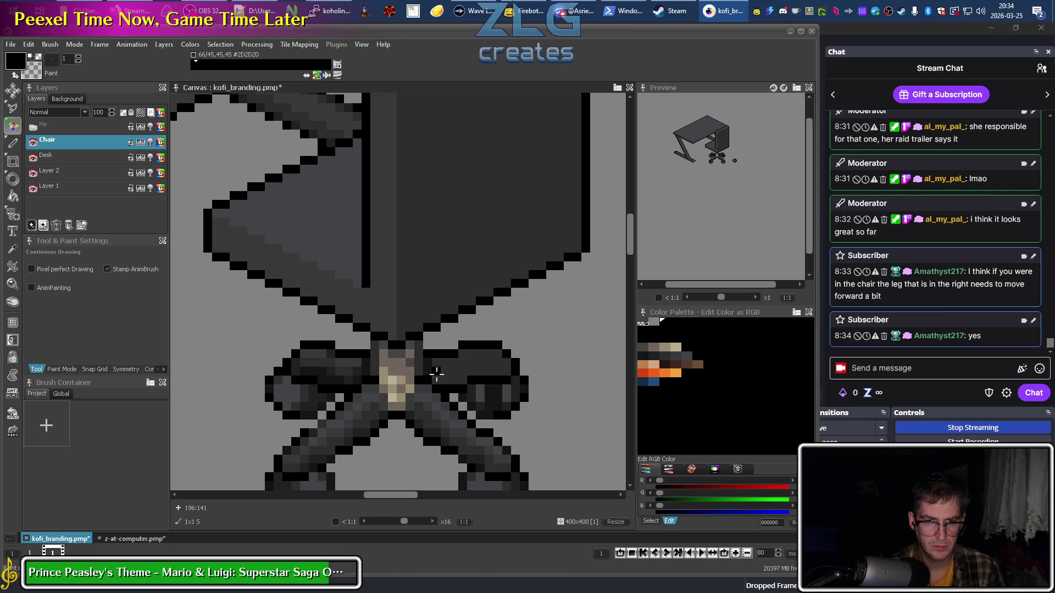
pyautogui.keyDown('ctrl'); pyautogui.click(435, 372); pyautogui.keyUp('ctrl')
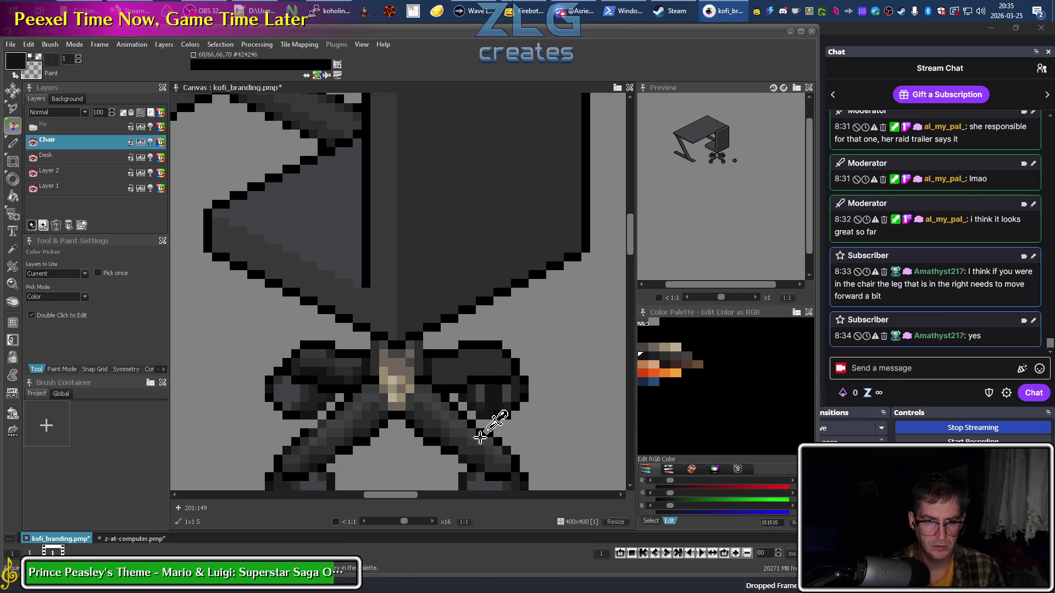
pyautogui.keyDown('ctrl'); pyautogui.click(477, 457); pyautogui.keyUp('ctrl')
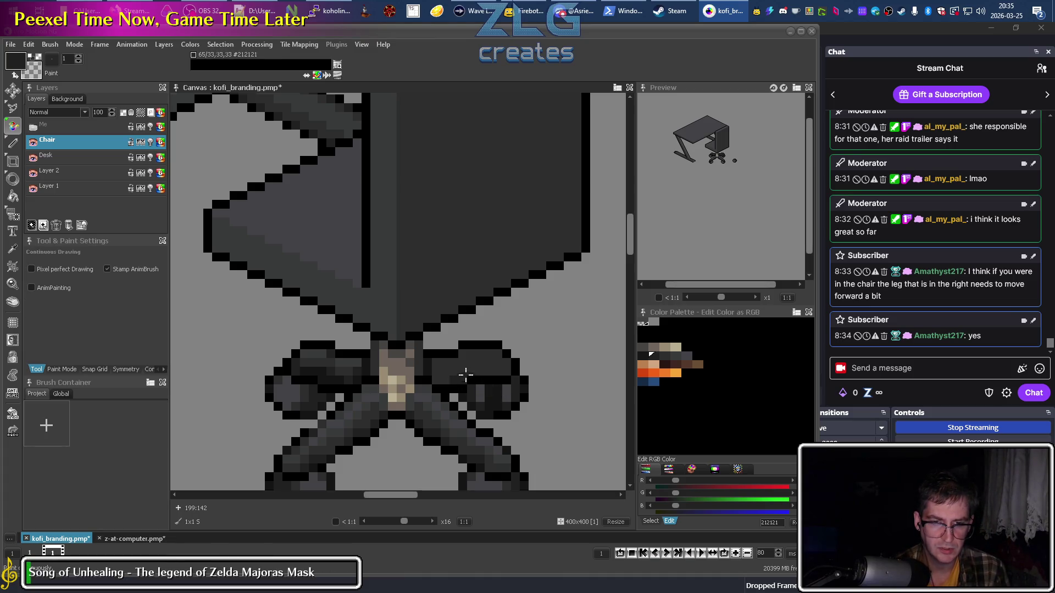
pyautogui.scroll(-3, 503, 372)
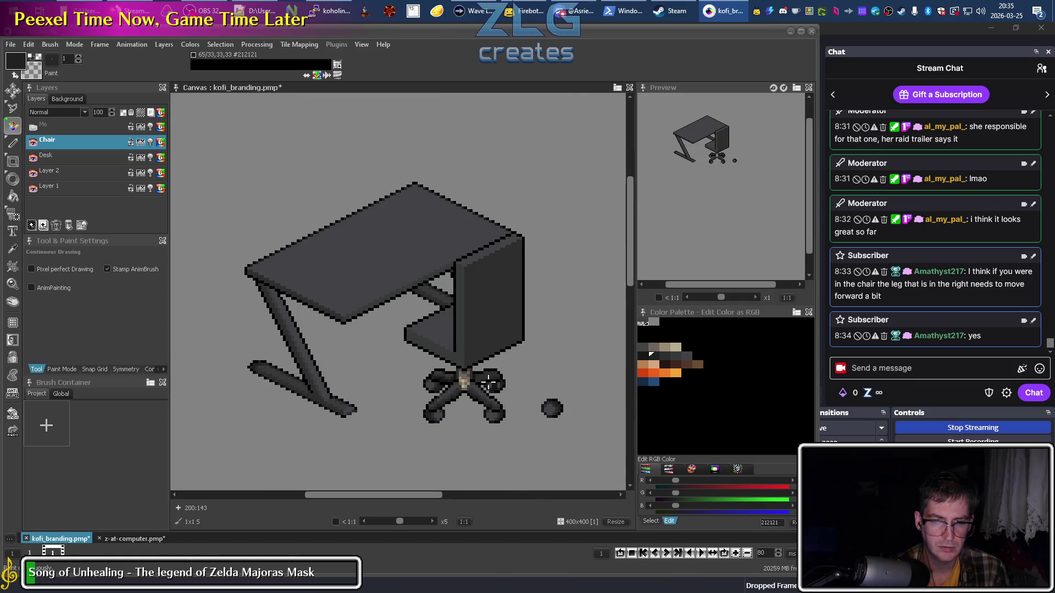
# Switch the drawing colour through #2D2D2D, black and #424246 from the chair base.
pyautogui.scroll(2, 500, 372)
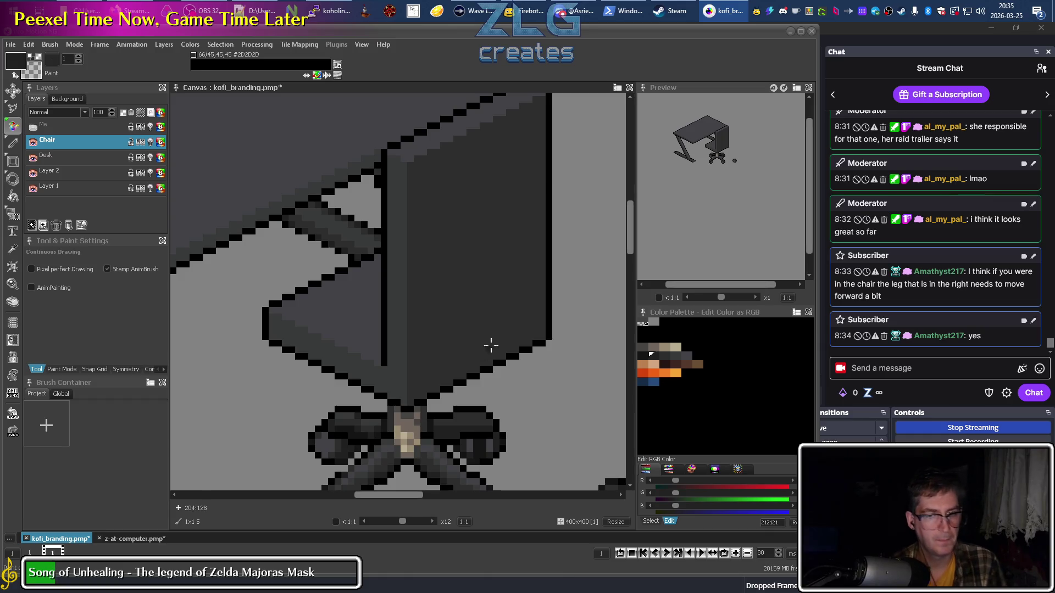
pyautogui.scroll(-2, 542, 388)
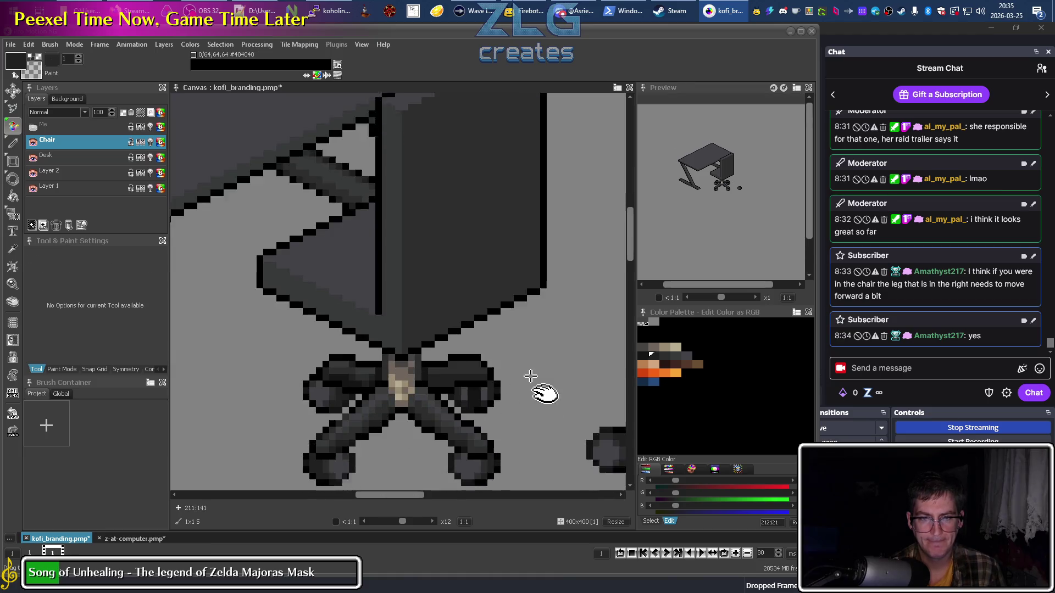
pyautogui.rightClick(476, 297)
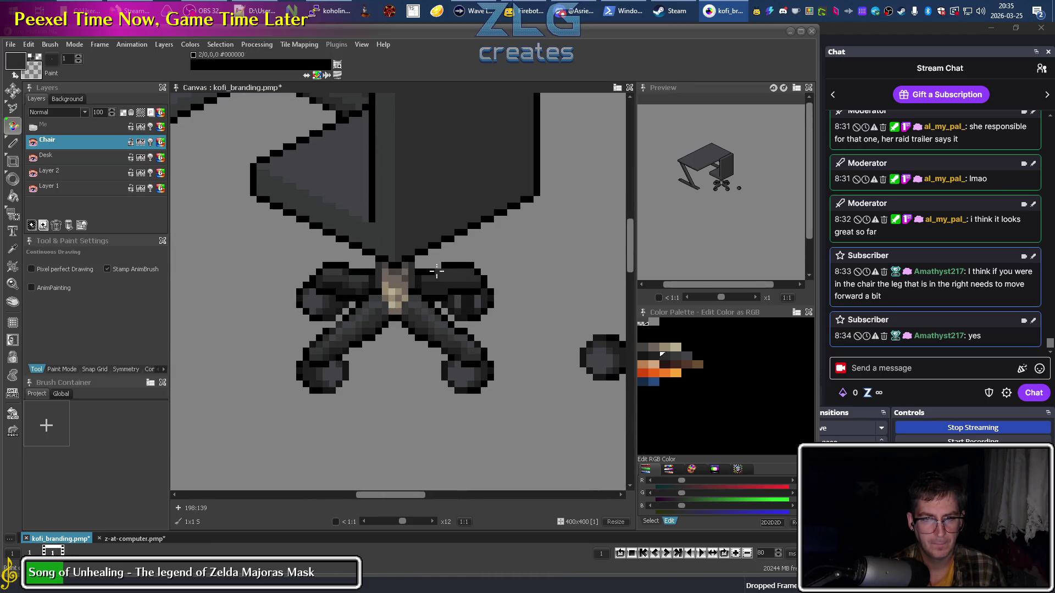
pyautogui.rightClick(420, 273)
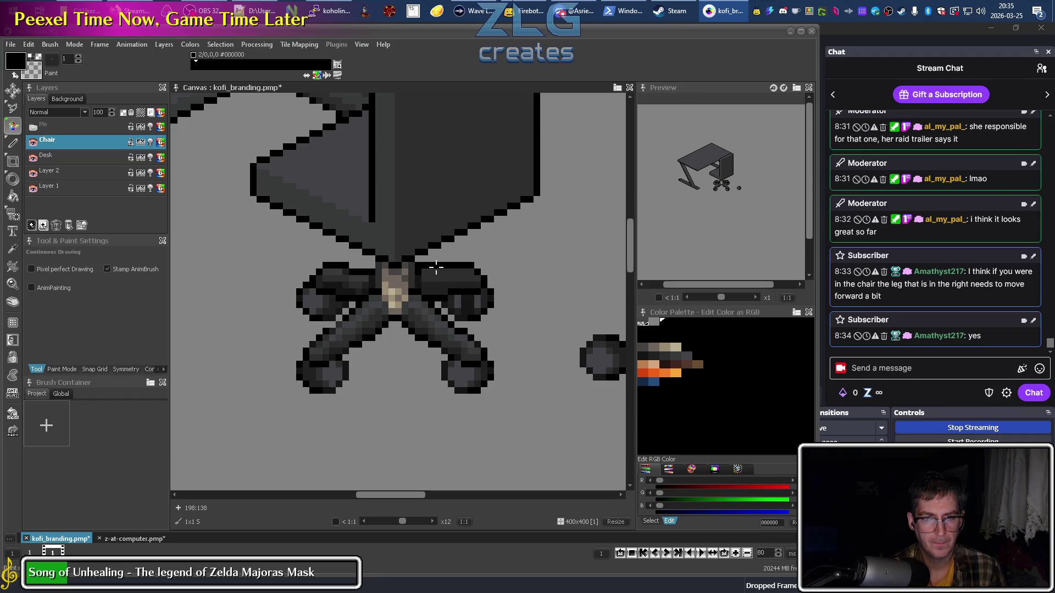
pyautogui.rightClick(353, 268)
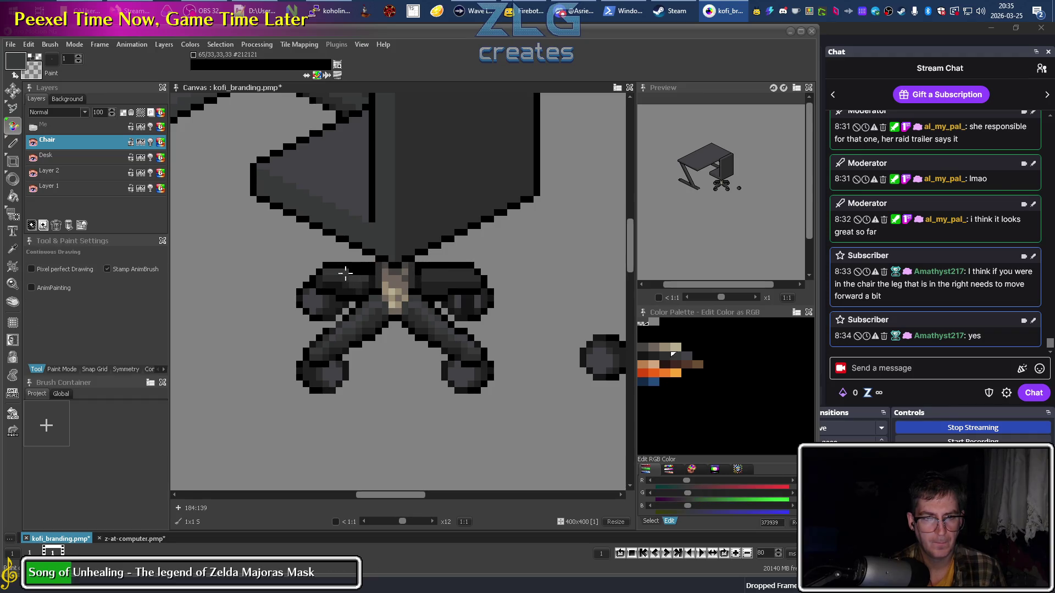
pyautogui.scroll(-5, 377, 301)
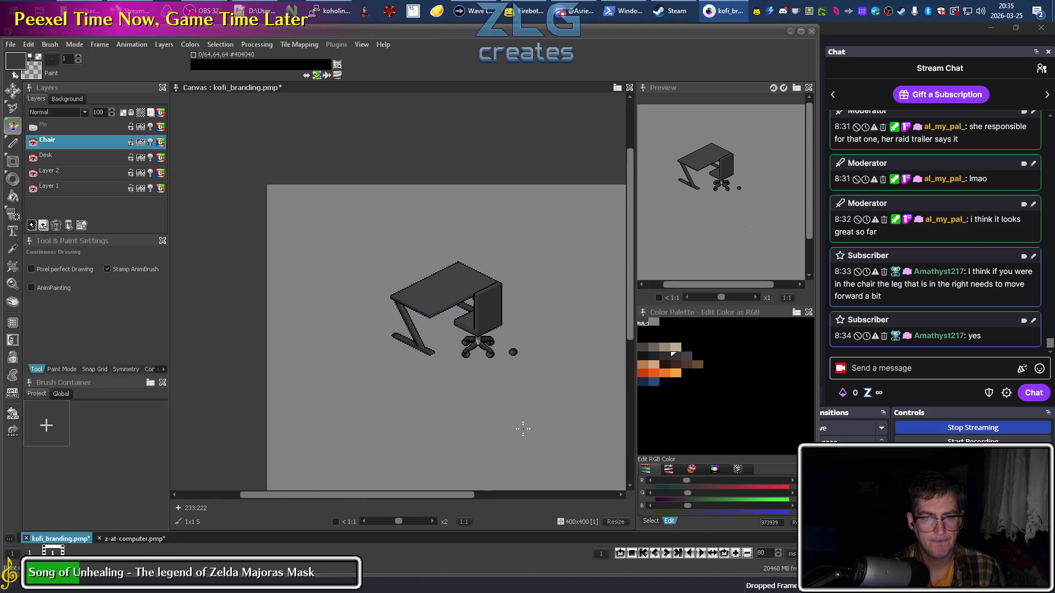
pyautogui.scroll(3, 500, 382)
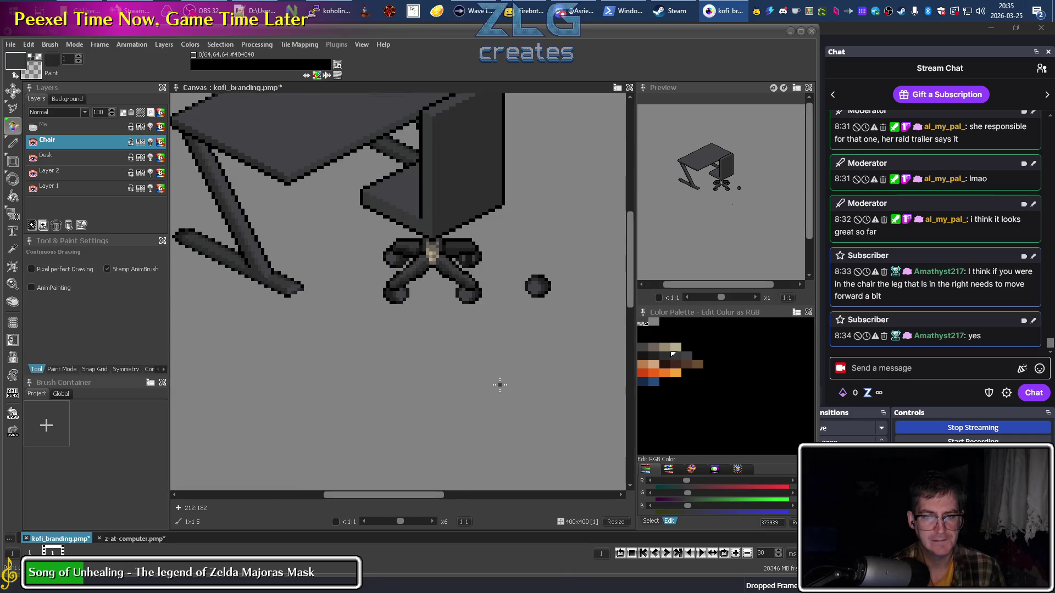
pyautogui.scroll(-1, 464, 251)
pyautogui.scroll(4, 350, 330)
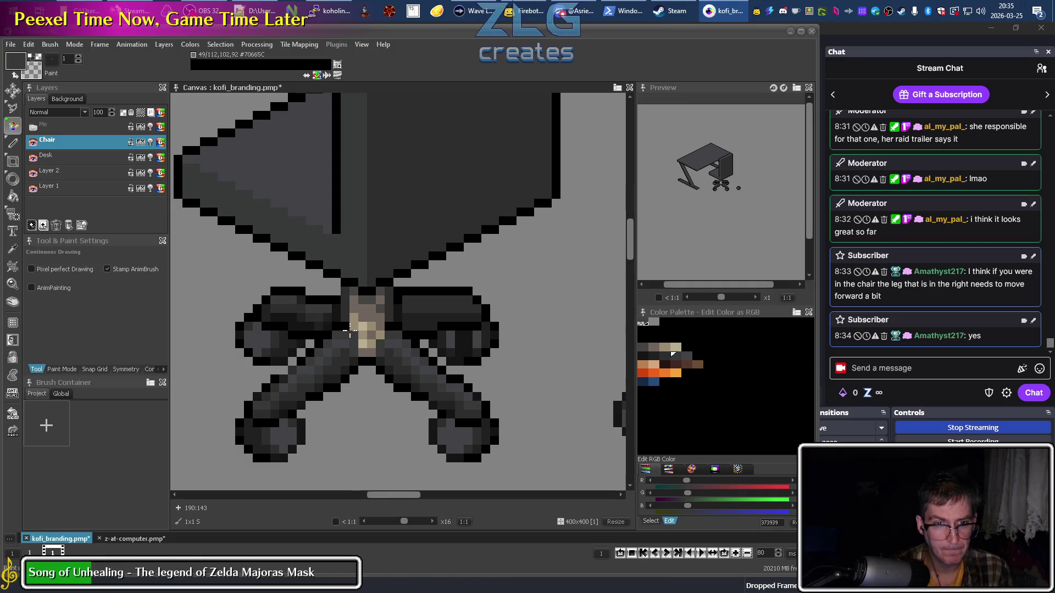
# Sample black from the base and add a black pixel to the left wheel's outline.
pyautogui.press('k')
pyautogui.click(400, 299)
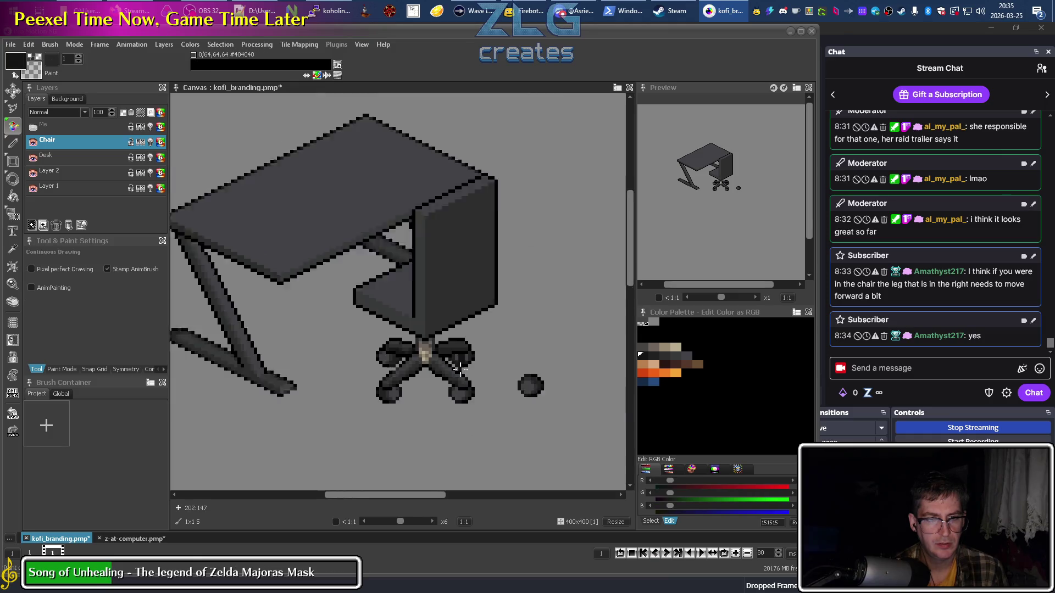
pyautogui.scroll(-3, 461, 366)
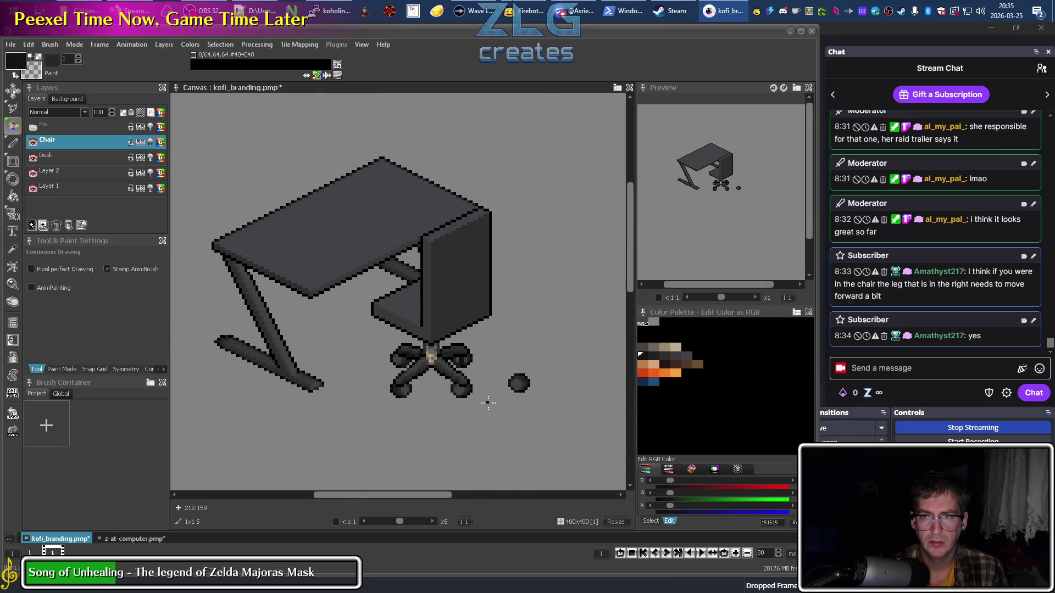
pyautogui.moveTo(460, 402)
pyautogui.mouseDown()
pyautogui.moveTo(471, 419)
pyautogui.moveTo(365, 354)
pyautogui.mouseUp()
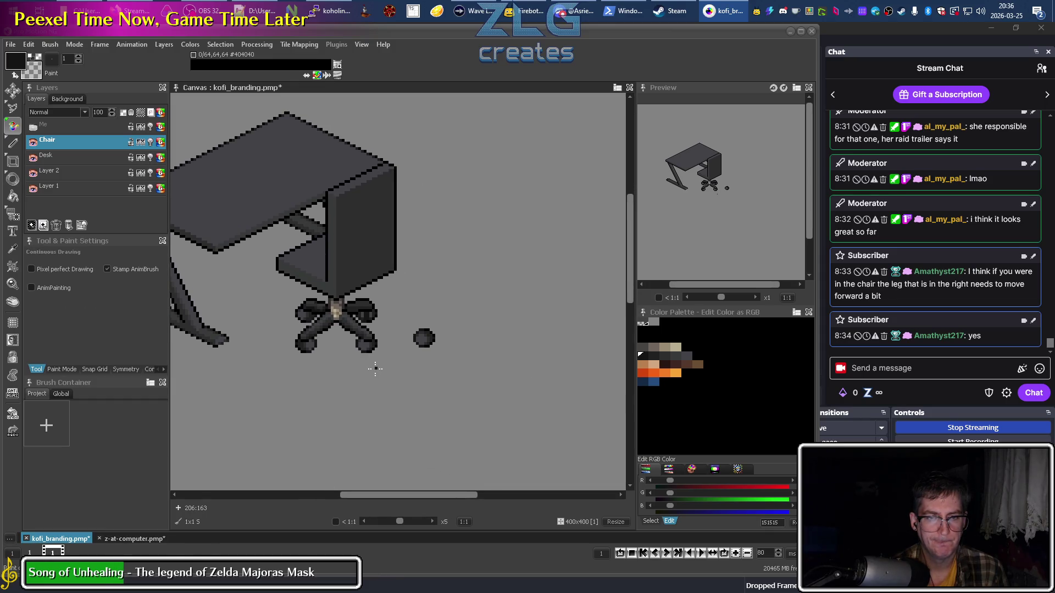
pyautogui.scroll(3, 373, 314)
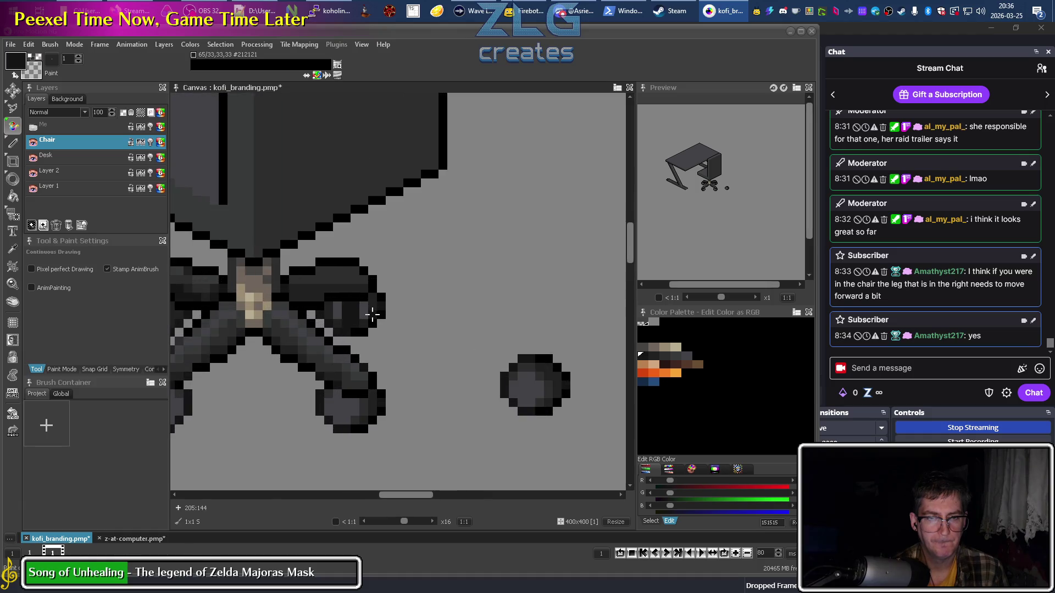
pyautogui.moveTo(352, 311); pyautogui.dragTo(431, 331)
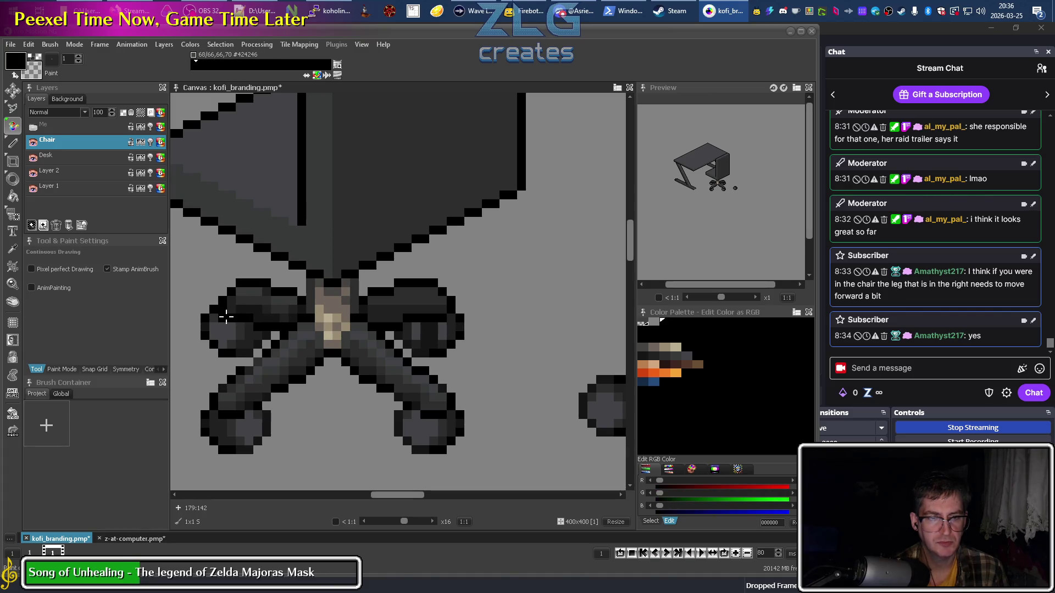
pyautogui.click(217, 302)
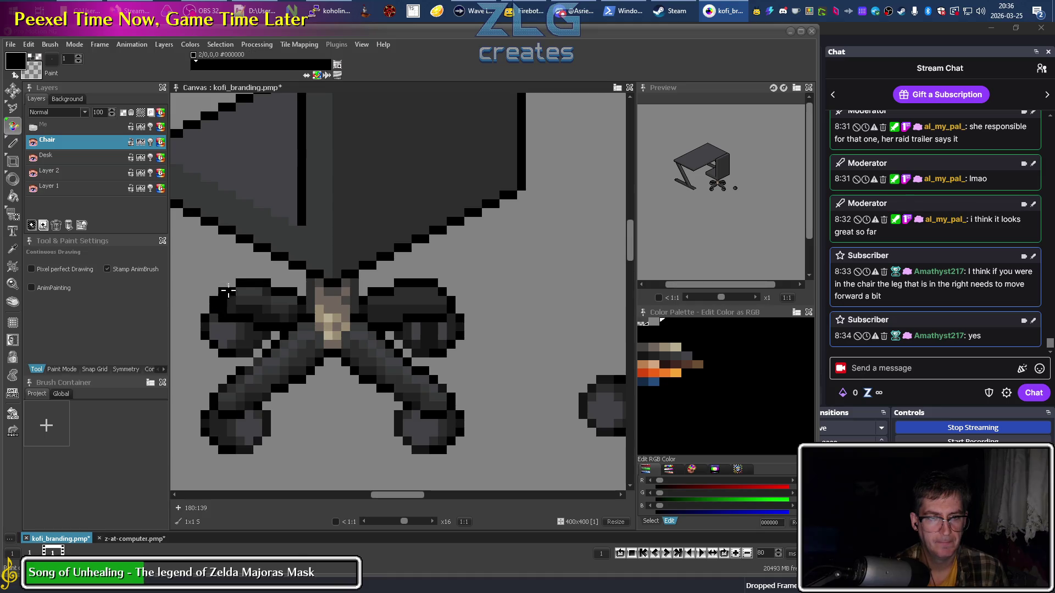
# Sample #212121 from the wheel and the darkest grey from the wheelbase.
pyautogui.press('k')
pyautogui.click(232, 287)
pyautogui.press('d')
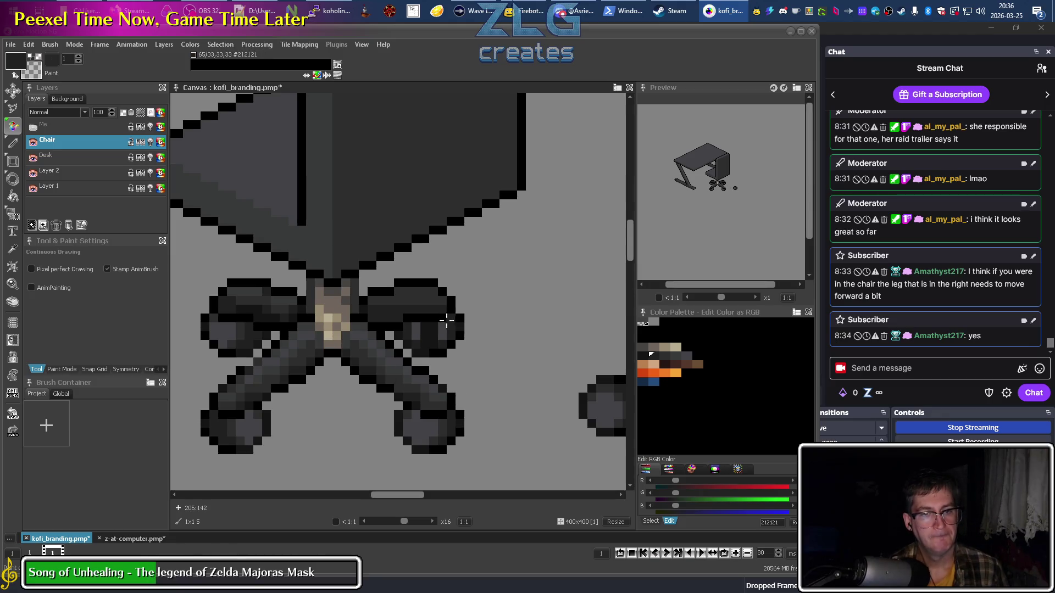
pyautogui.press('k')
pyautogui.click(264, 302)
pyautogui.press('d')
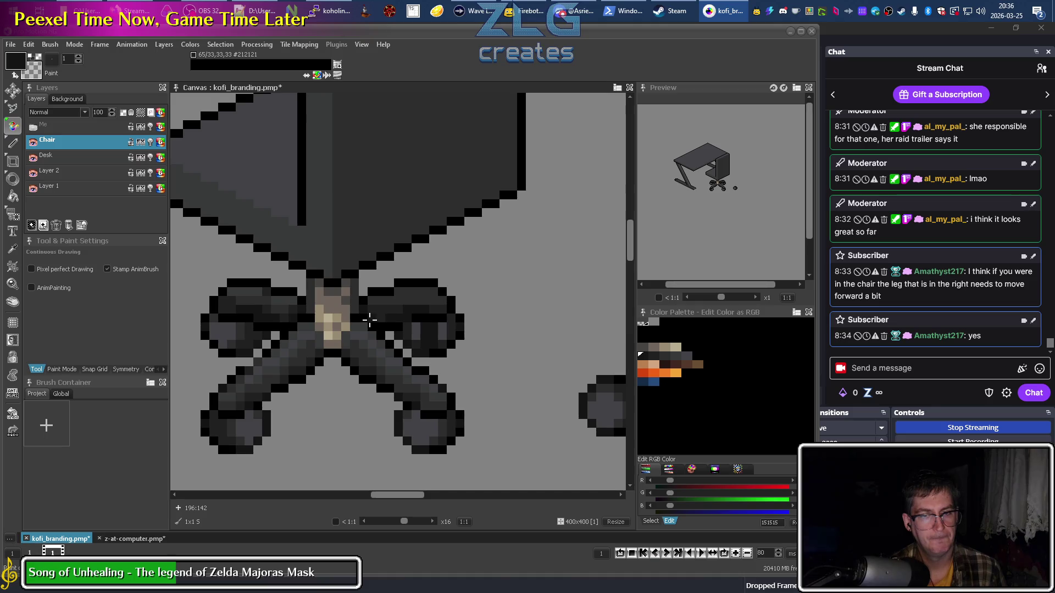
# Sample greys and pure black from the base, then zoom out to show desk and chair.
pyautogui.keyDown('alt'); pyautogui.click(281, 297); pyautogui.keyUp('alt')
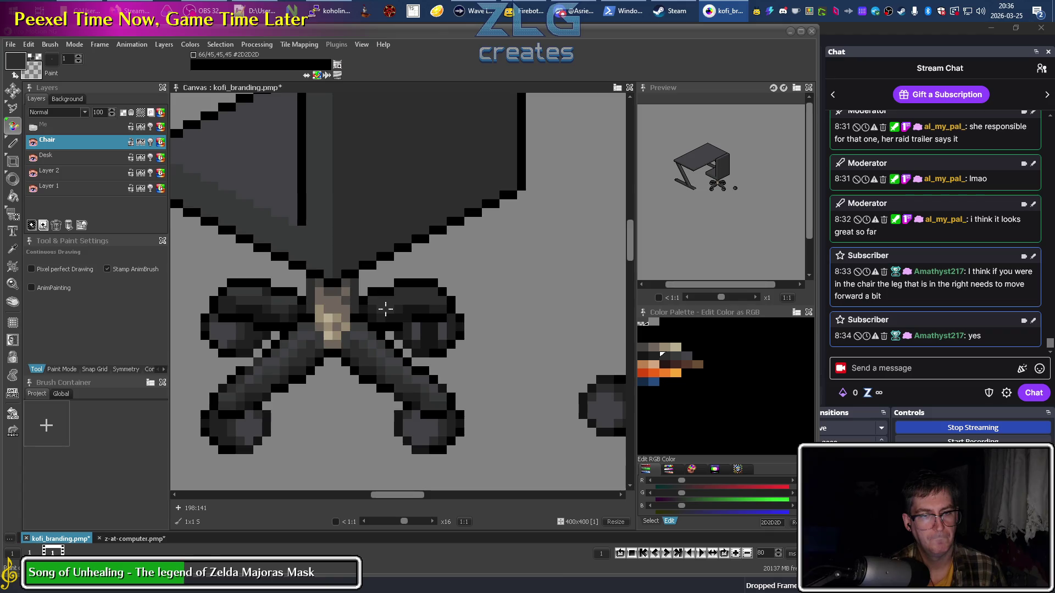
pyautogui.keyDown('alt'); pyautogui.click(428, 308); pyautogui.keyUp('alt')
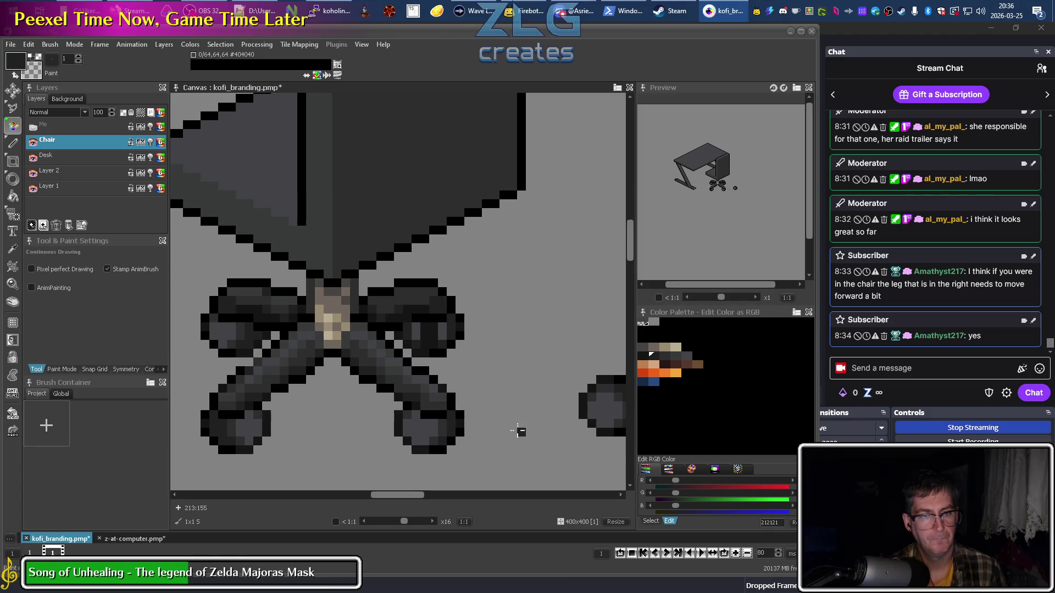
pyautogui.keyDown('alt'); pyautogui.click(407, 321); pyautogui.keyUp('alt')
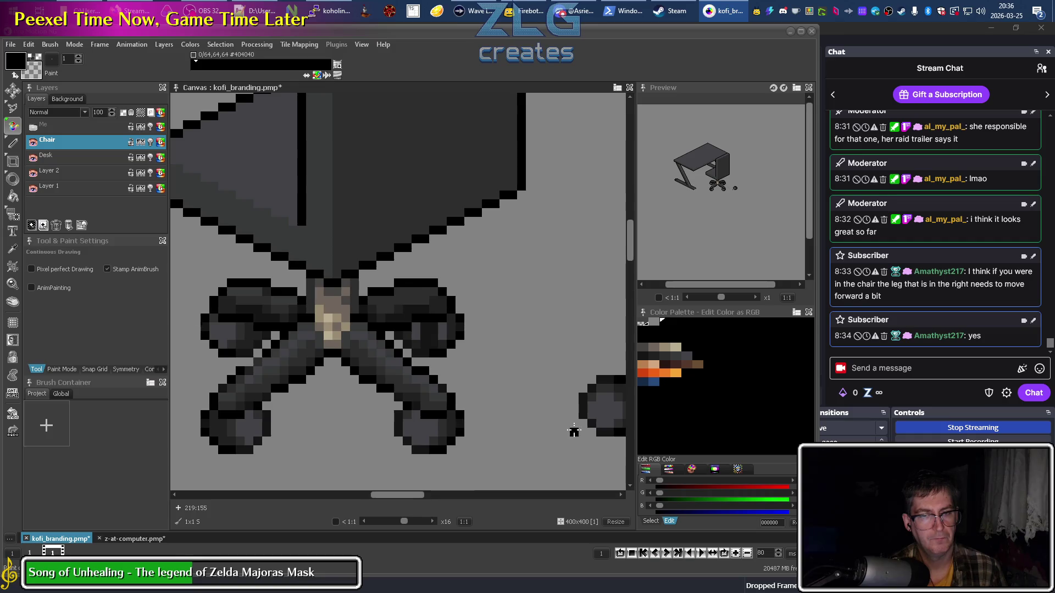
pyautogui.press('1')
pyautogui.scroll(4, 458, 424)
pyautogui.moveTo(573, 417); pyautogui.dragTo(430, 379)
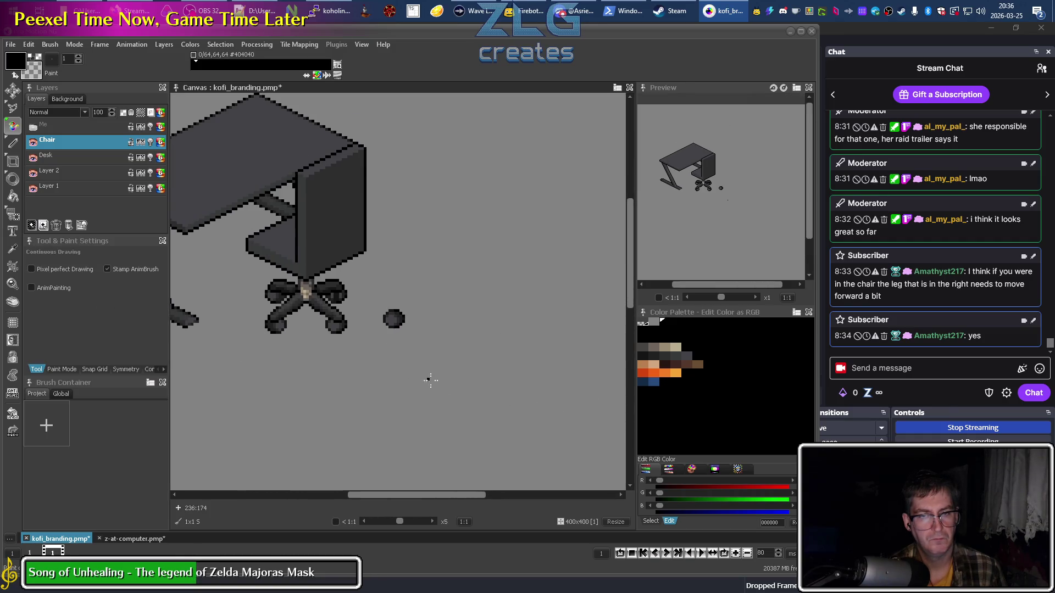
# Sample the darkest grey and black from the chair base and legs.
pyautogui.scroll(4, 330, 286)
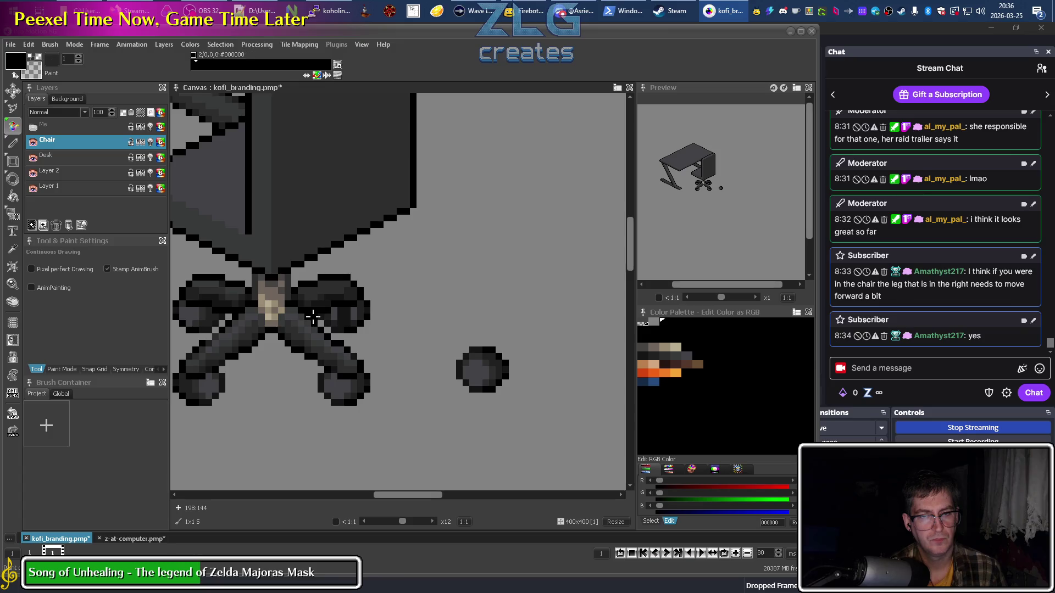
pyautogui.keyDown('alt'); pyautogui.click(324, 301); pyautogui.keyUp('alt')
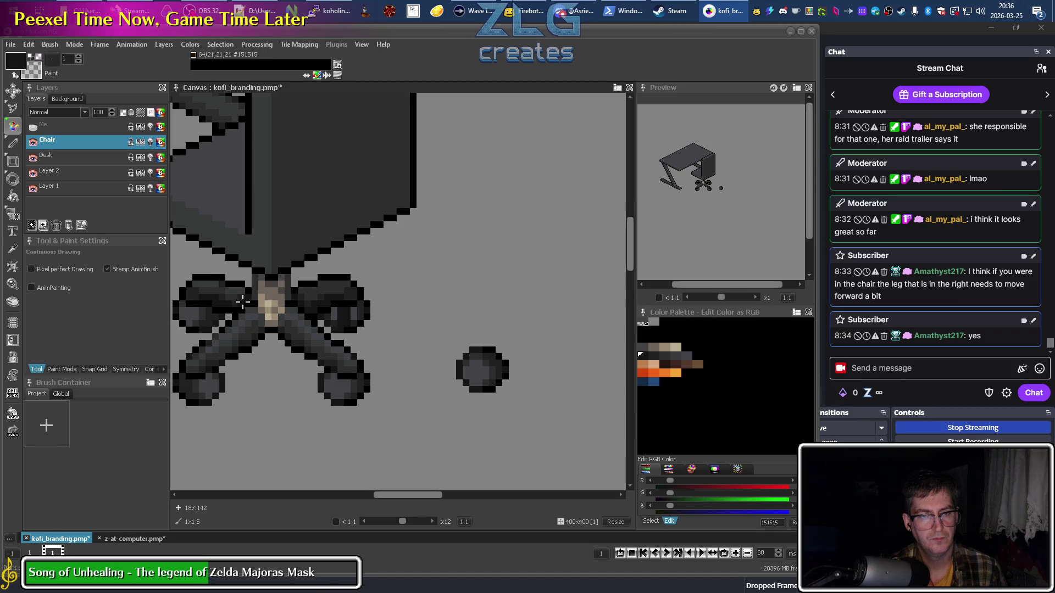
pyautogui.keyDown('alt'); pyautogui.click(232, 310); pyautogui.keyUp('alt')
pyautogui.hscroll(-5, 385, 385)
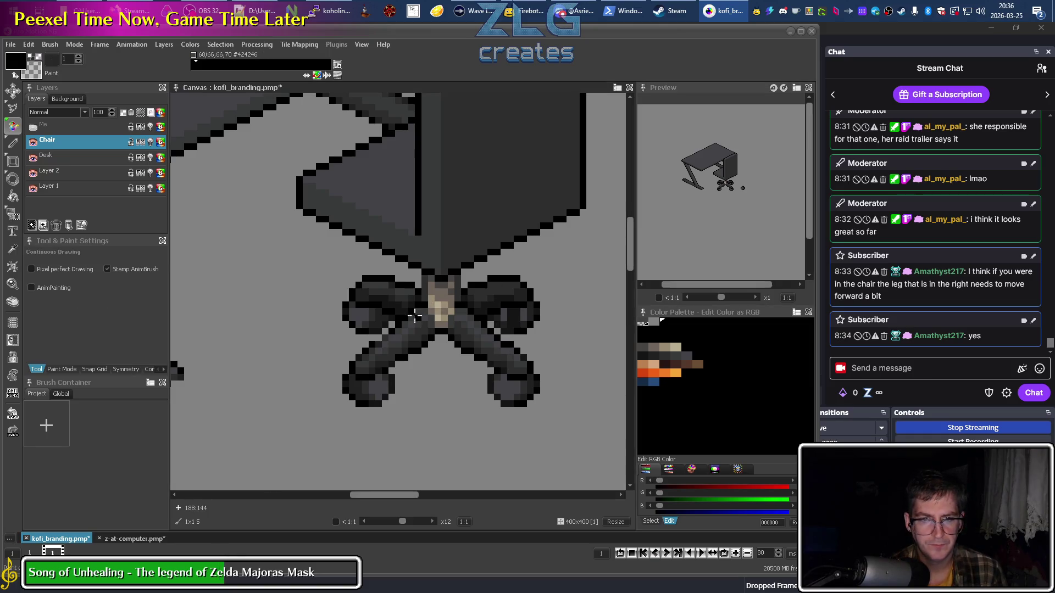
pyautogui.press('alt')
pyautogui.click(396, 320)
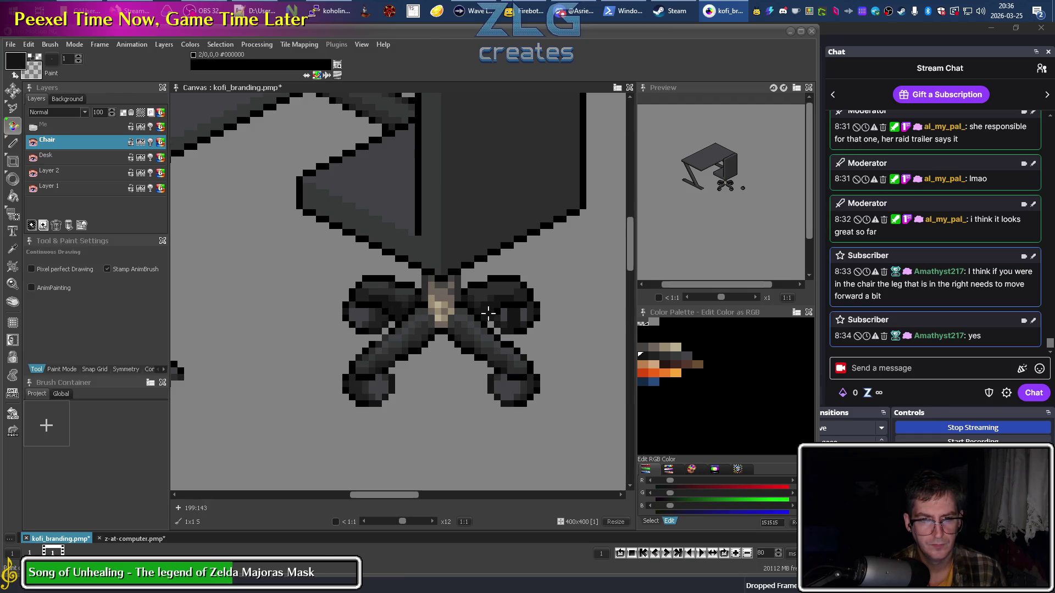
pyautogui.keyDown('alt'); pyautogui.click(497, 318); pyautogui.keyUp('alt')
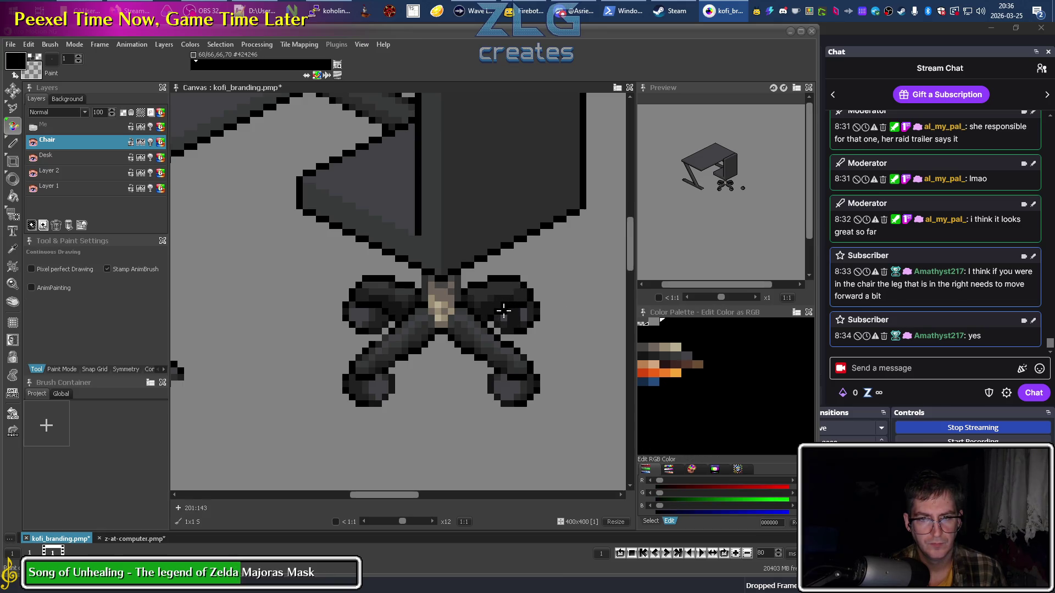
# Choose the darkest palette swatch, then sample the #373939 mid grey from the chair leg.
pyautogui.keyDown('alt'); pyautogui.click(501, 281); pyautogui.keyUp('alt')
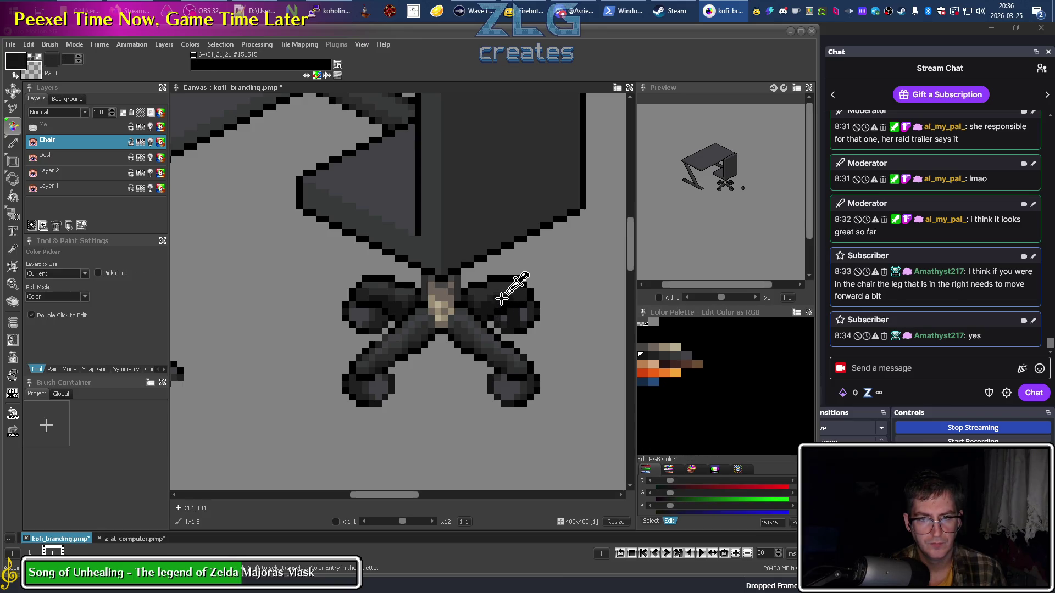
pyautogui.keyDown('alt'); pyautogui.click(378, 301); pyautogui.keyUp('alt')
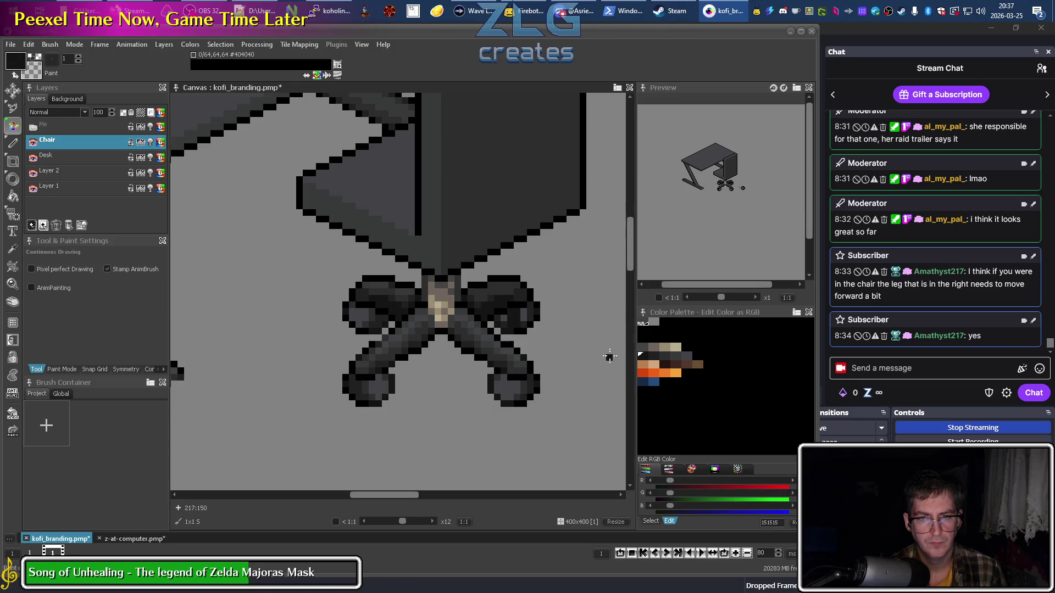
pyautogui.keyDown('alt'); pyautogui.click(404, 292); pyautogui.keyUp('alt')
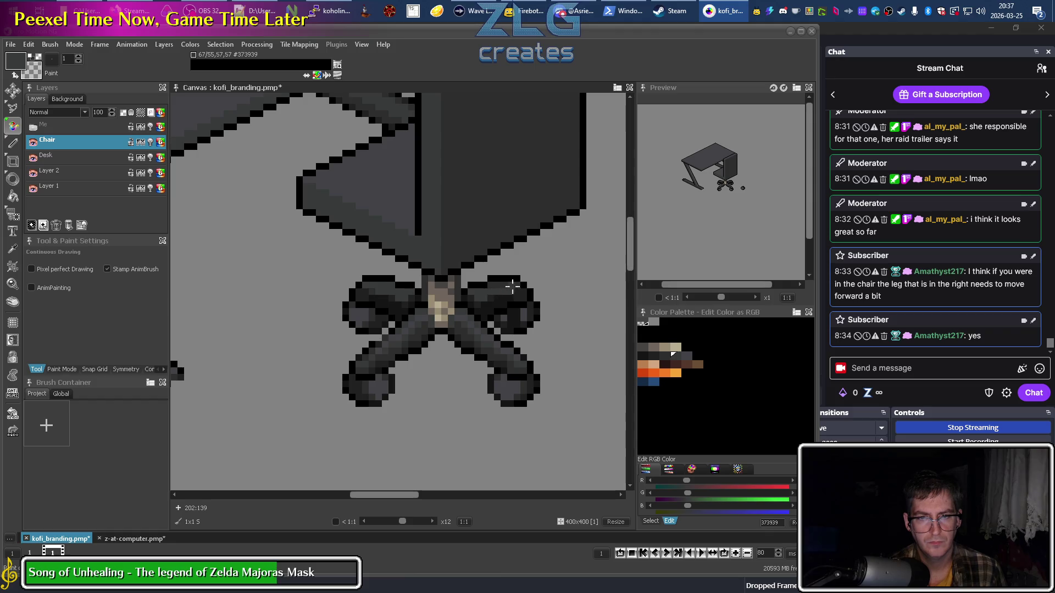
pyautogui.press('i')
pyautogui.click(405, 330)
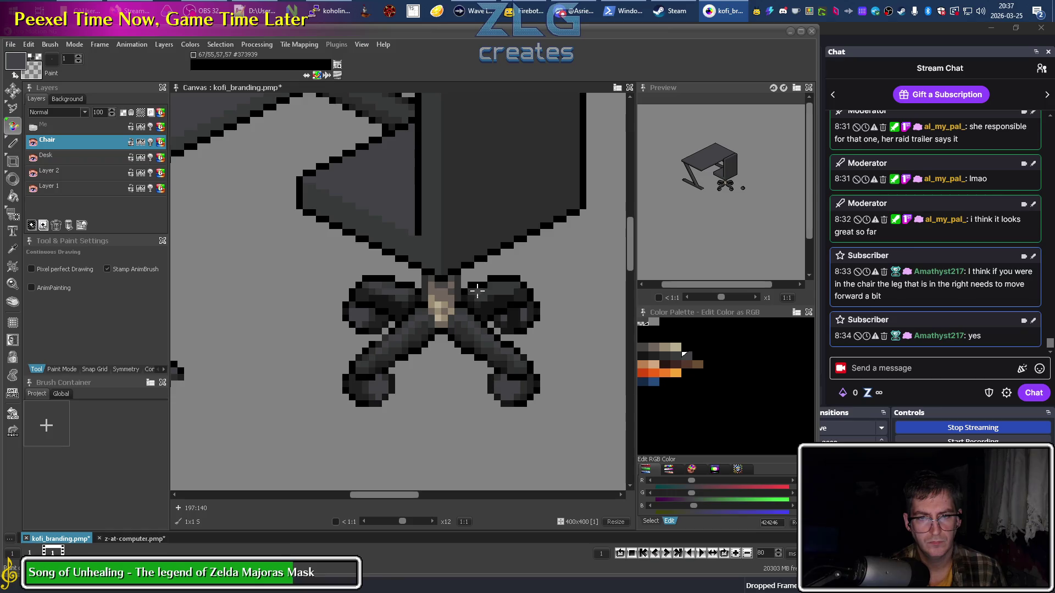
pyautogui.scroll(-5, 526, 309)
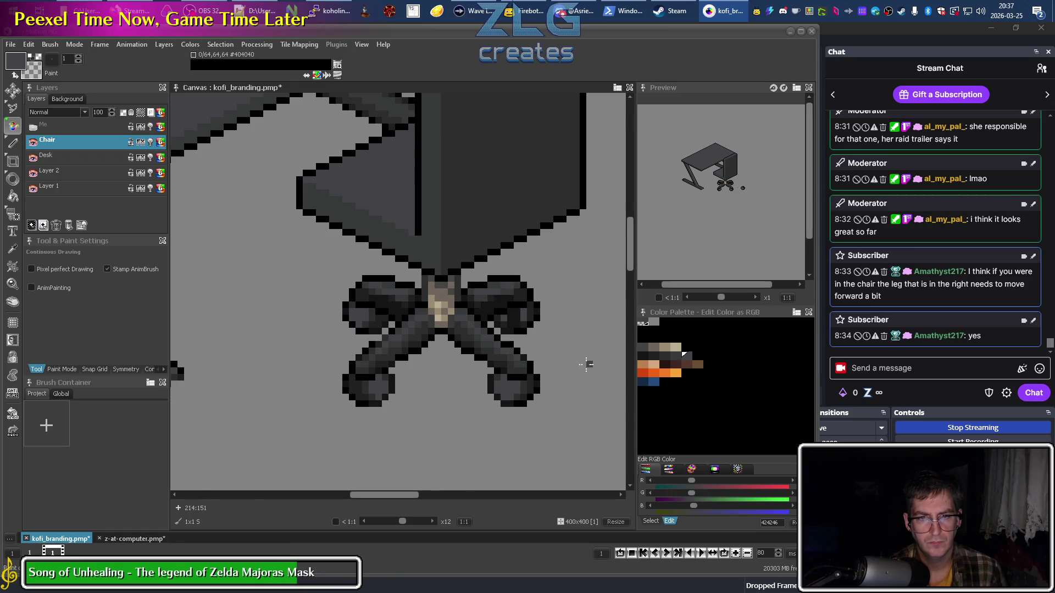
pyautogui.scroll(1, 548, 389)
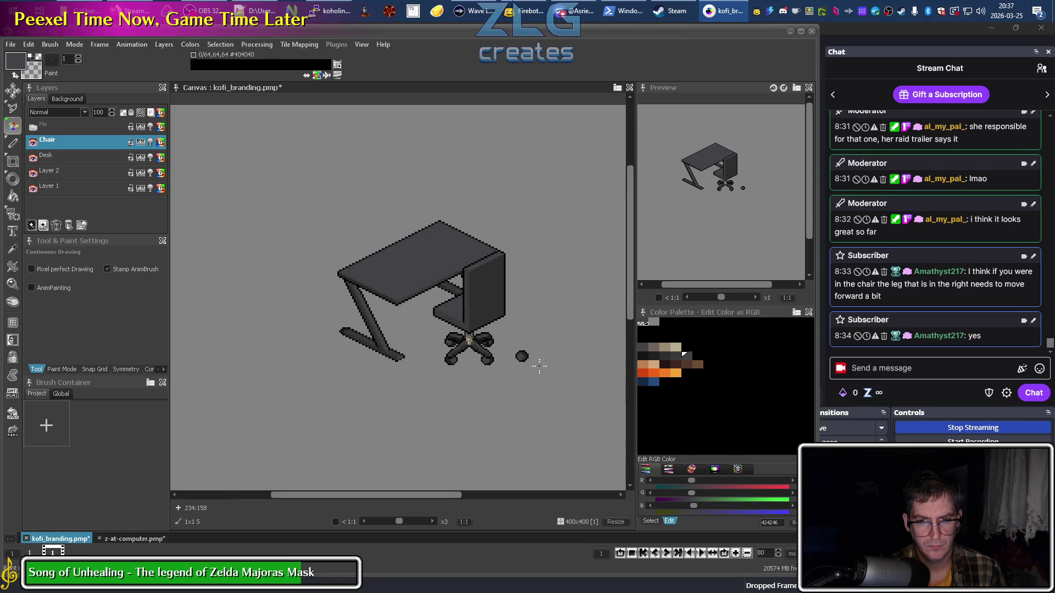
# Sample the darkest, mid and dark greys from the chair wheels.
pyautogui.scroll(1, 496, 339)
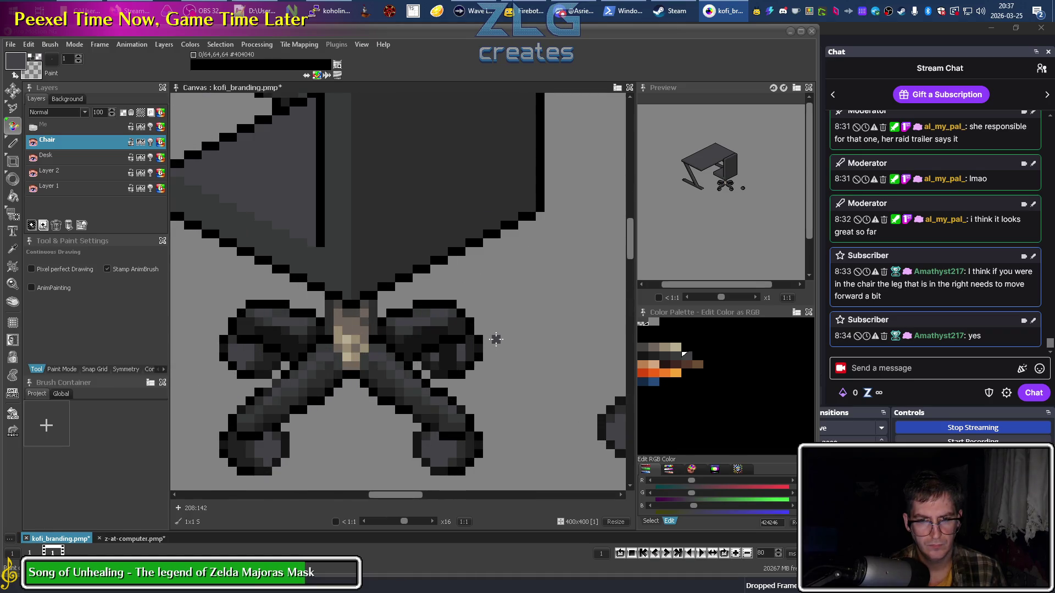
pyautogui.keyDown('alt'); pyautogui.click(439, 327); pyautogui.keyUp('alt')
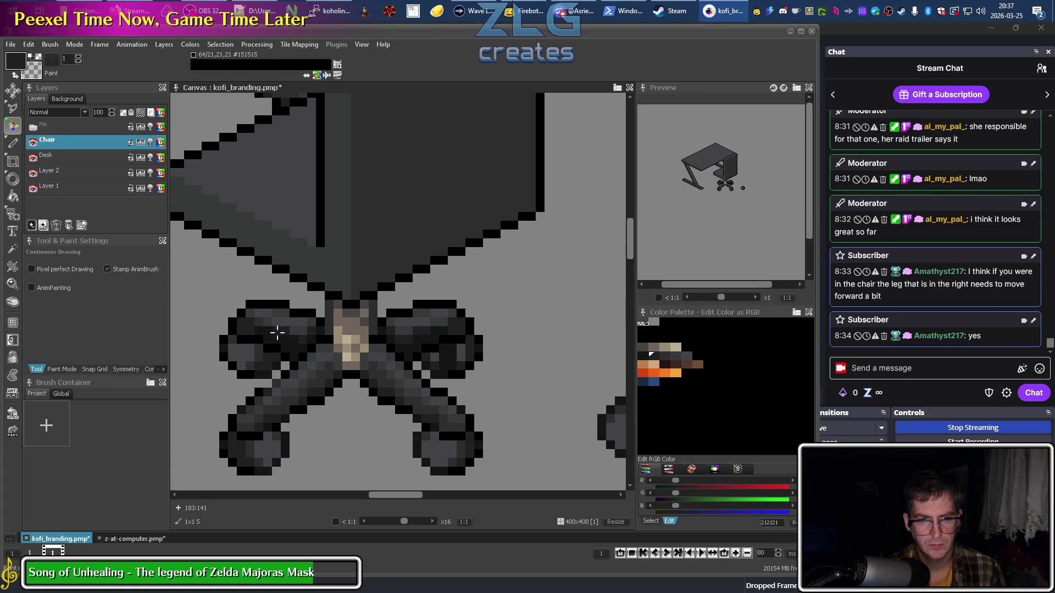
pyautogui.keyDown('alt'); pyautogui.click(271, 308); pyautogui.keyUp('alt')
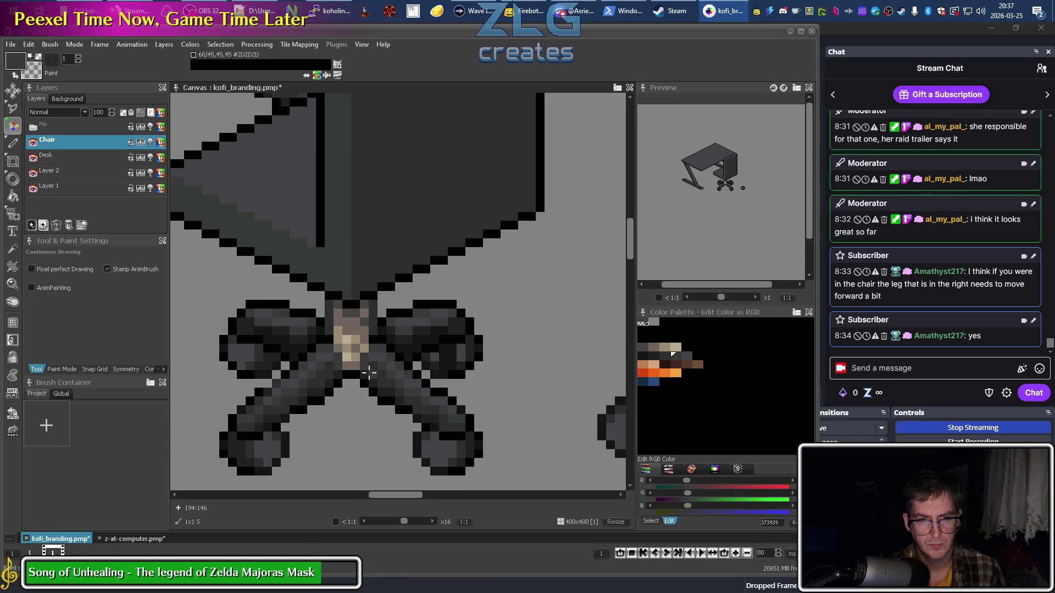
pyautogui.keyDown('alt'); pyautogui.click(264, 321); pyautogui.keyUp('alt')
pyautogui.keyDown('alt'); pyautogui.click(279, 308); pyautogui.keyUp('alt')
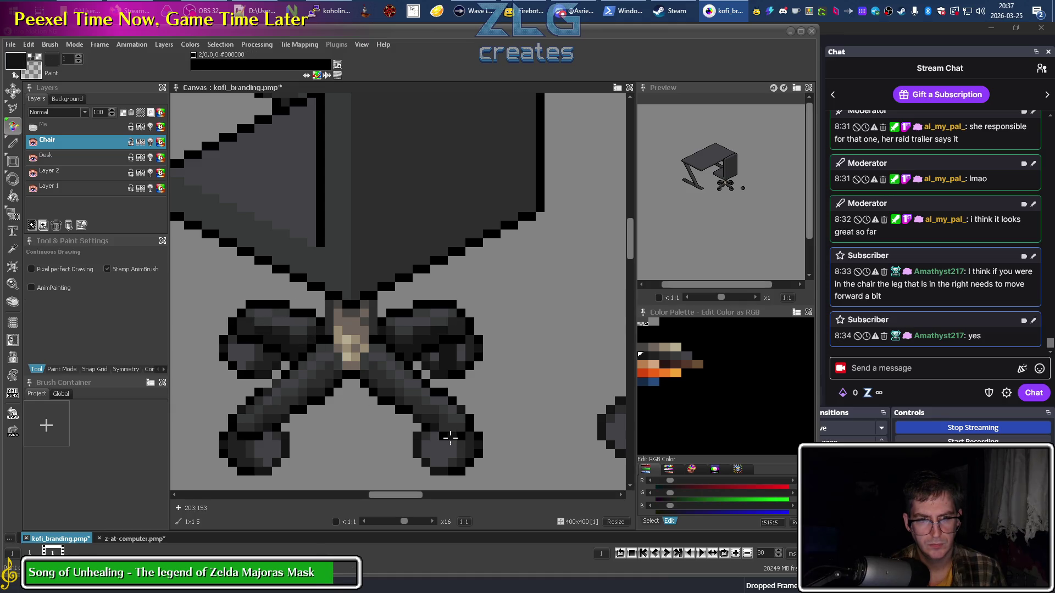
# Pick the mid and darker greys from the chair base, then the neighbouring slightly lighter swatch.
pyautogui.press('alt')
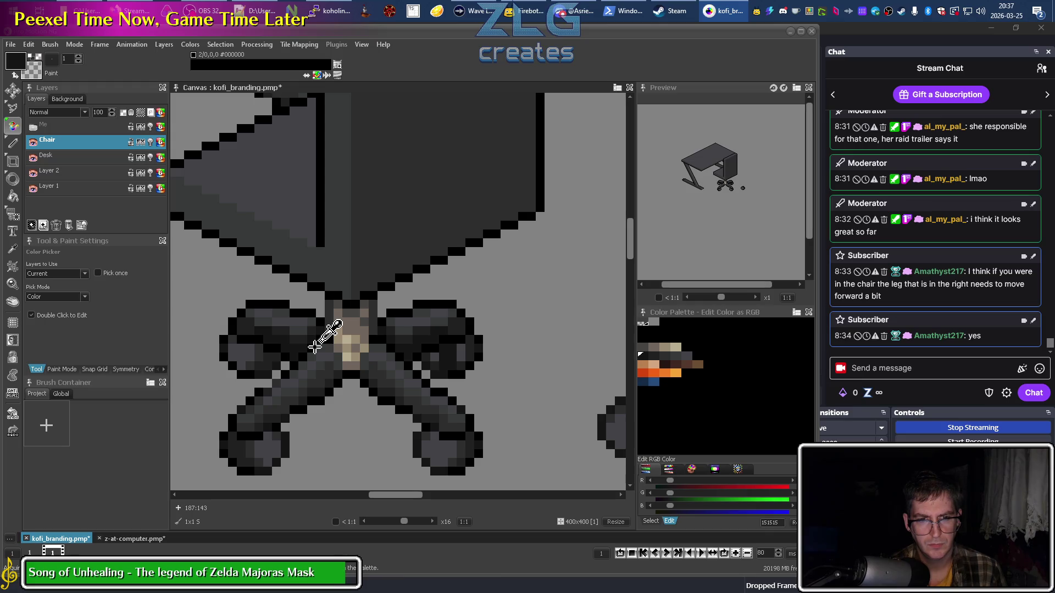
pyautogui.scroll(-5, 290, 406)
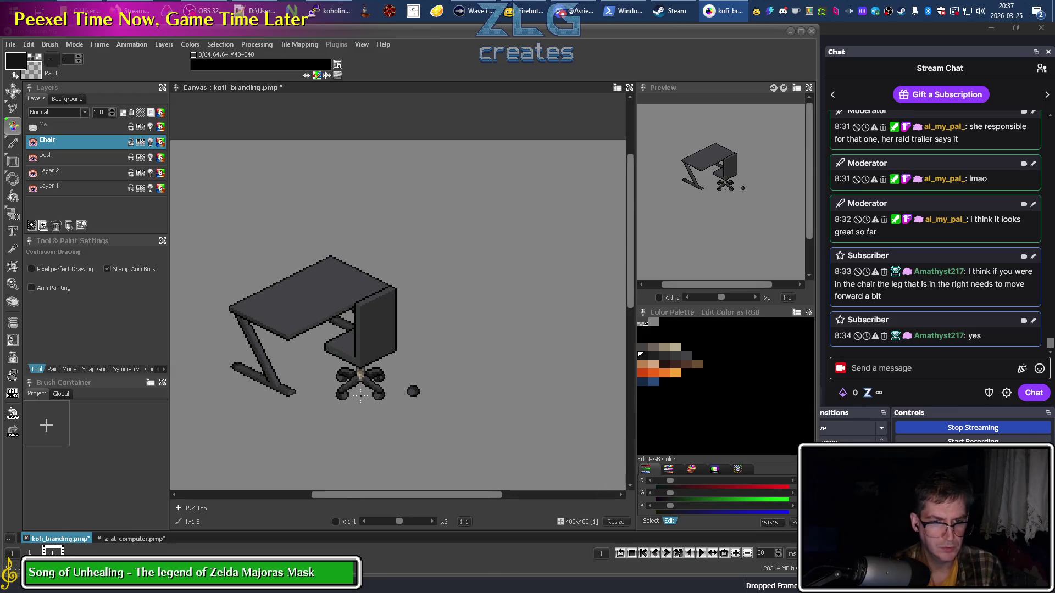
pyautogui.scroll(5, 361, 395)
pyautogui.press('alt')
pyautogui.keyDown('alt'); pyautogui.click(316, 329); pyautogui.keyUp('alt')
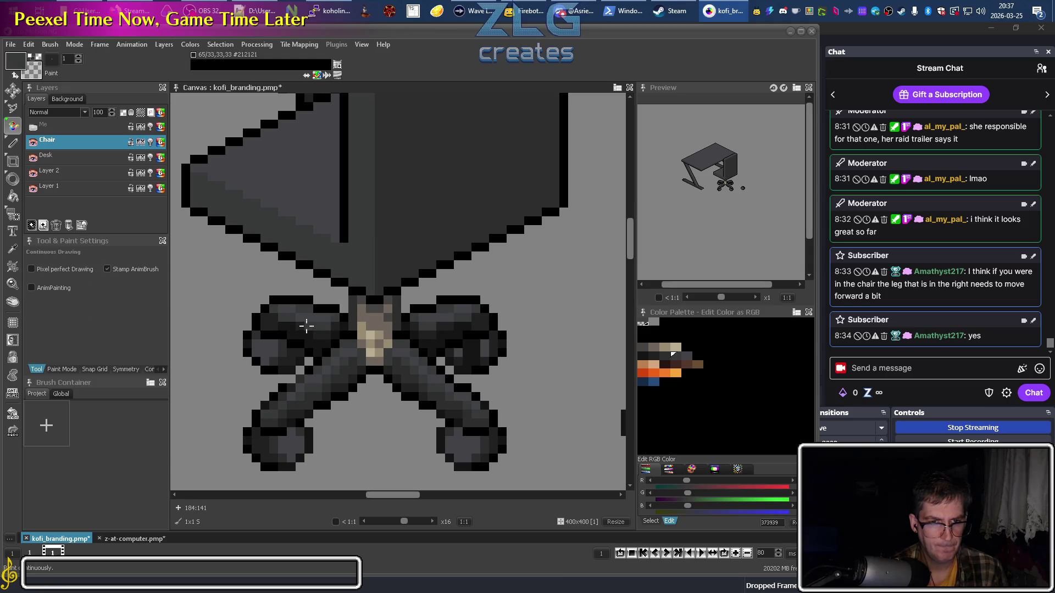
pyautogui.keyDown('alt'); pyautogui.click(301, 327); pyautogui.keyUp('alt')
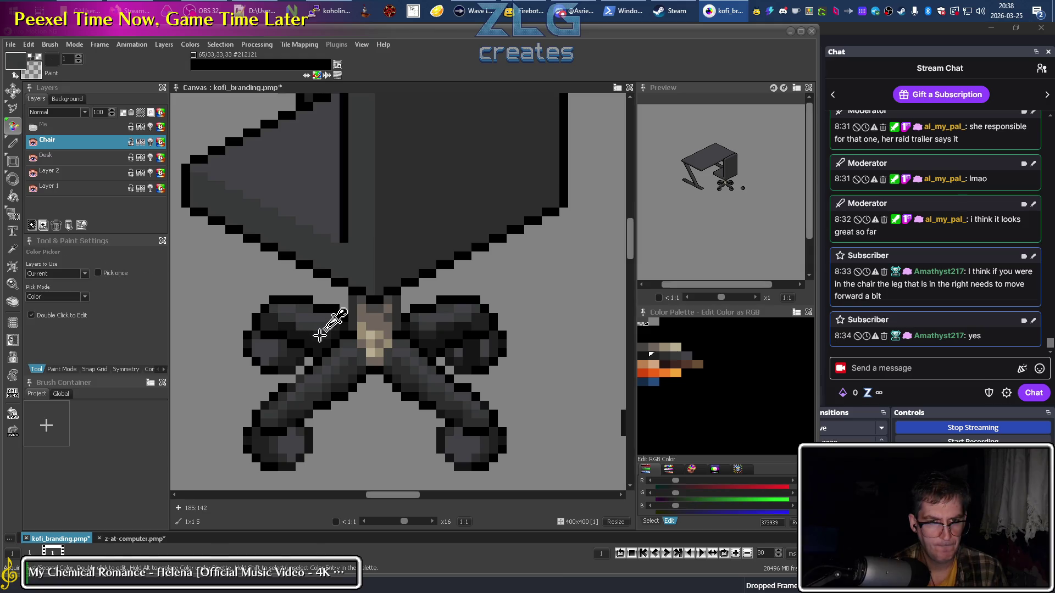
pyautogui.click(665, 355)
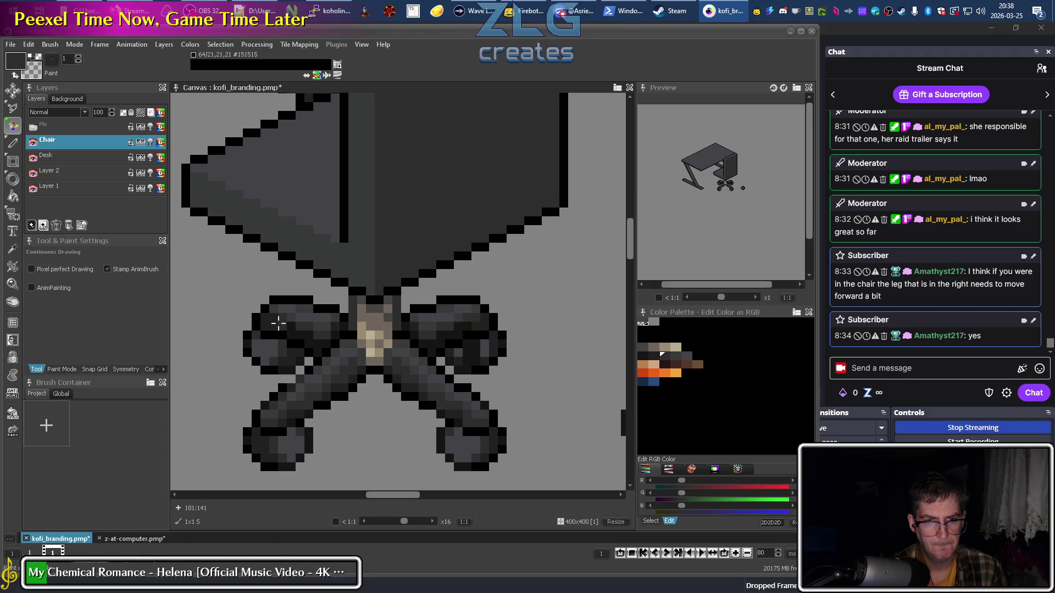
pyautogui.scroll(-4, 292, 415)
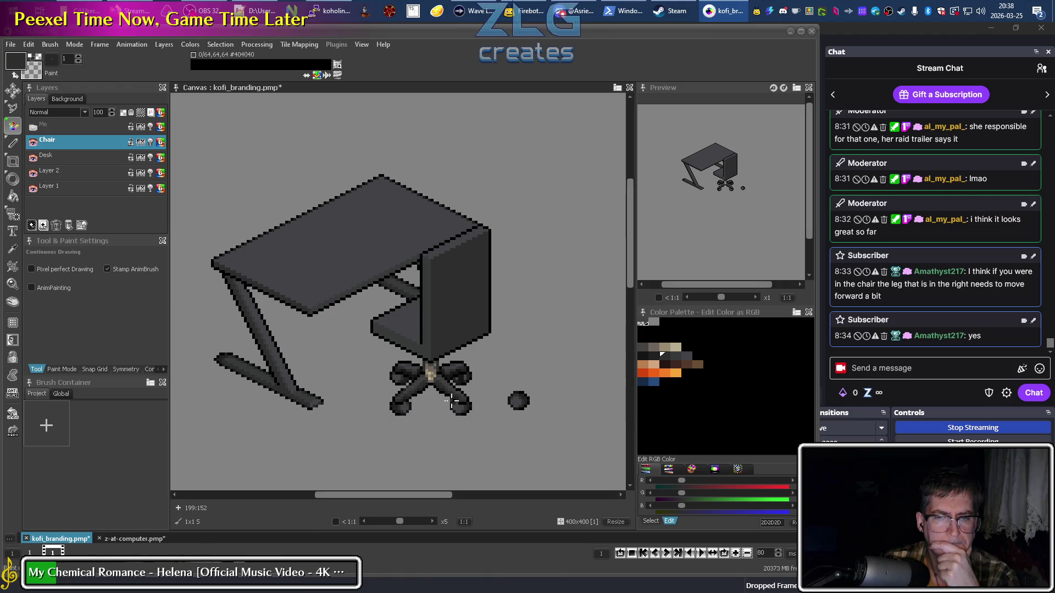
# Sample the darkest wheel grey, then switch back to the slightly lighter grey.
pyautogui.scroll(4, 442, 373)
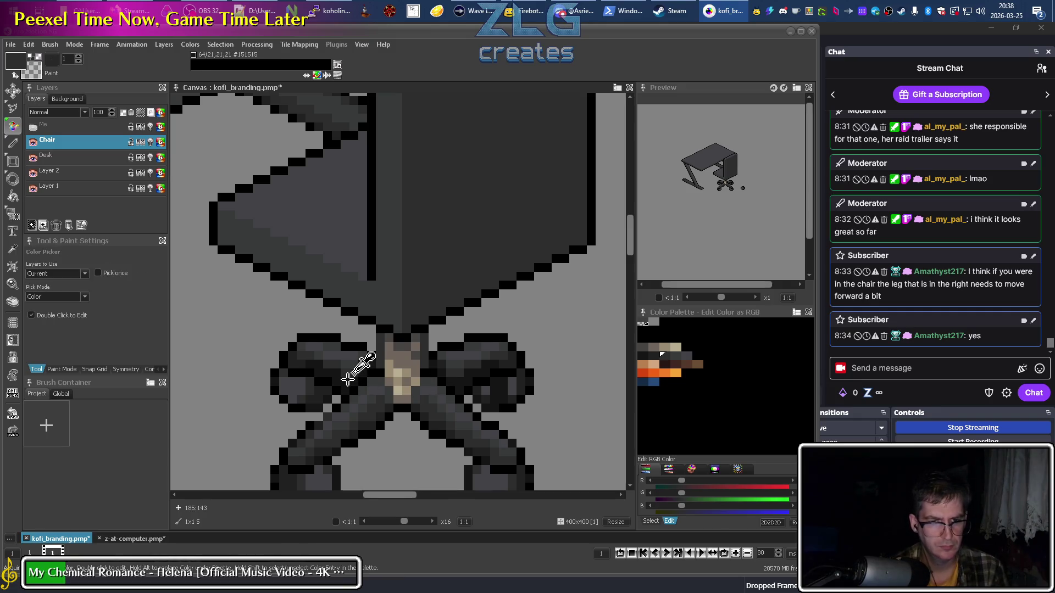
pyautogui.rightClick(349, 378)
pyautogui.rightClick(347, 377)
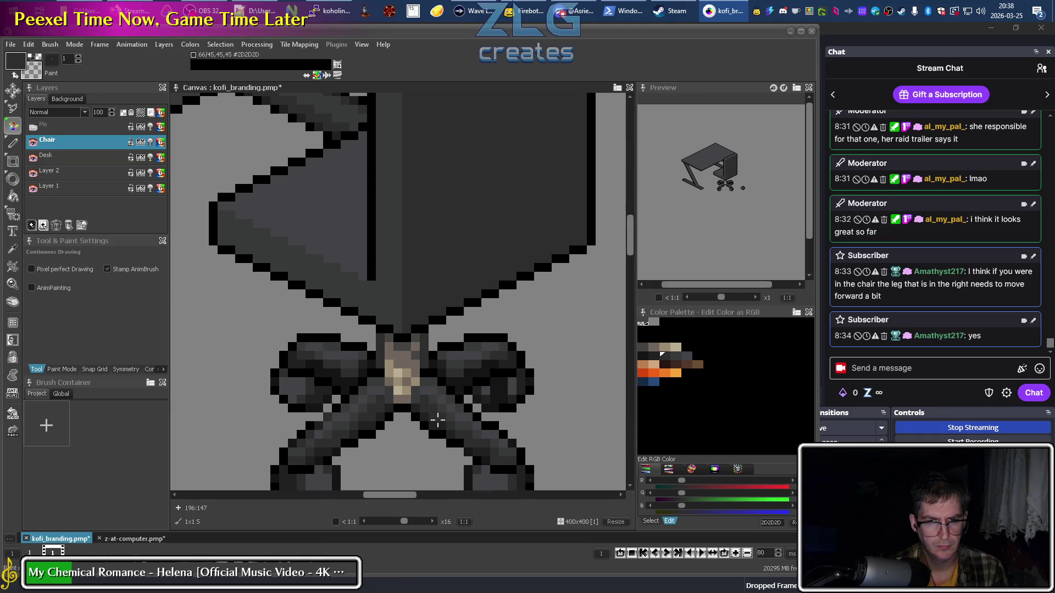
pyautogui.scroll(-2, 533, 423)
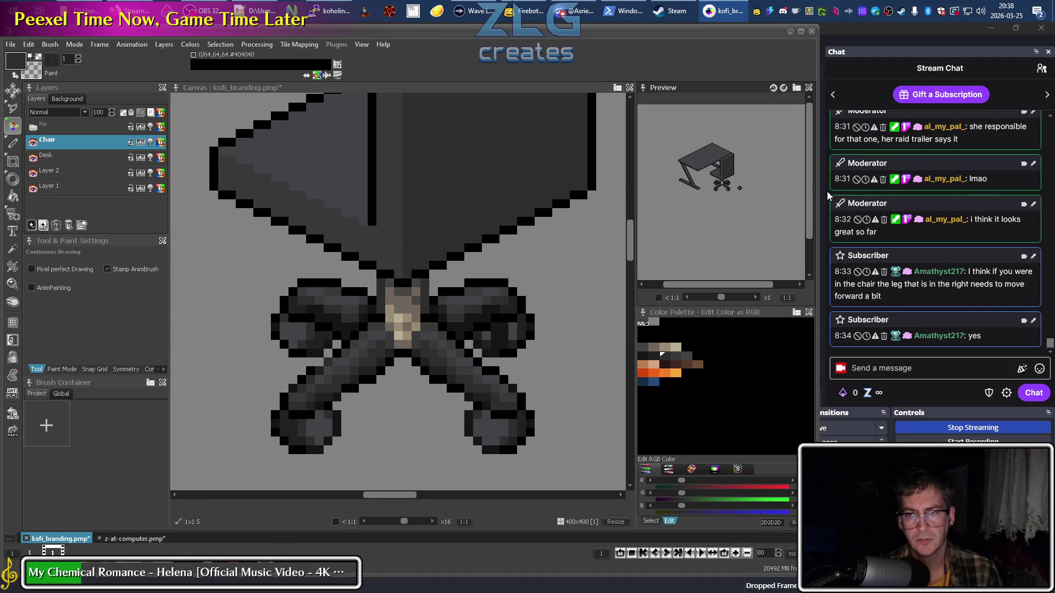
pyautogui.scroll(2, 741, 189)
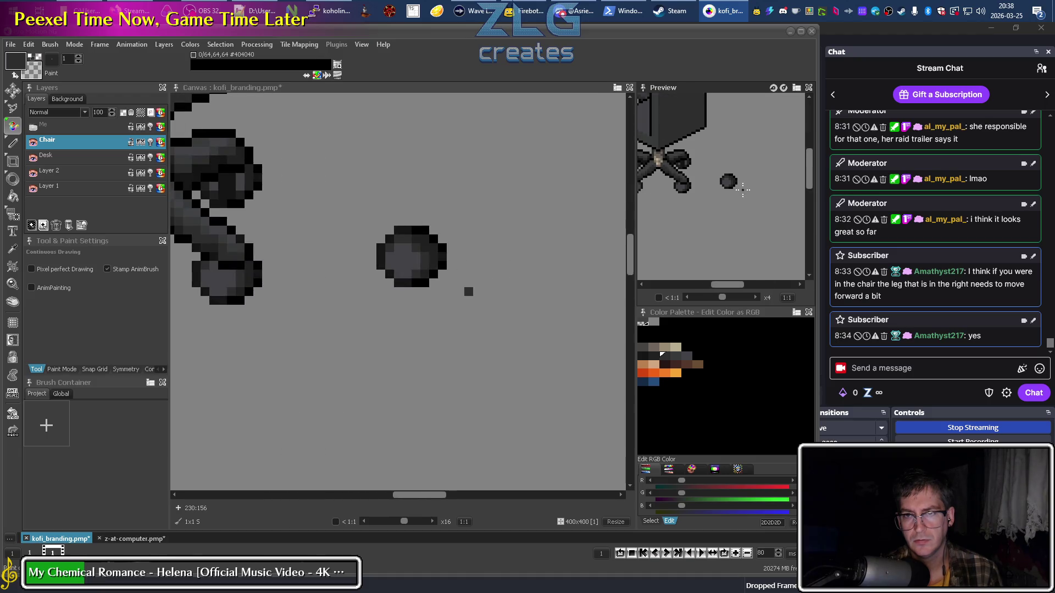
pyautogui.scroll(-2, 742, 190)
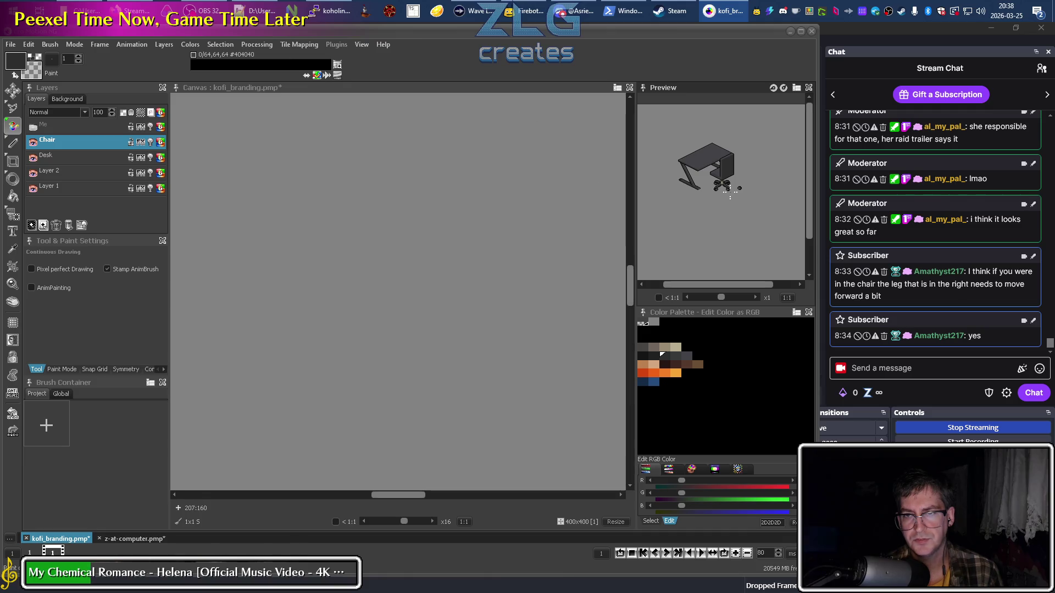
# With the wheelbase in view, try mid-dark grey, 2D2D2D, black, then 212121 from the left leg.
pyautogui.moveTo(397, 263)
pyautogui.mouseDown()
pyautogui.moveTo(558, 401)
pyautogui.moveTo(478, 463)
pyautogui.moveTo(492, 297)
pyautogui.moveTo(509, 353)
pyautogui.mouseUp()
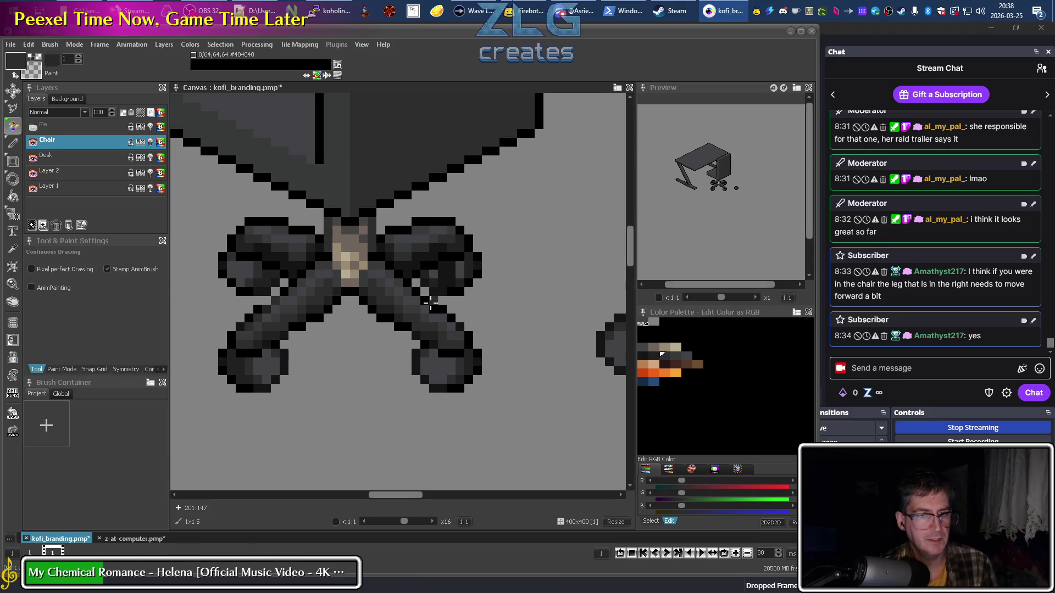
pyautogui.click(686, 356)
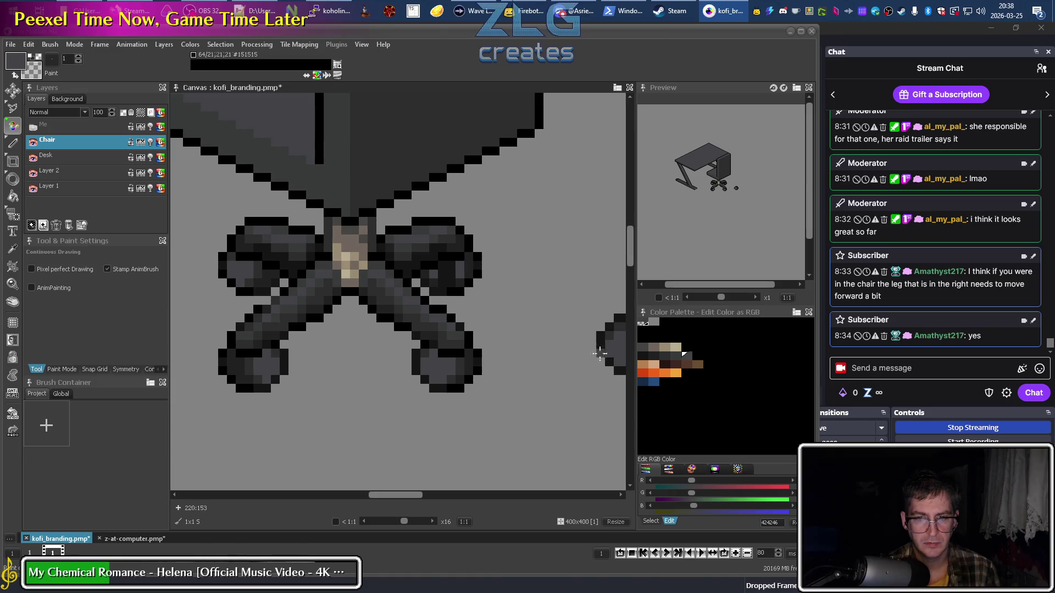
pyautogui.click(671, 356)
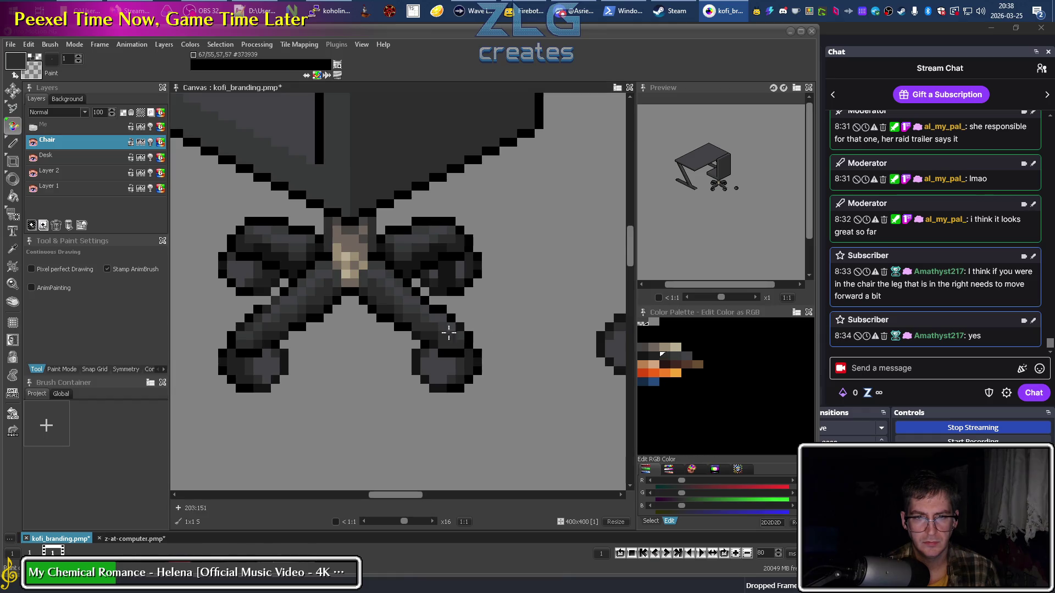
pyautogui.keyDown('alt'); pyautogui.click(434, 302); pyautogui.keyUp('alt')
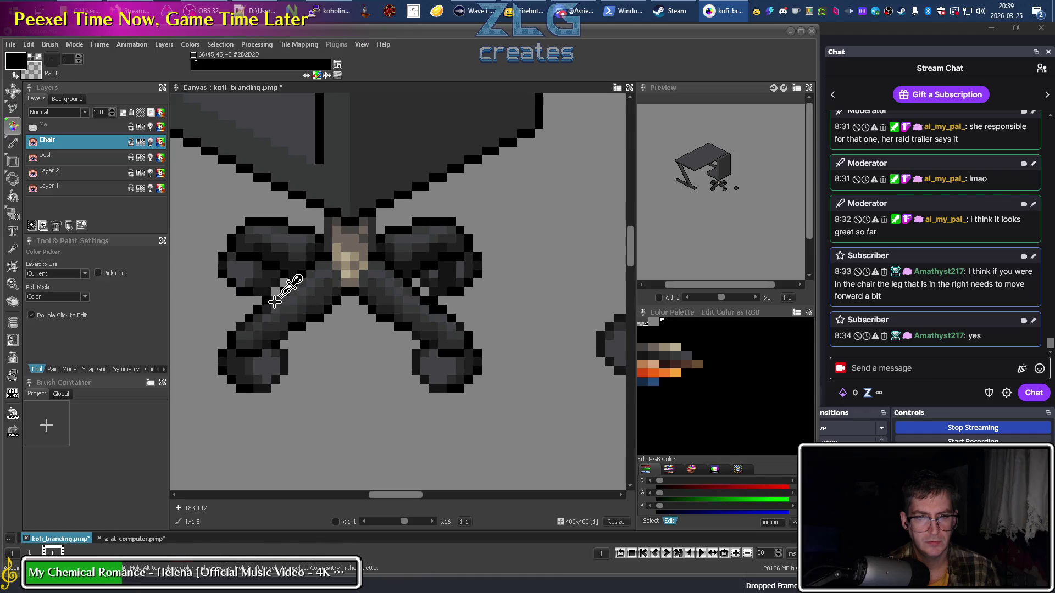
pyautogui.keyDown('alt'); pyautogui.click(277, 301); pyautogui.keyUp('alt')
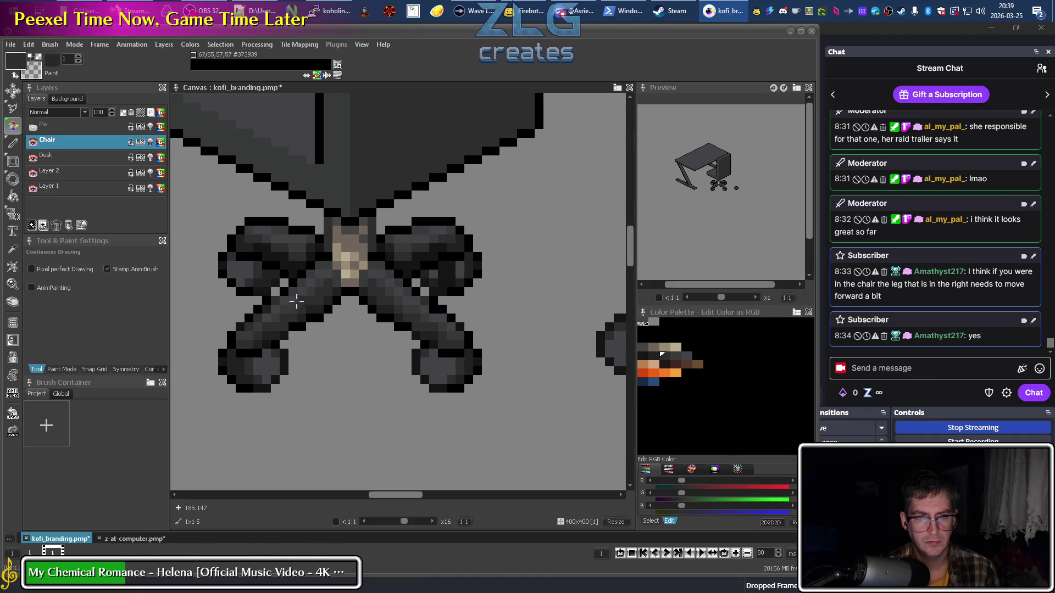
pyautogui.keyDown('alt'); pyautogui.click(279, 290); pyautogui.keyUp('alt')
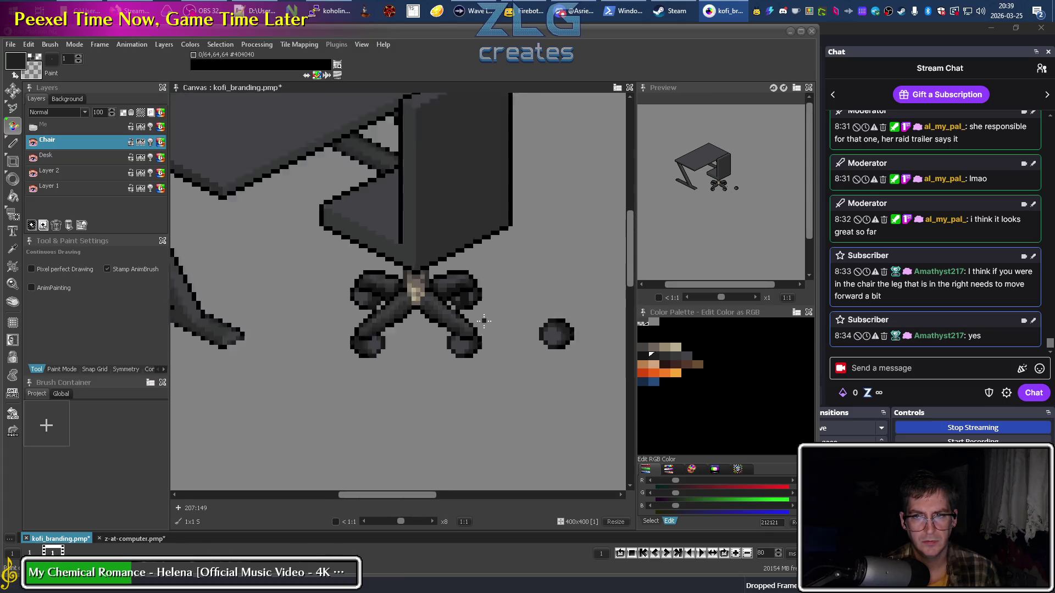
# Sample the chair's 373939 grey, briefly switch to black, then sample 373939 again.
pyautogui.scroll(-3, 484, 317)
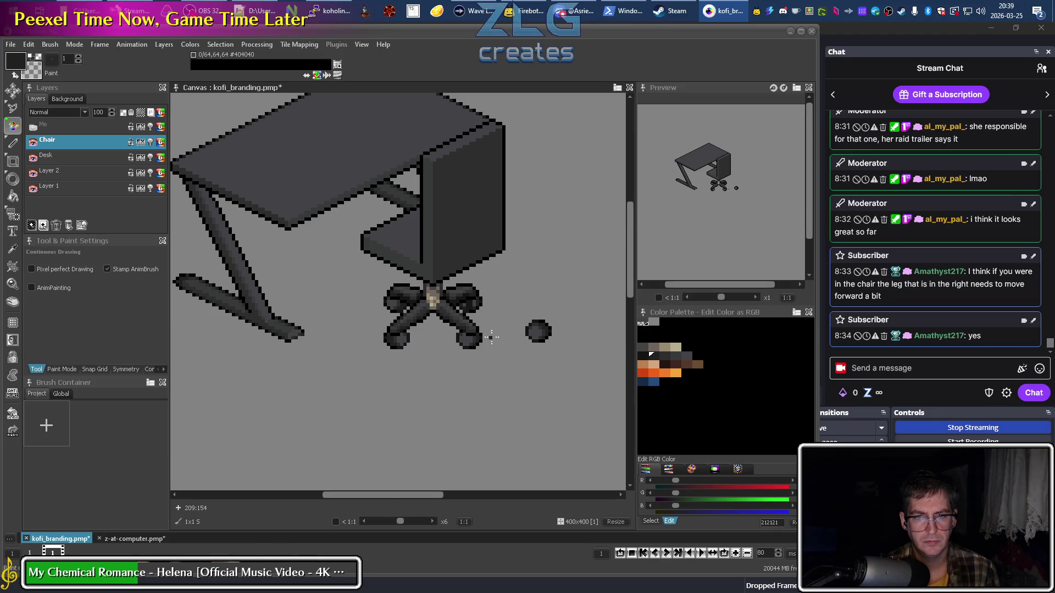
pyautogui.scroll(3, 487, 335)
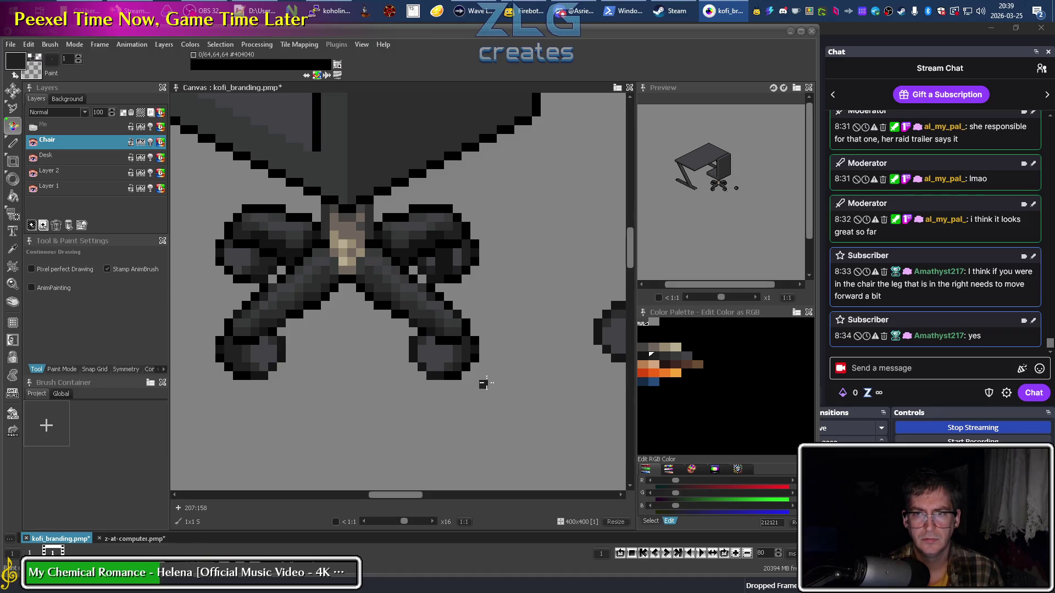
pyautogui.press('alt')
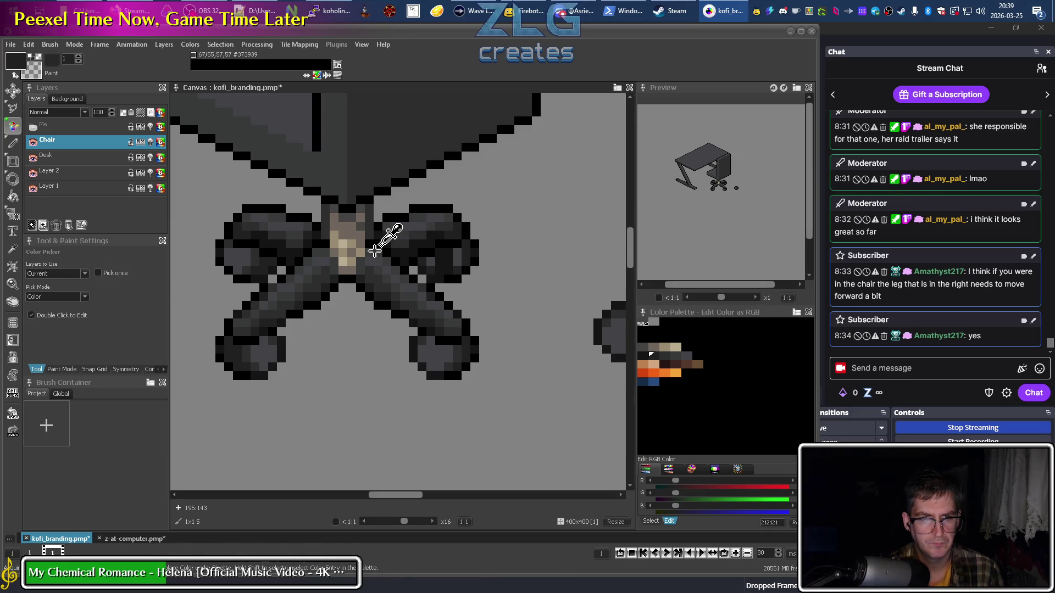
pyautogui.keyDown('alt'); pyautogui.click(376, 250); pyautogui.keyUp('alt')
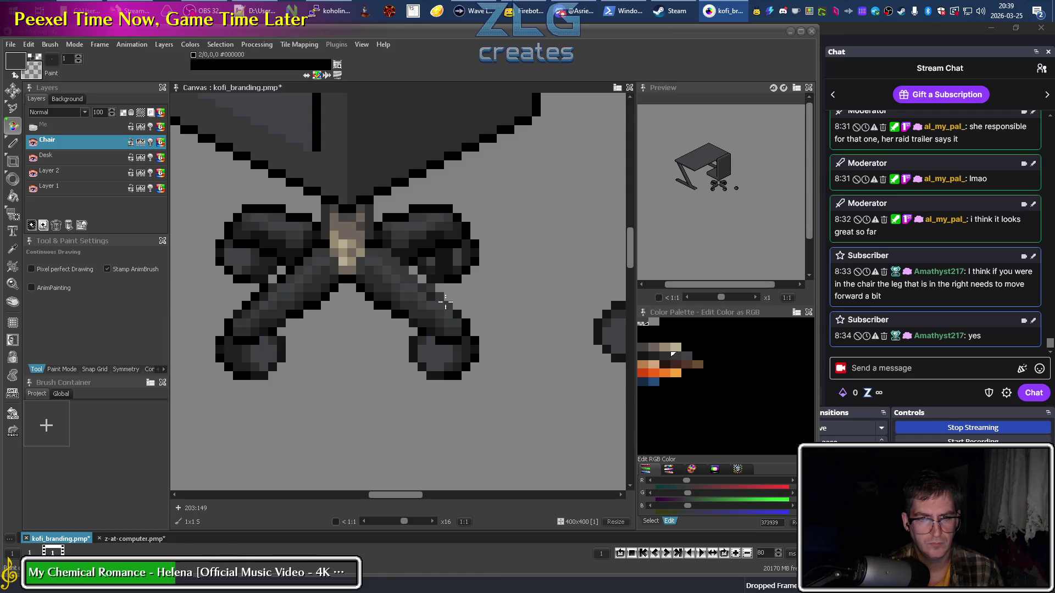
pyautogui.keyDown('alt'); pyautogui.click(458, 314); pyautogui.keyUp('alt')
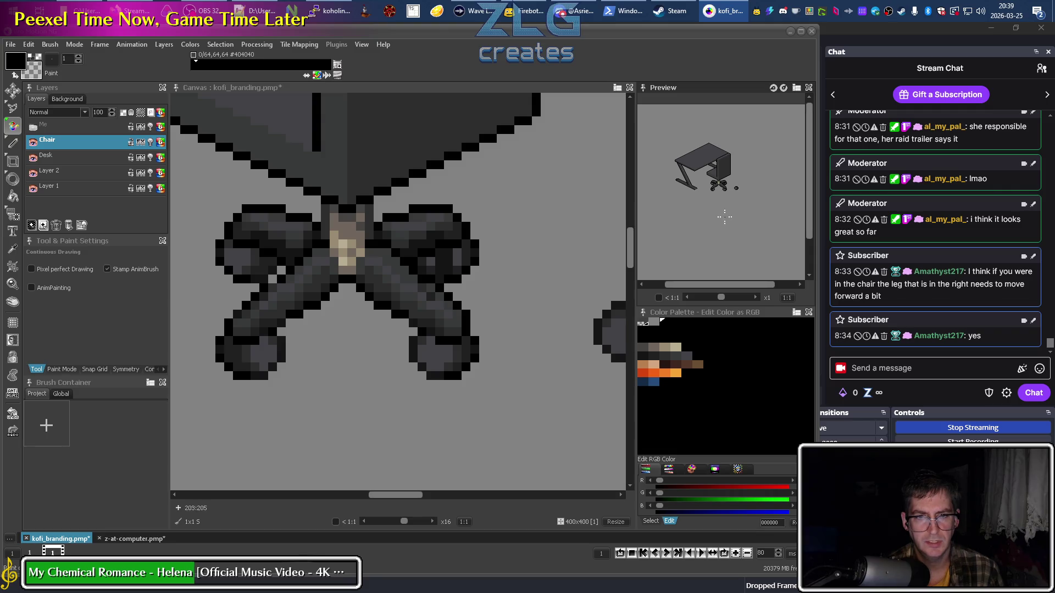
pyautogui.keyDown('ctrl'); pyautogui.click(413, 277); pyautogui.keyUp('ctrl')
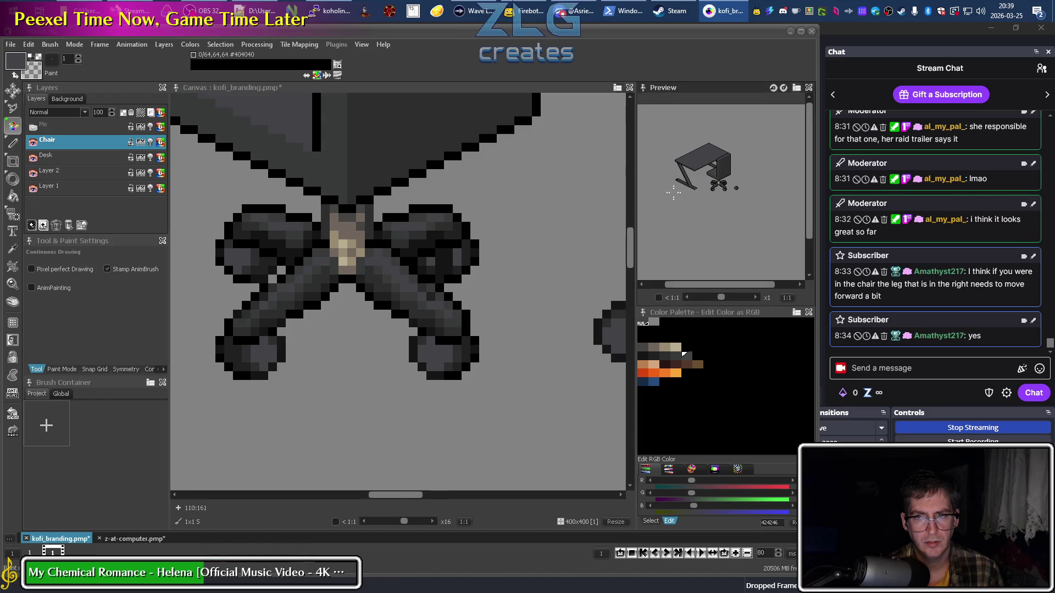
pyautogui.scroll(2, 714, 189)
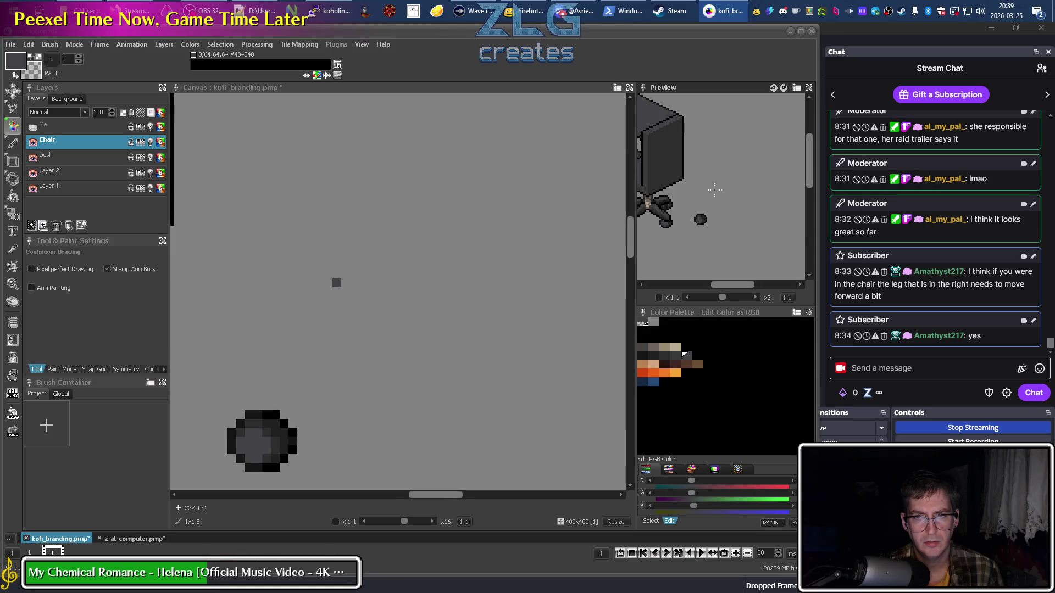
# Zoom the canvas back to x12 on the chair legs, then switch to OBS.
pyautogui.scroll(-2, 715, 191)
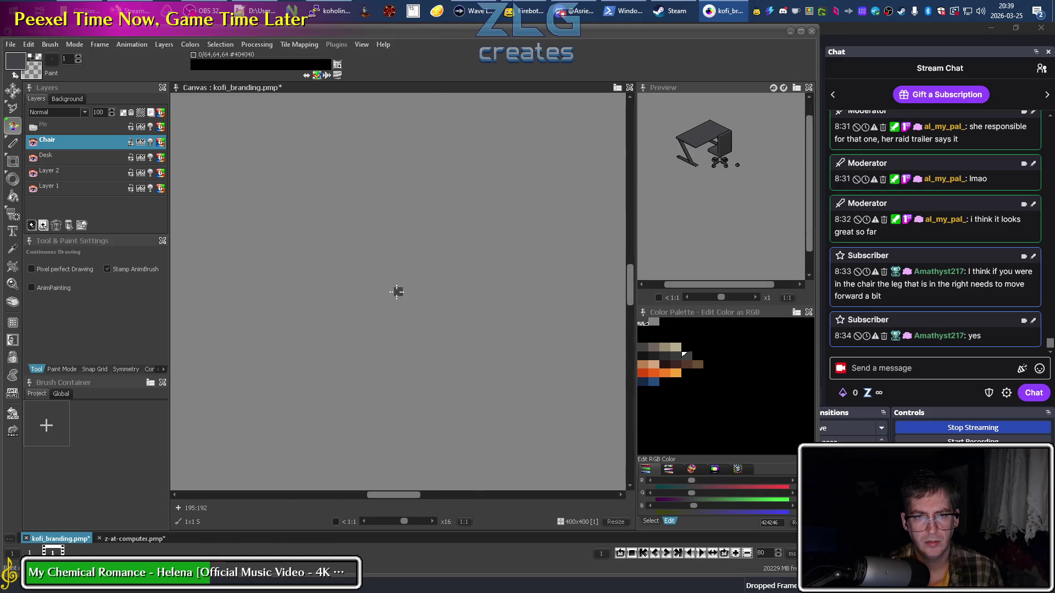
pyautogui.scroll(-4, 404, 291)
pyautogui.scroll(2, 335, 252)
pyautogui.scroll(-1, 335, 252)
pyautogui.scroll(3, 565, 312)
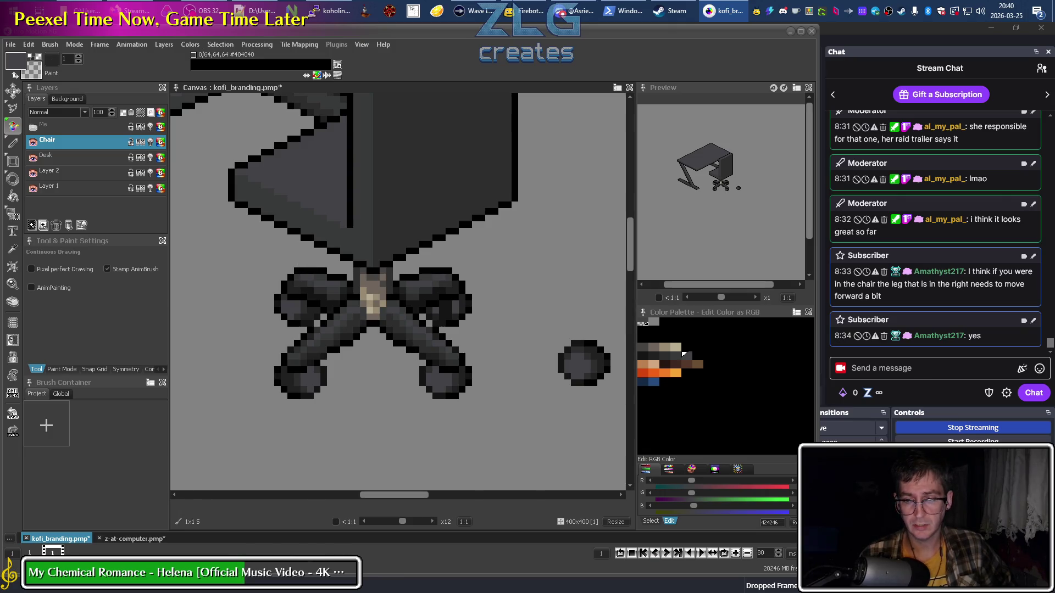
pyautogui.hotkey('alt', 'Tab')
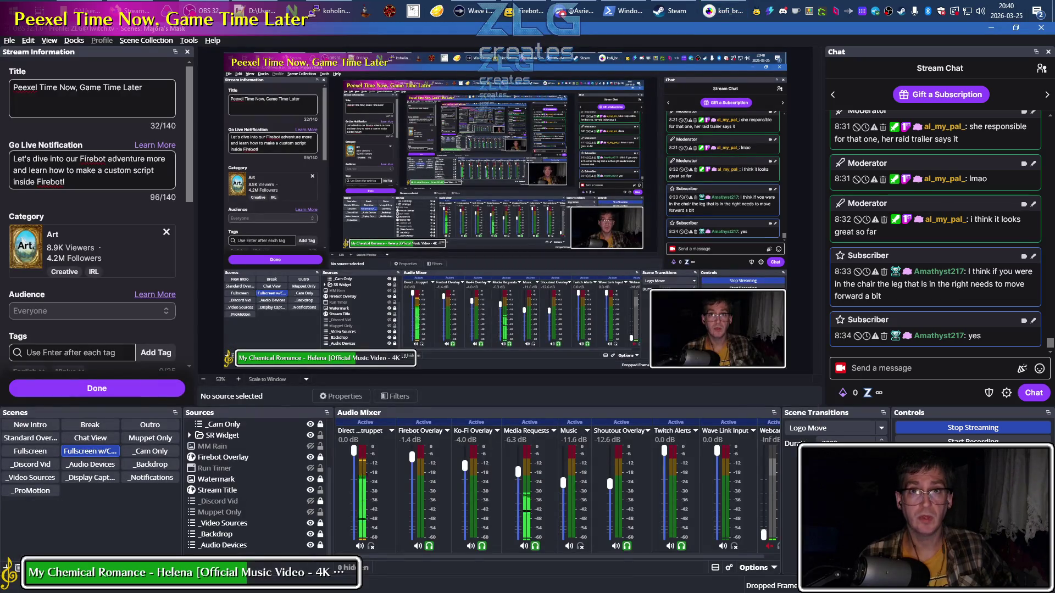
# Put OBS on the Break scene, later returning to the Pro Motion NG drawing.
pyautogui.click(90, 425)
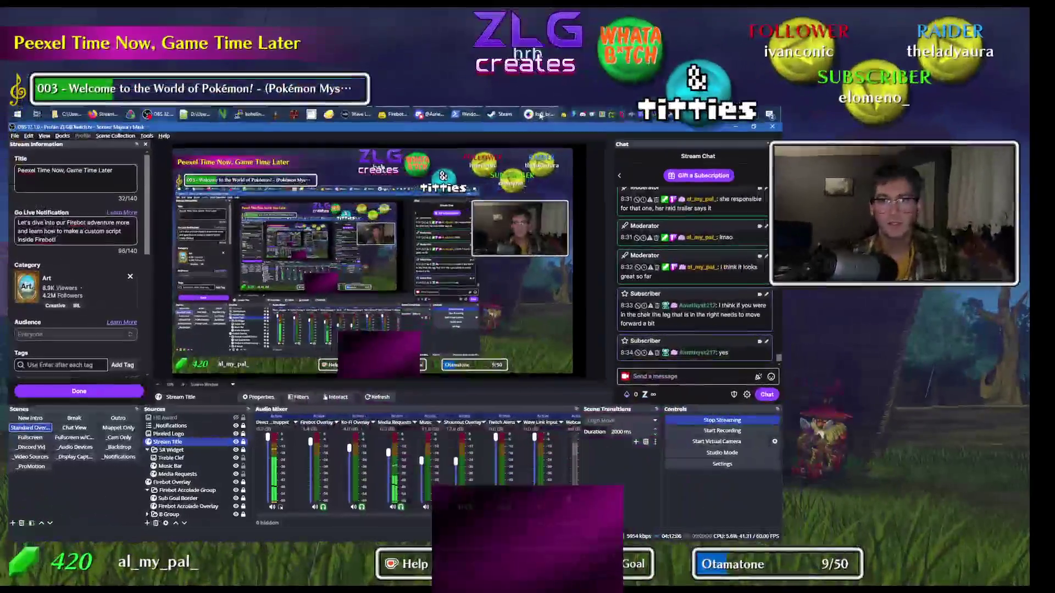
pyautogui.click(541, 116)
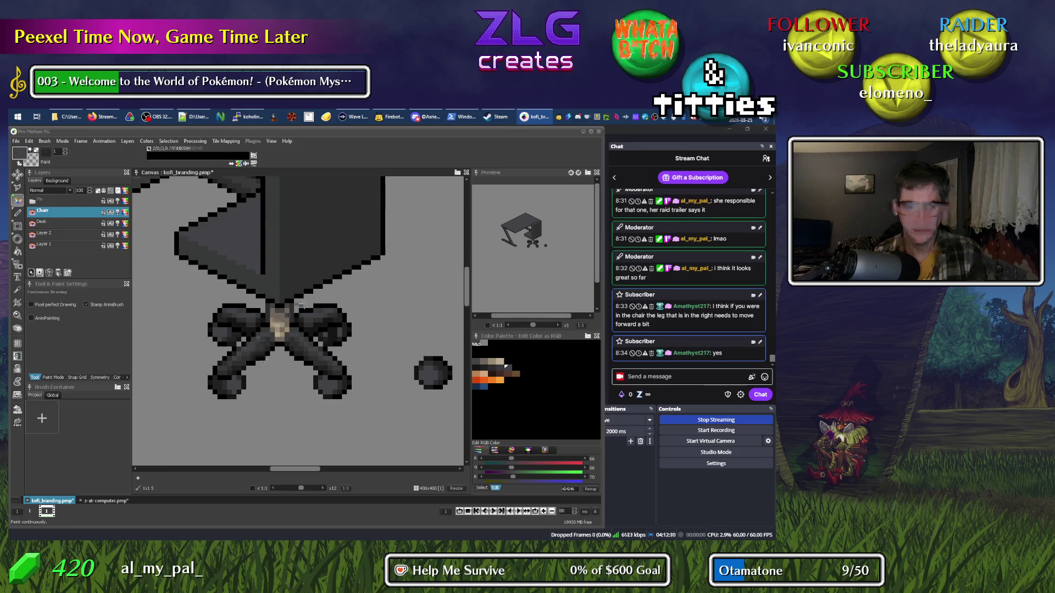
# Zoom onto the chair seat and draw a black outline run down its left edge.
pyautogui.scroll(-2, 357, 331)
pyautogui.scroll(1, 358, 332)
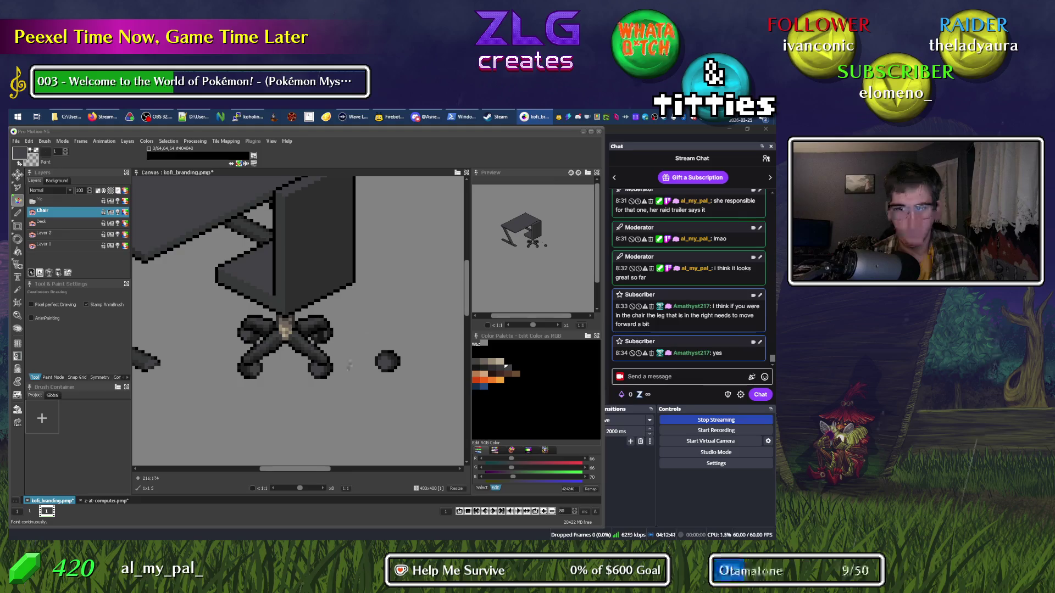
pyautogui.scroll(3, 304, 325)
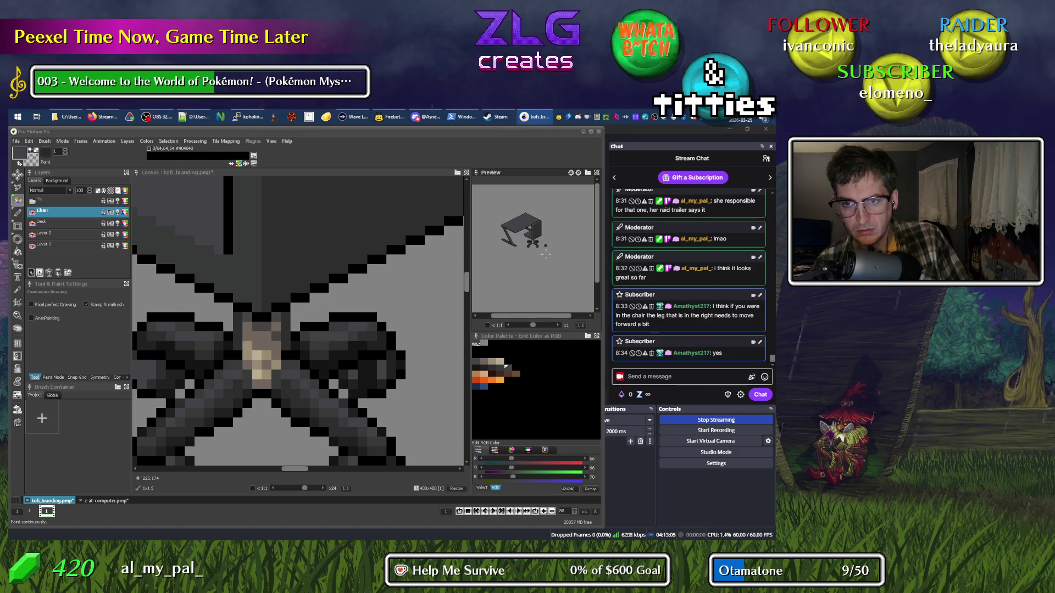
pyautogui.scroll(-2, 292, 280)
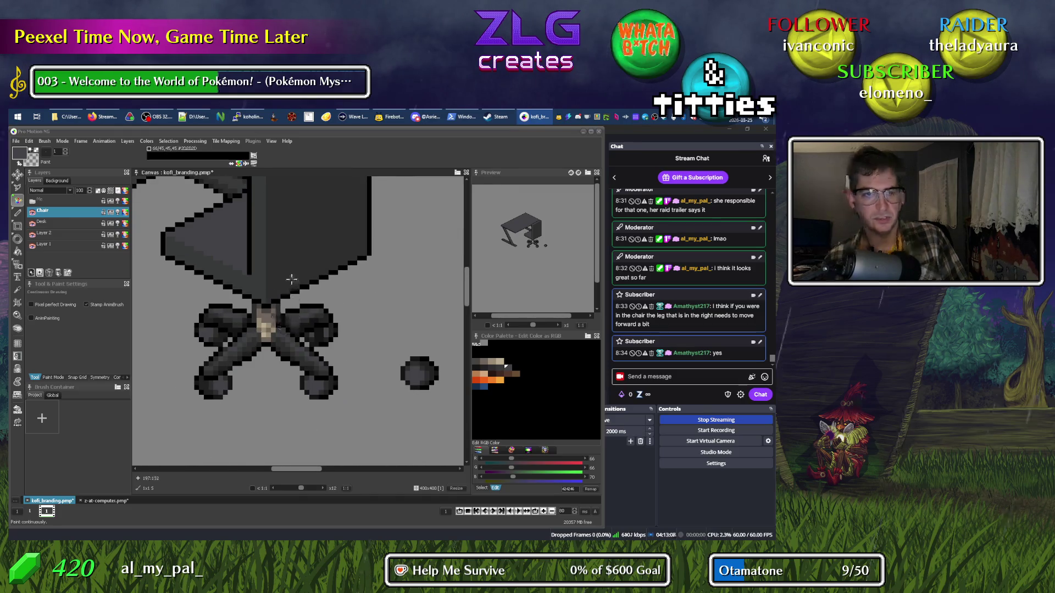
pyautogui.moveTo(291, 280); pyautogui.dragTo(318, 342)
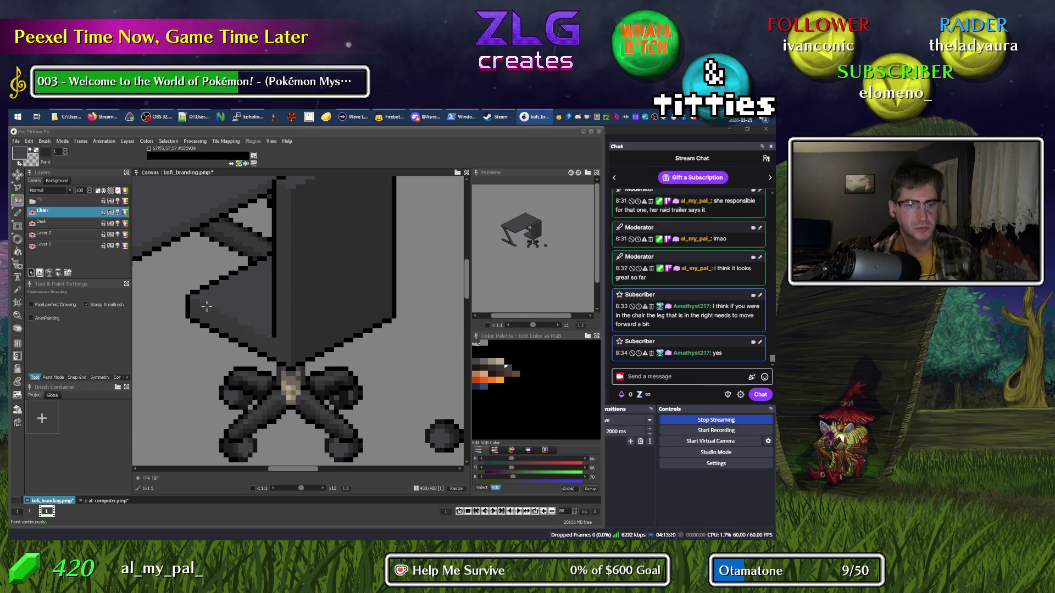
pyautogui.scroll(1, 210, 308)
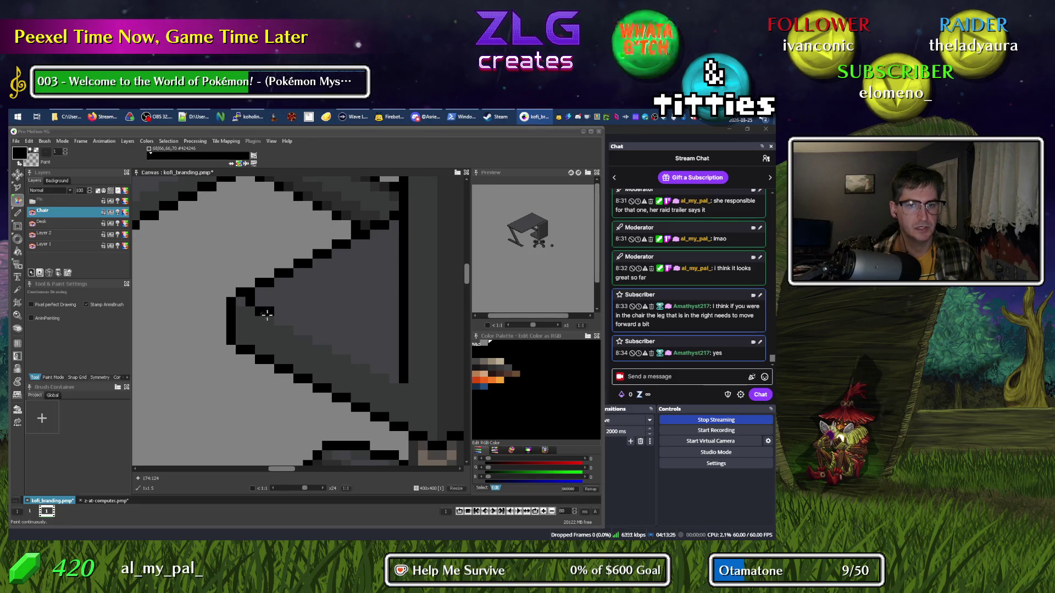
pyautogui.moveTo(258, 311)
pyautogui.mouseDown()
pyautogui.moveTo(246, 302)
pyautogui.moveTo(249, 343)
pyautogui.moveTo(232, 330)
pyautogui.moveTo(236, 296)
pyautogui.moveTo(240, 346)
pyautogui.mouseUp()
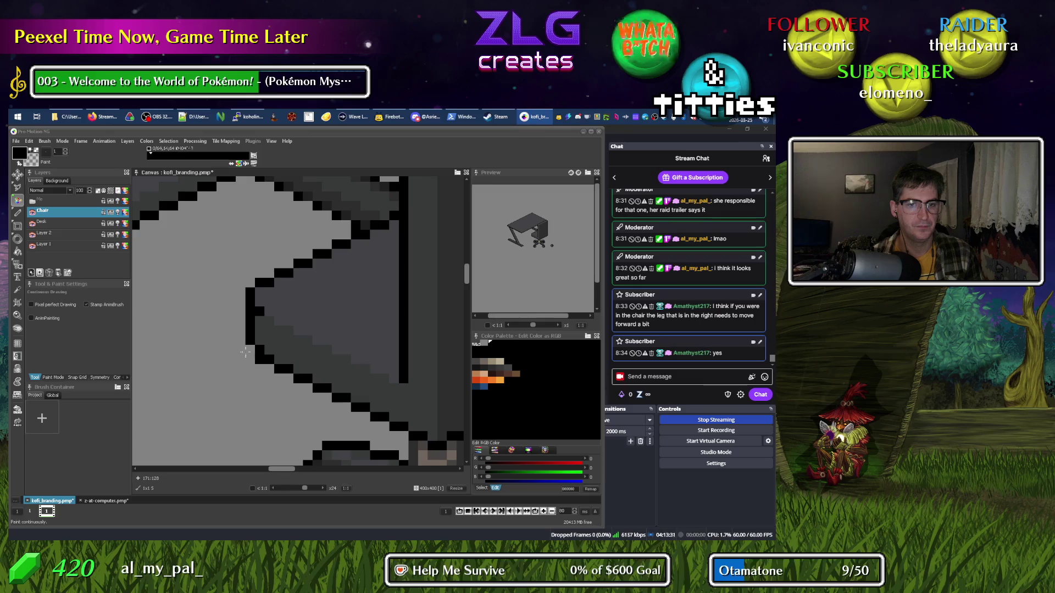
pyautogui.keyDown('alt'); pyautogui.click(261, 322); pyautogui.keyUp('alt')
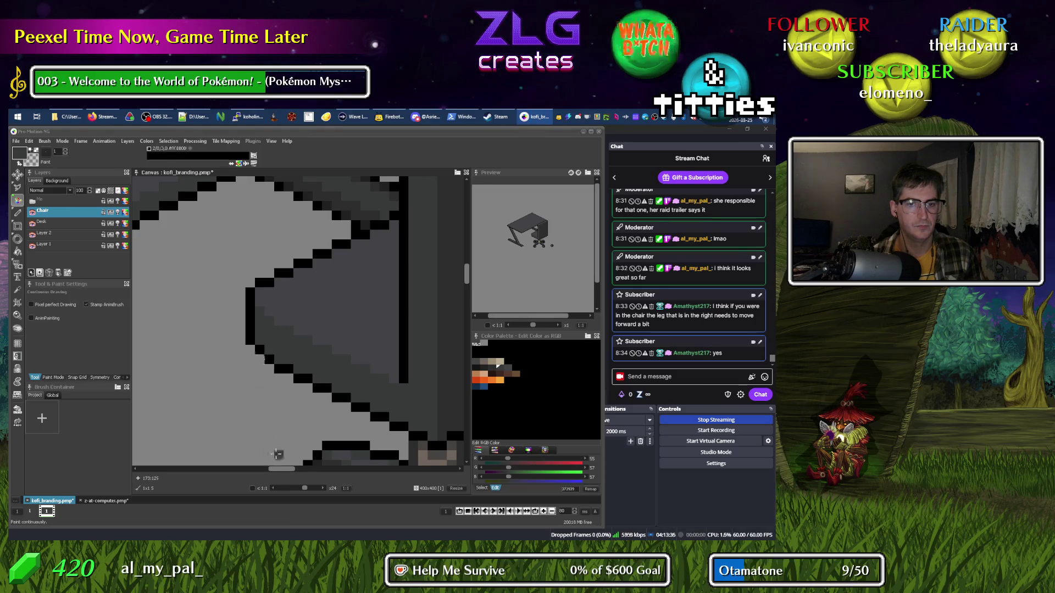
pyautogui.scroll(-5, 278, 448)
pyautogui.scroll(5, 233, 411)
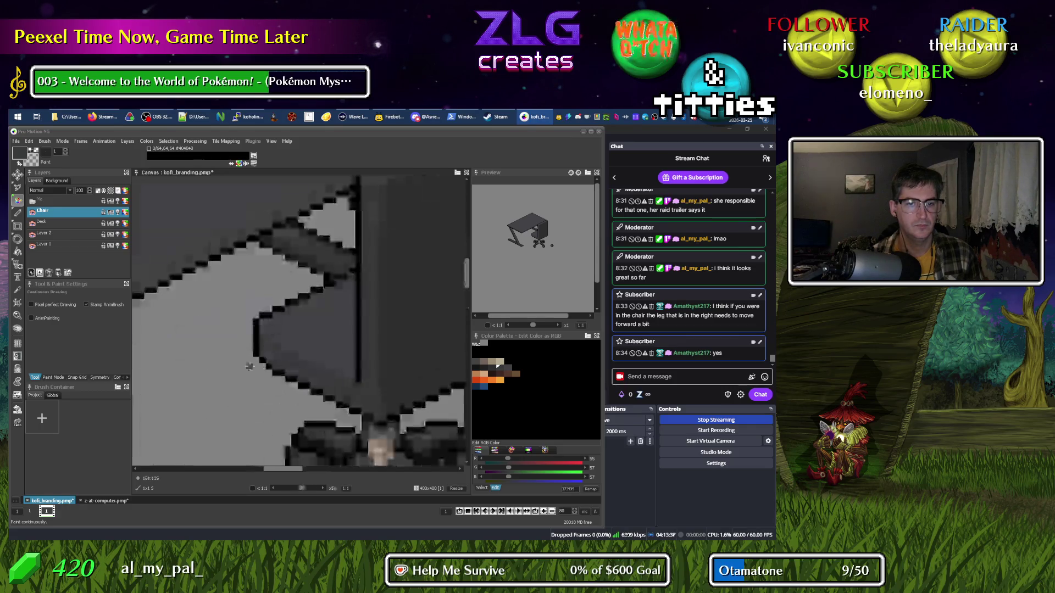
pyautogui.keyDown('alt'); pyautogui.click(267, 311); pyautogui.keyUp('alt')
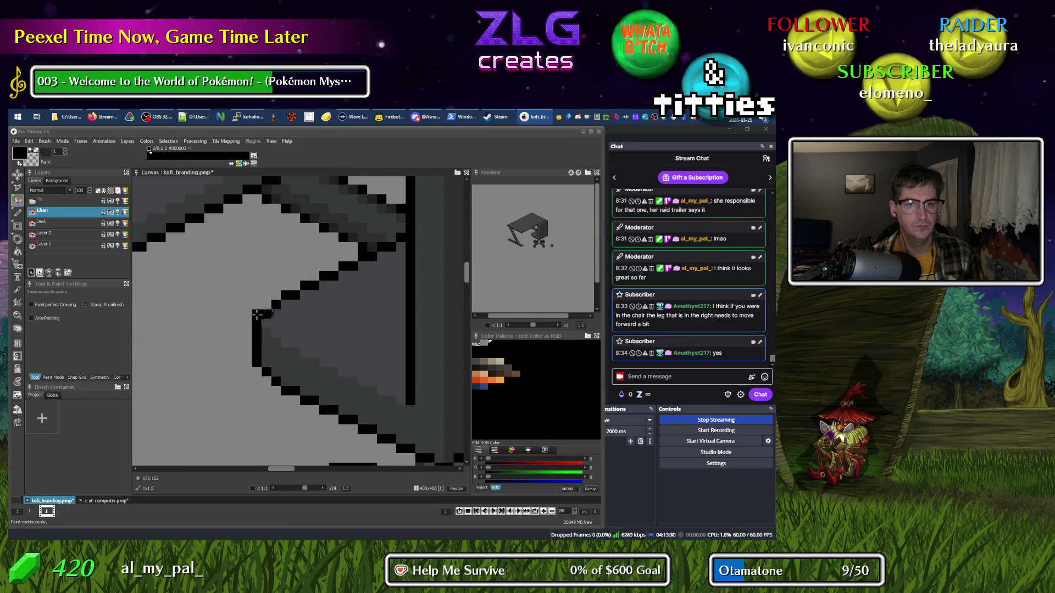
pyautogui.scroll(-4, 258, 314)
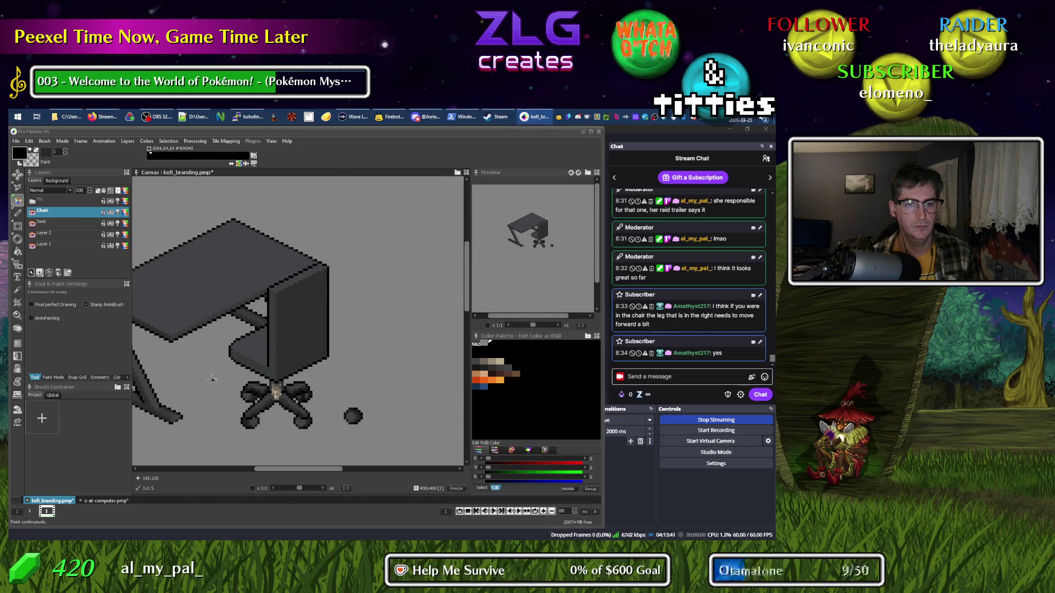
pyautogui.scroll(3, 231, 367)
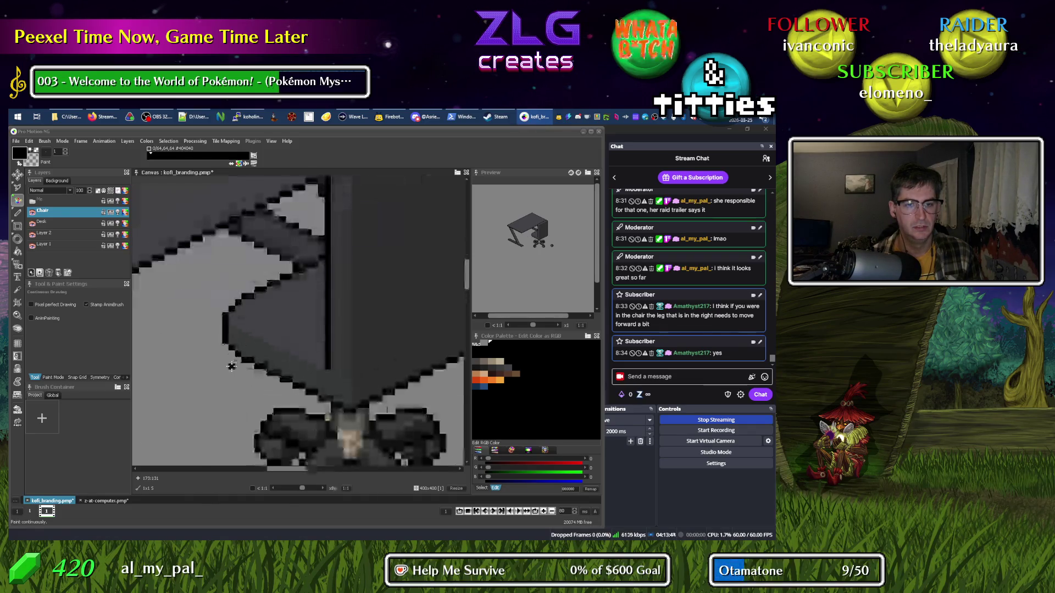
pyautogui.scroll(-2, 341, 401)
pyautogui.scroll(1, 317, 395)
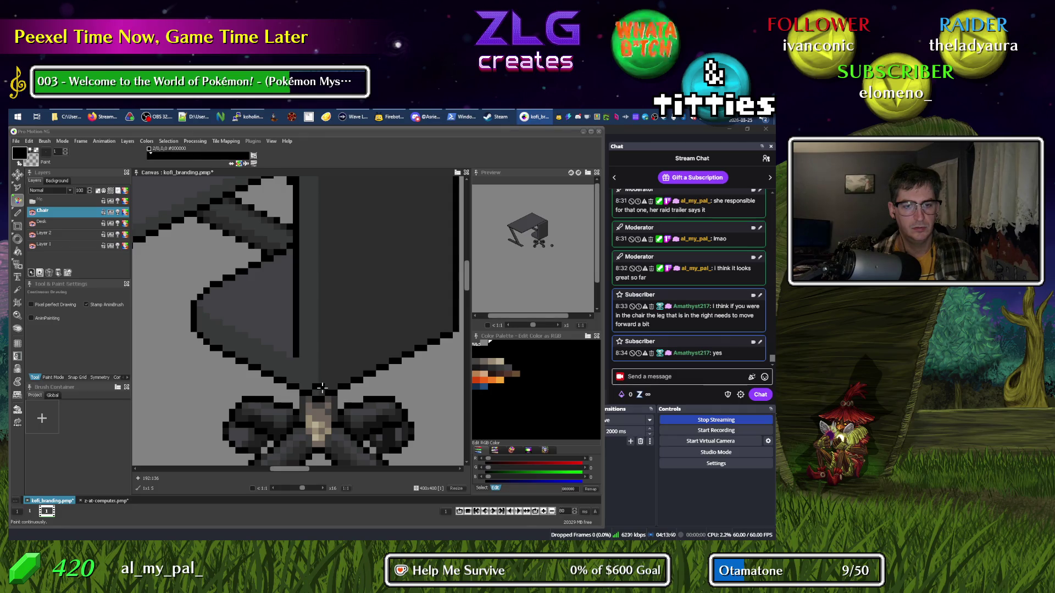
pyautogui.click(316, 400)
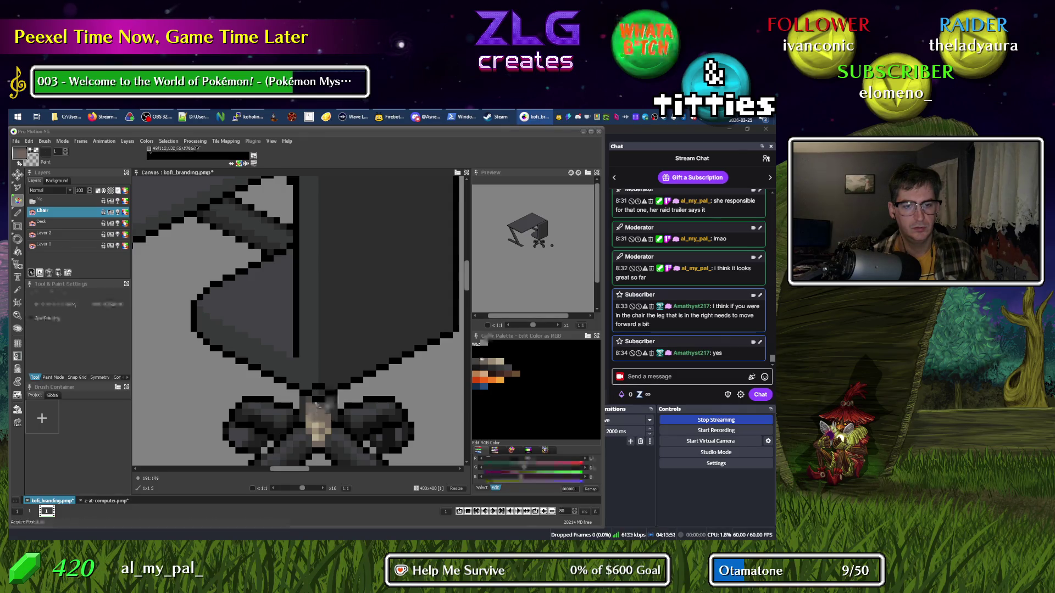
pyautogui.click(320, 393)
pyautogui.click(309, 398)
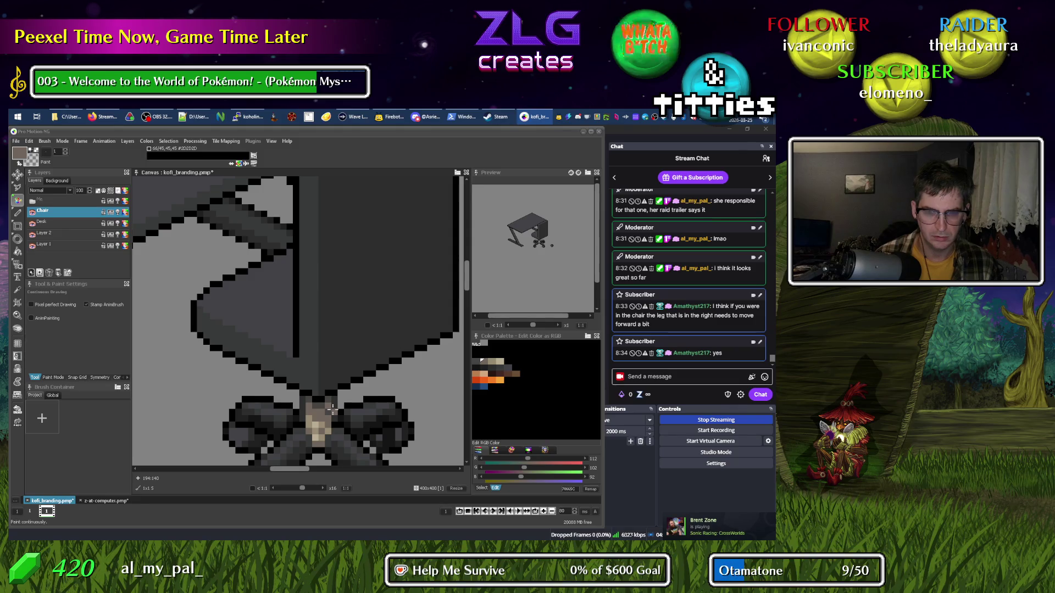
pyautogui.press(',')
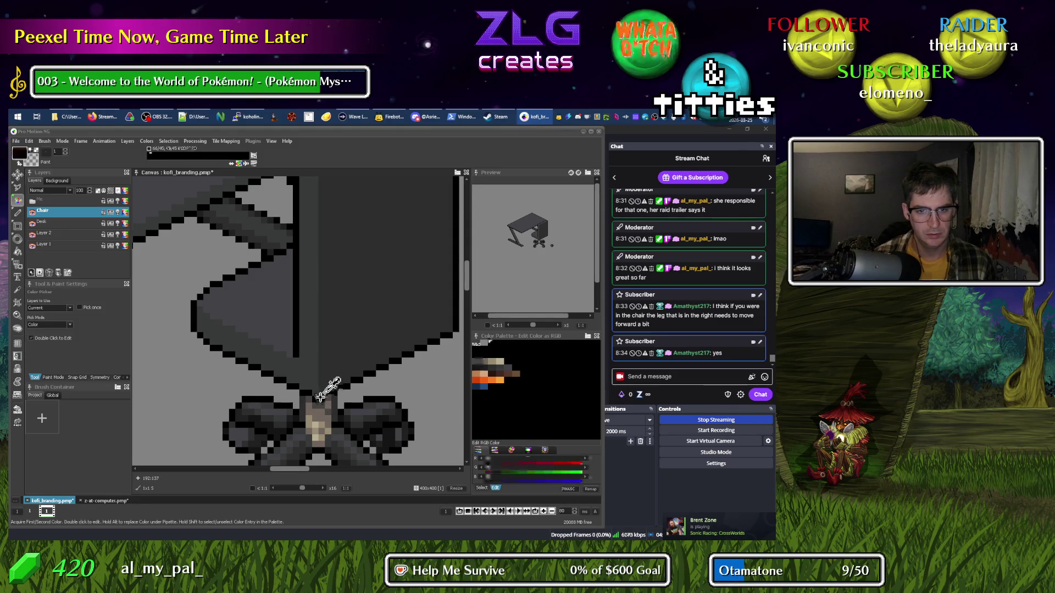
pyautogui.press(',')
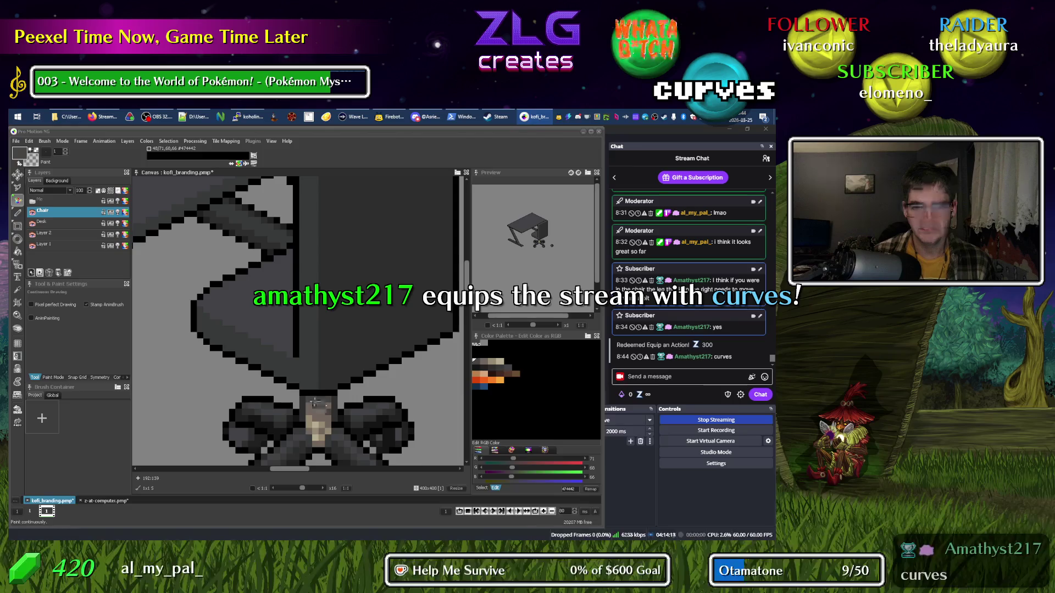
pyautogui.press(',')
pyautogui.press(',')
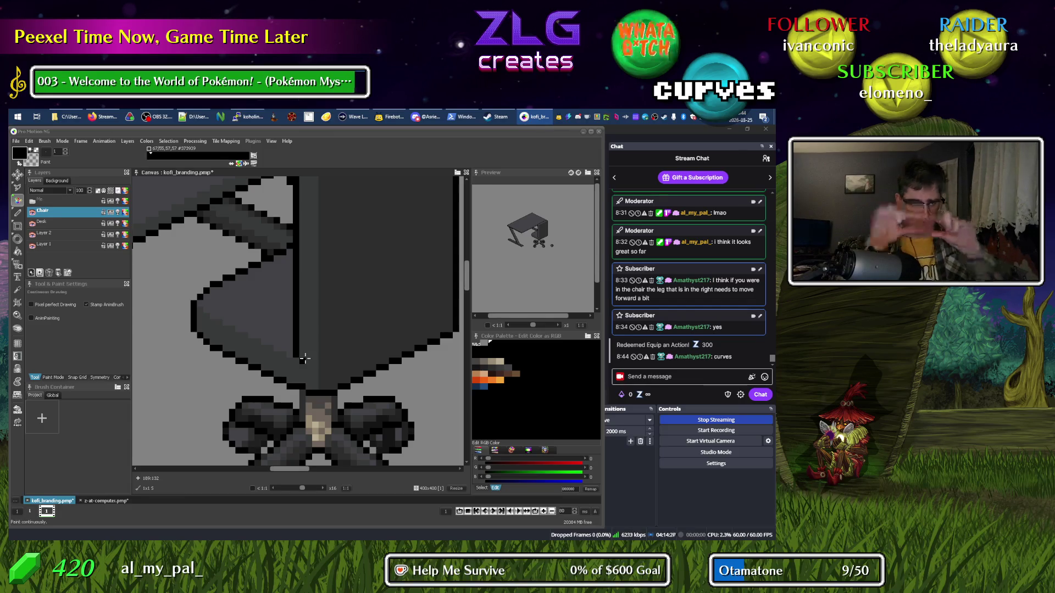
pyautogui.hscroll(3, 306, 361)
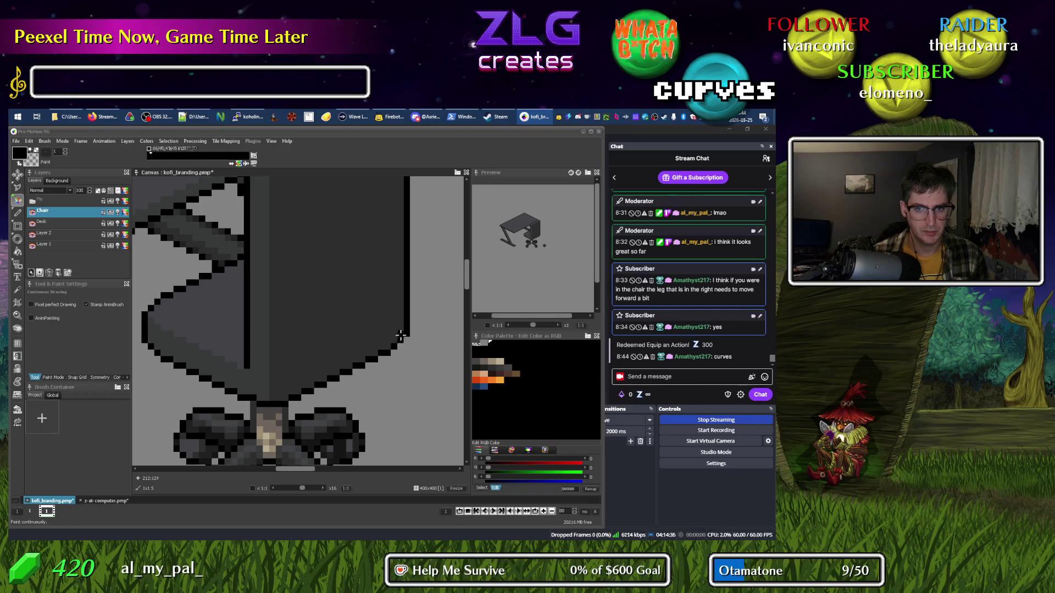
pyautogui.scroll(-3, 426, 385)
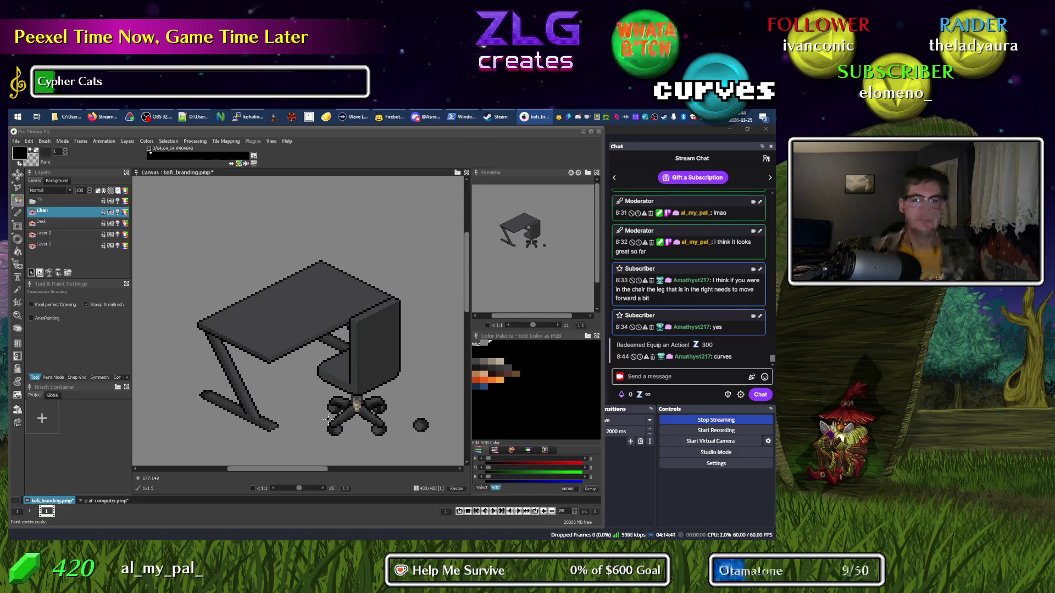
# Zoom in on the chair back and turn off the Desk layer's visibility.
pyautogui.scroll(3, 394, 383)
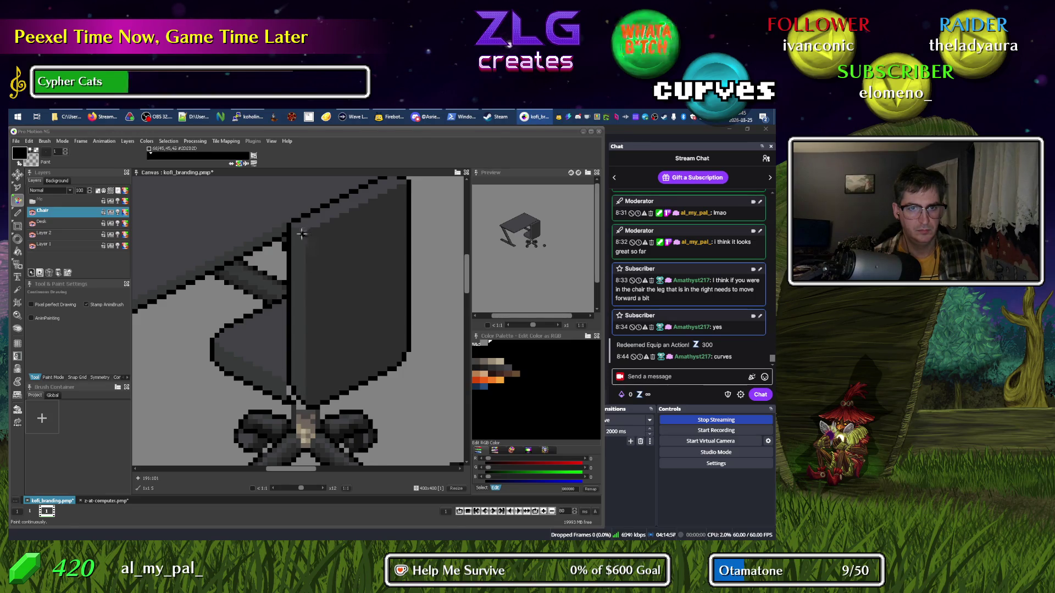
pyautogui.scroll(2, 336, 233)
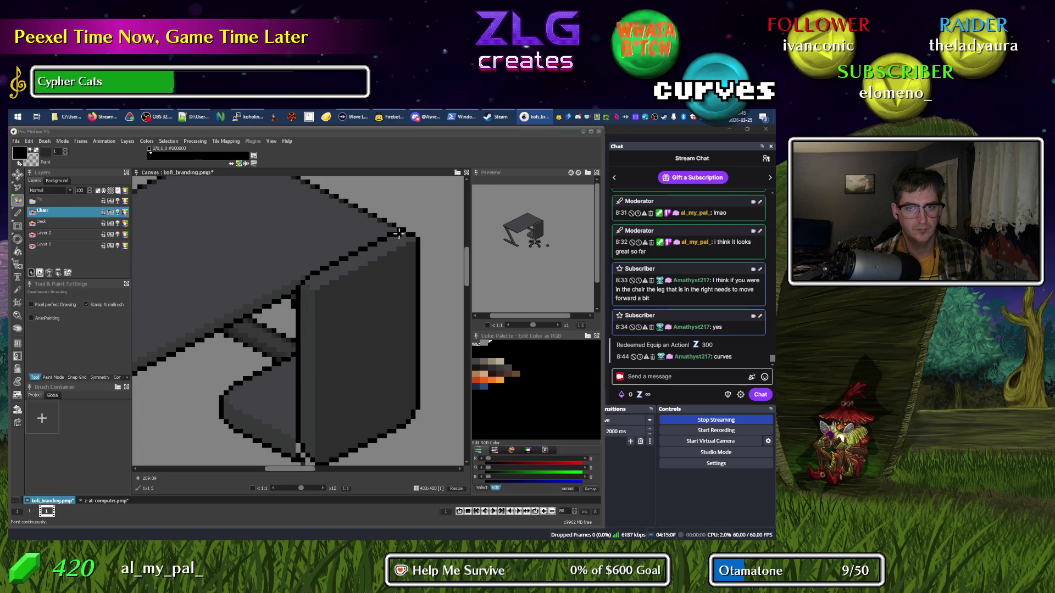
pyautogui.press(',')
pyautogui.press('d')
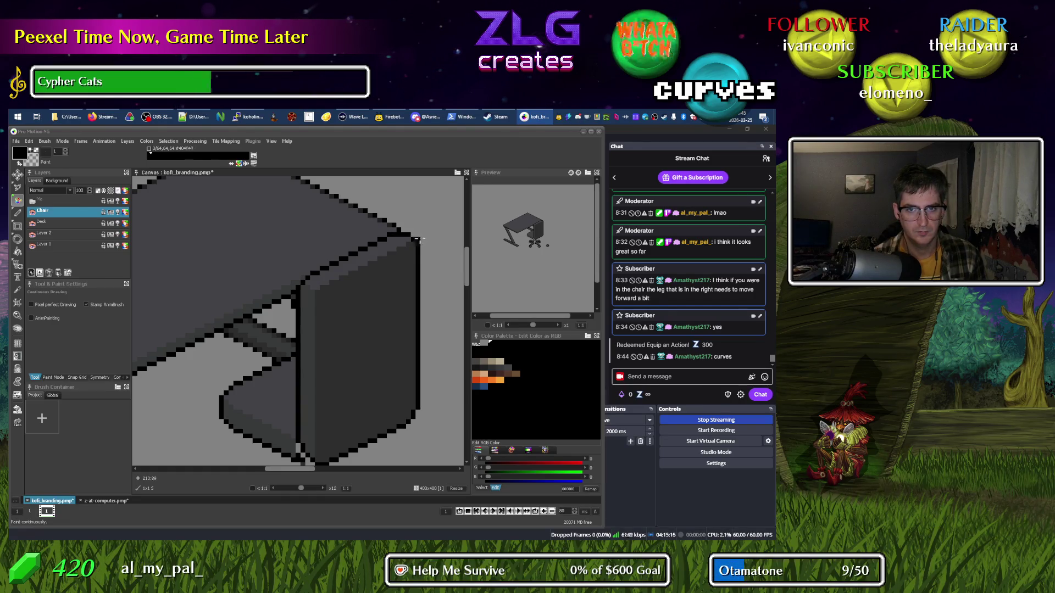
pyautogui.click(33, 224)
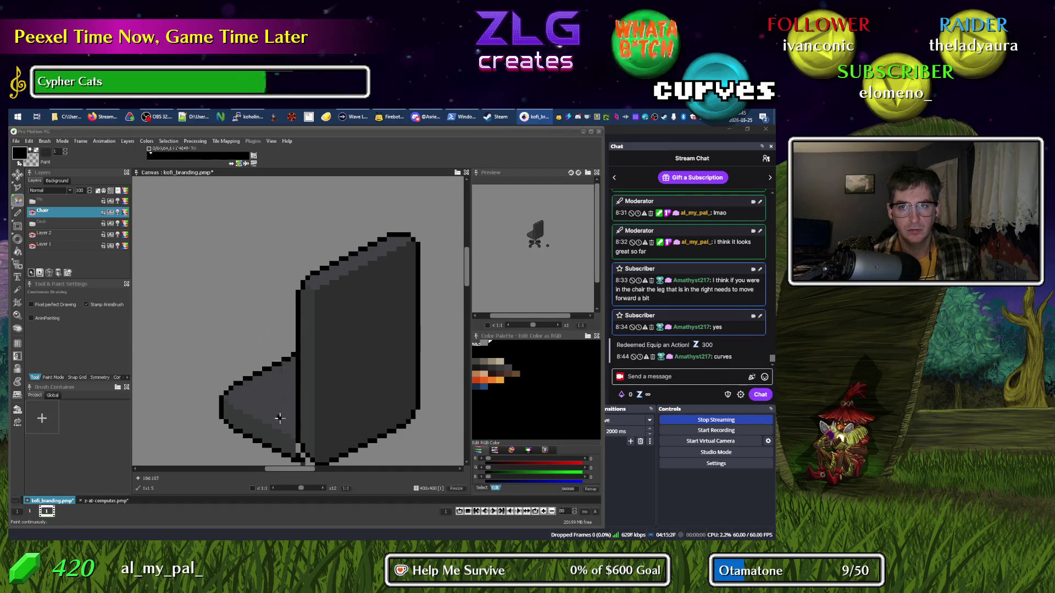
# Pan to the chair legs, sample 2D2D2D, black and 373939, and paint over the light notch.
pyautogui.moveTo(281, 421); pyautogui.dragTo(319, 371)
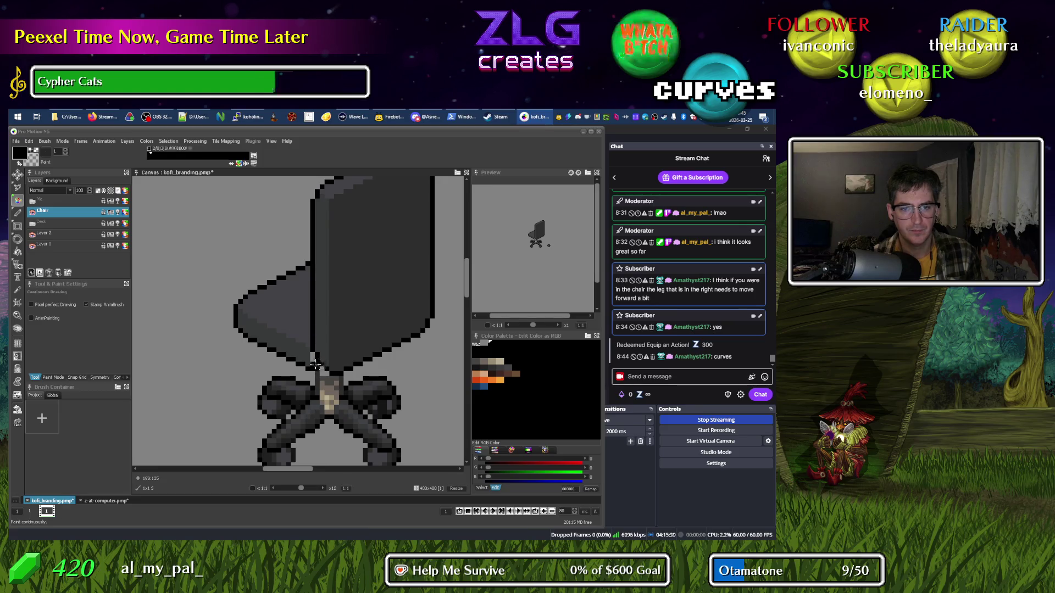
pyautogui.keyDown('alt'); pyautogui.click(332, 331); pyautogui.keyUp('alt')
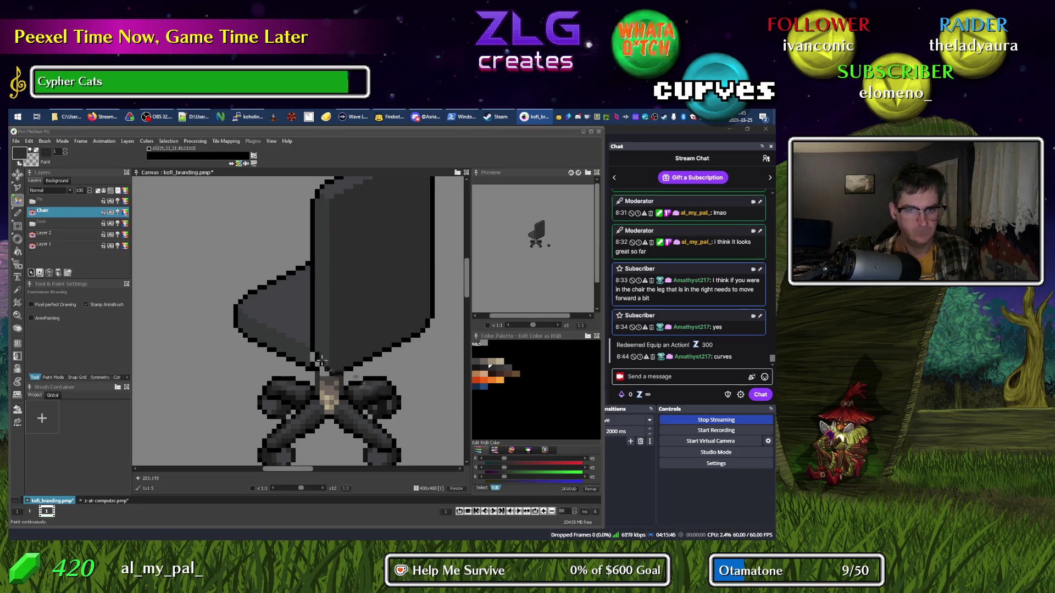
pyautogui.keyDown('alt'); pyautogui.click(324, 366); pyautogui.keyUp('alt')
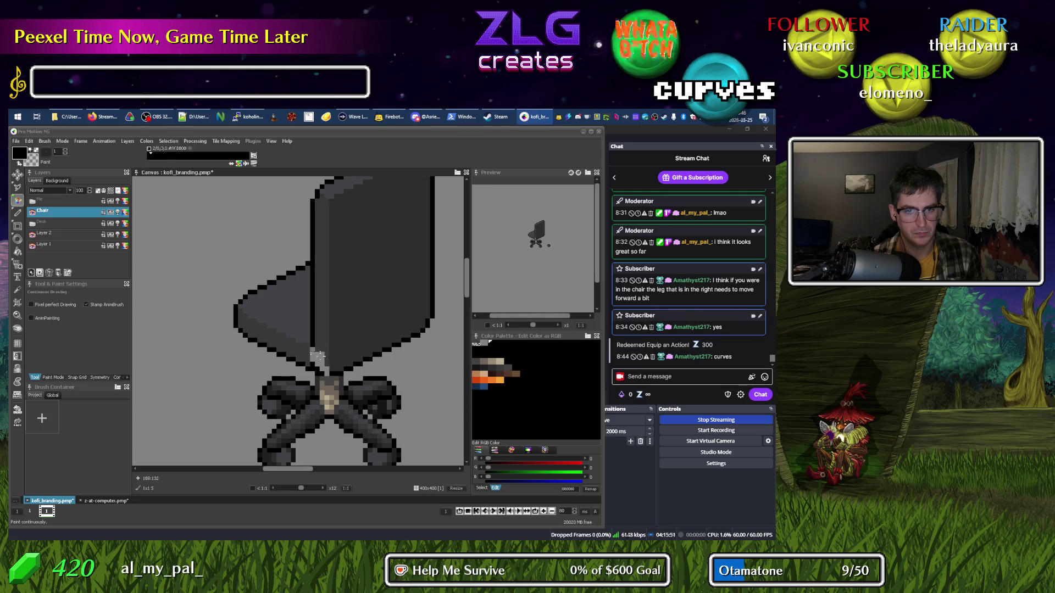
pyautogui.keyDown('alt'); pyautogui.click(314, 367); pyautogui.keyUp('alt')
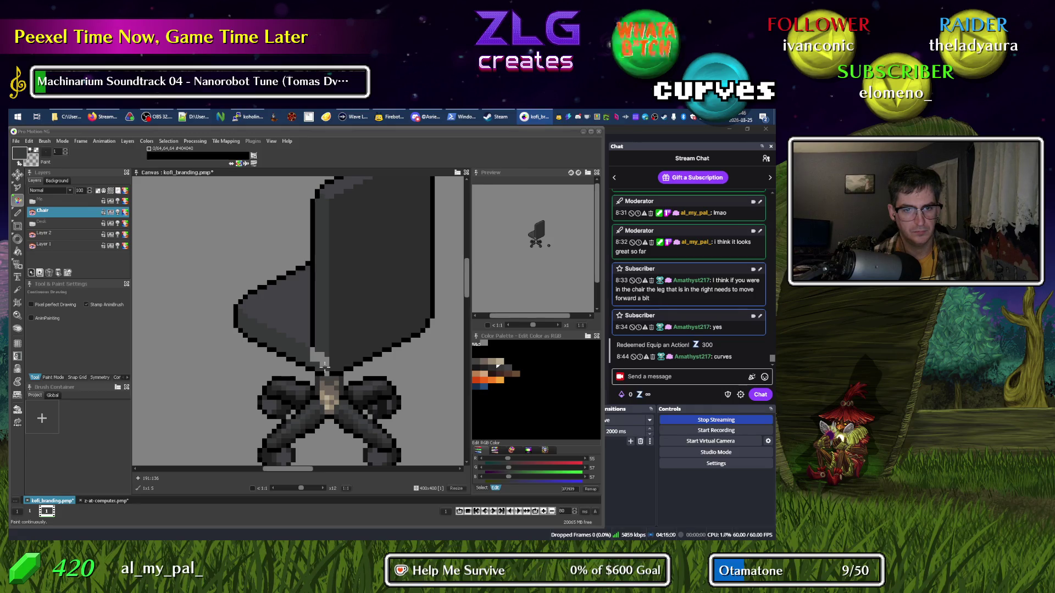
pyautogui.moveTo(315, 358); pyautogui.dragTo(313, 348)
pyautogui.rightClick(313, 348)
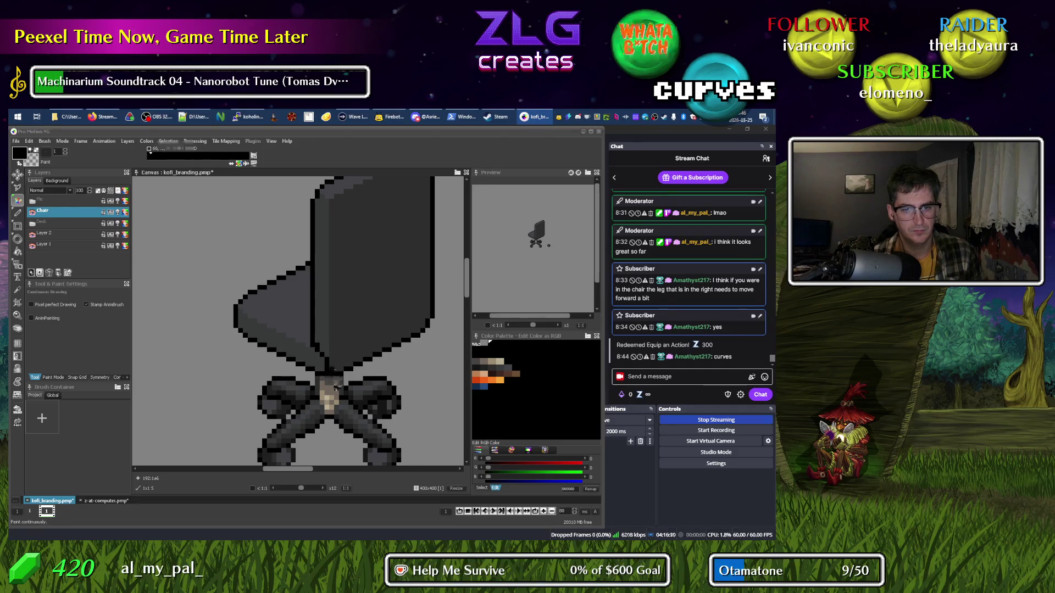
# Cycle through 373939 and 2D2D2D samples, settling on the bluish 424246 grey.
pyautogui.keyDown('alt'); pyautogui.click(327, 371); pyautogui.keyUp('alt')
pyautogui.keyDown('alt'); pyautogui.click(324, 369); pyautogui.keyUp('alt')
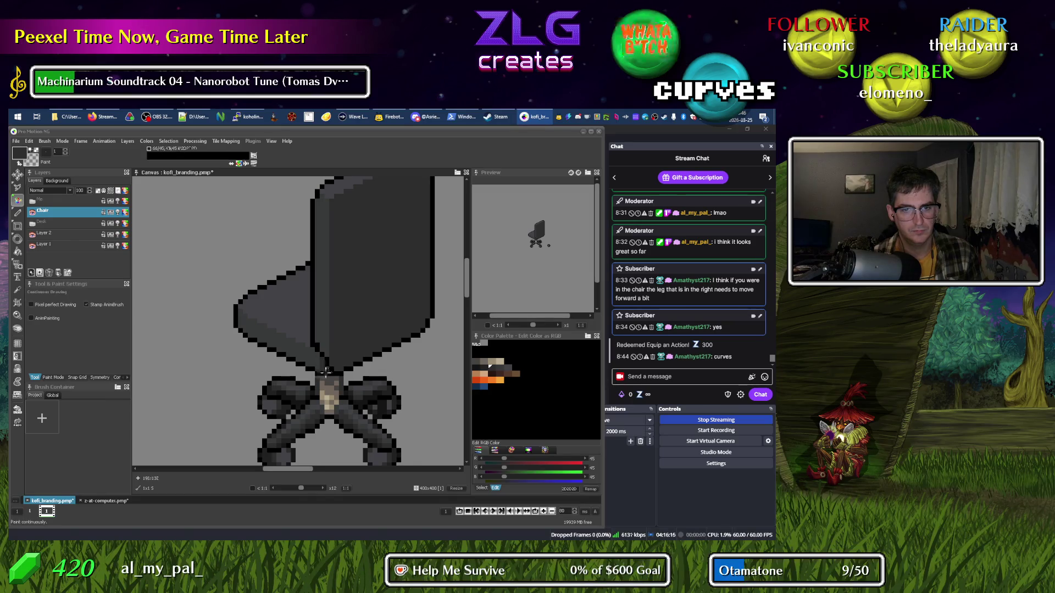
pyautogui.keyDown('alt'); pyautogui.click(321, 363); pyautogui.keyUp('alt')
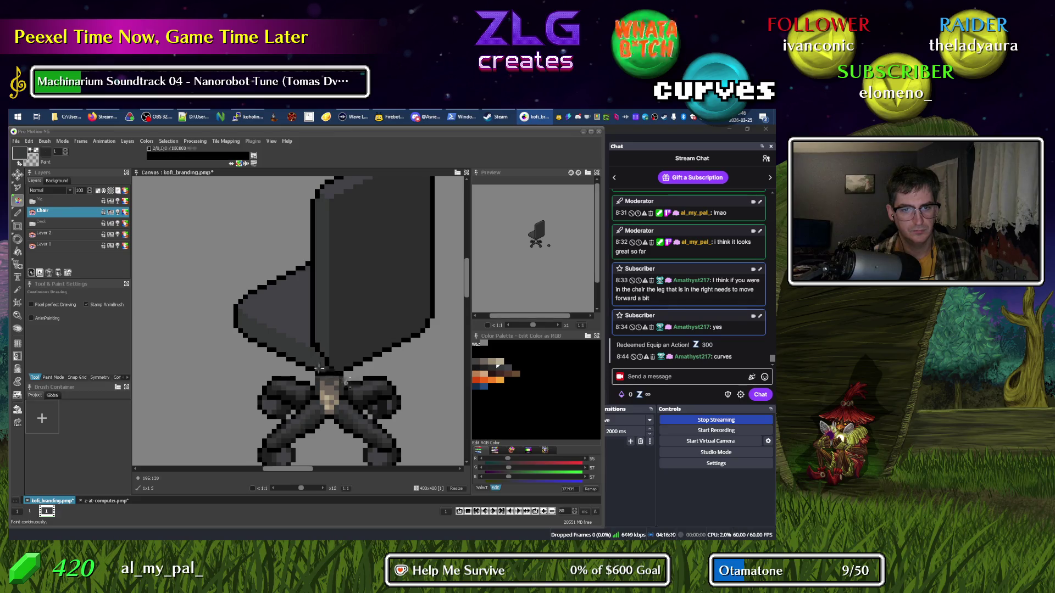
pyautogui.keyDown('alt'); pyautogui.click(340, 387); pyautogui.keyUp('alt')
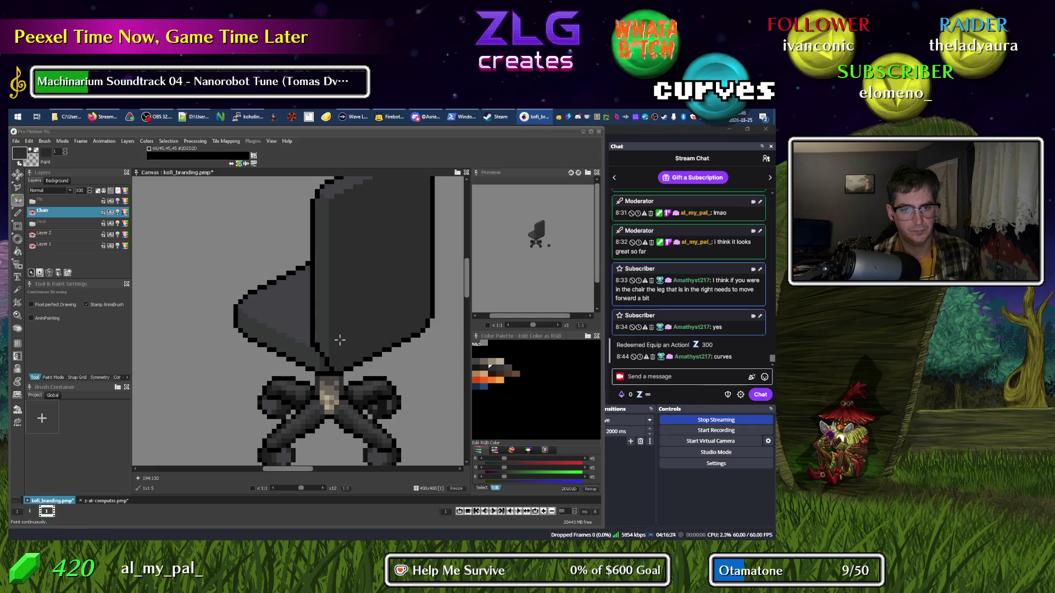
pyautogui.keyDown('alt'); pyautogui.click(311, 344); pyautogui.keyUp('alt')
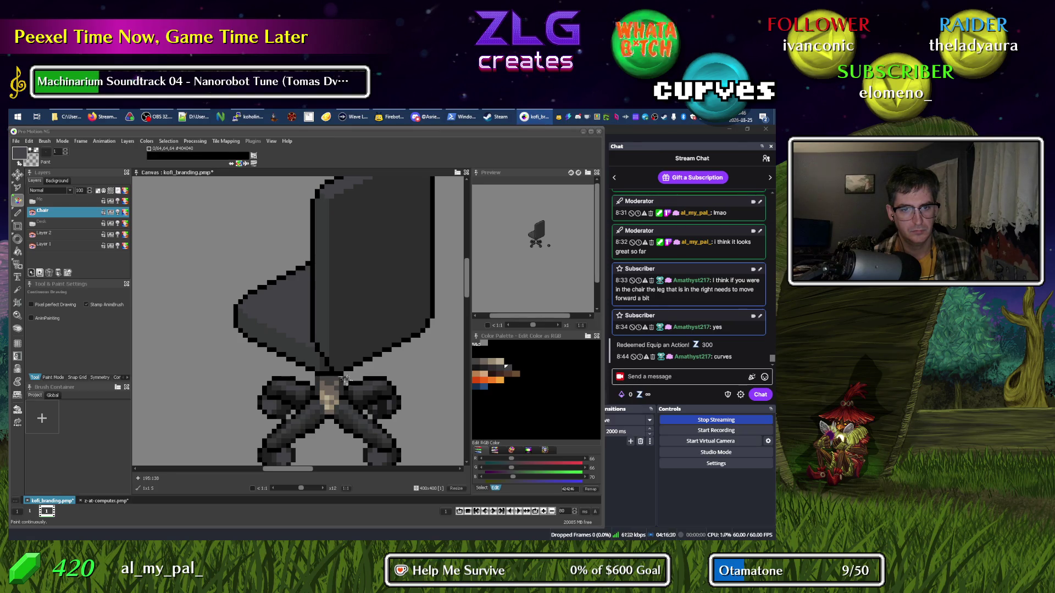
pyautogui.scroll(-3, 345, 376)
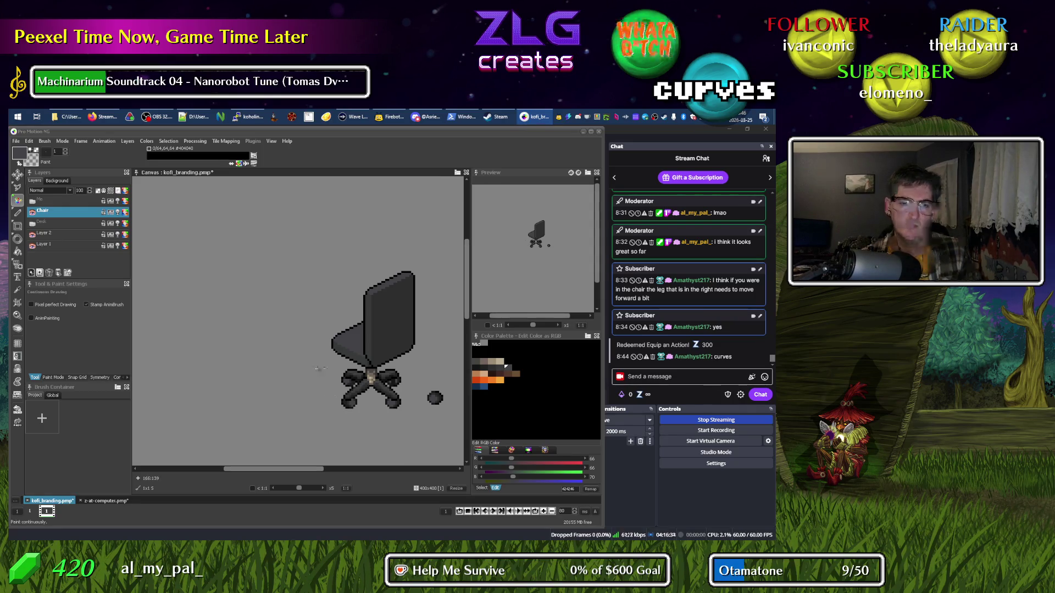
pyautogui.scroll(4, 391, 345)
# Sample black, 2D2D2D and 373939 from the chair, ending on the outline's black.
pyautogui.keyDown('alt'); pyautogui.click(308, 403); pyautogui.keyUp('alt')
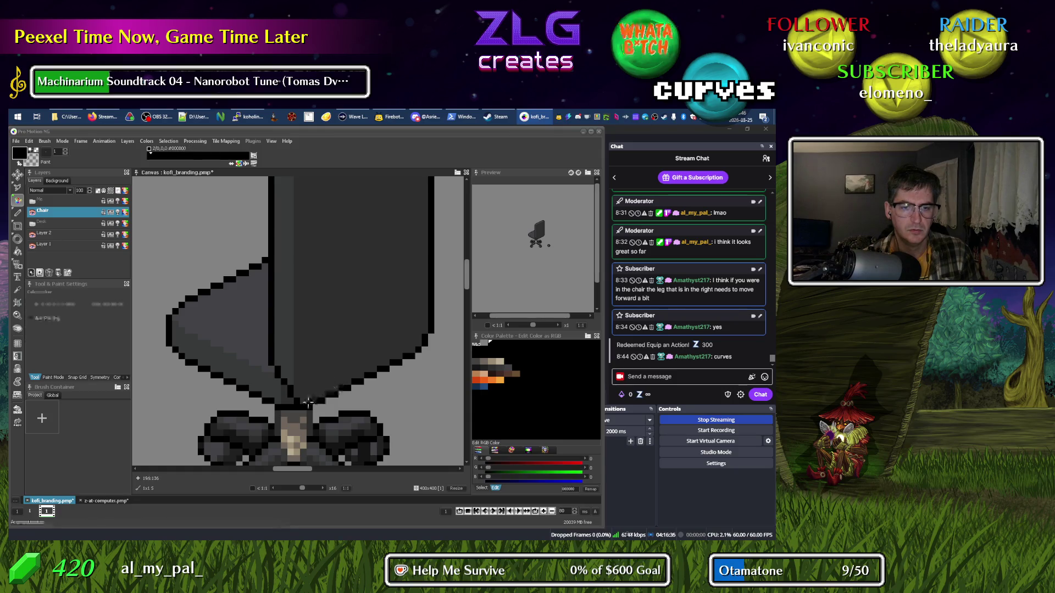
pyautogui.keyDown('alt'); pyautogui.click(306, 395); pyautogui.keyUp('alt')
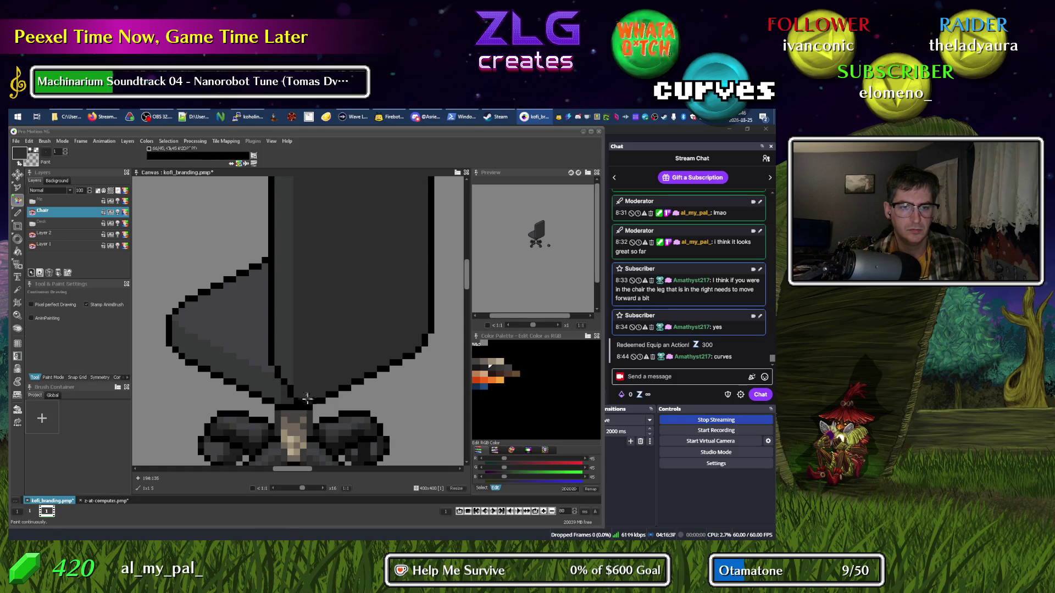
pyautogui.scroll(-4, 281, 336)
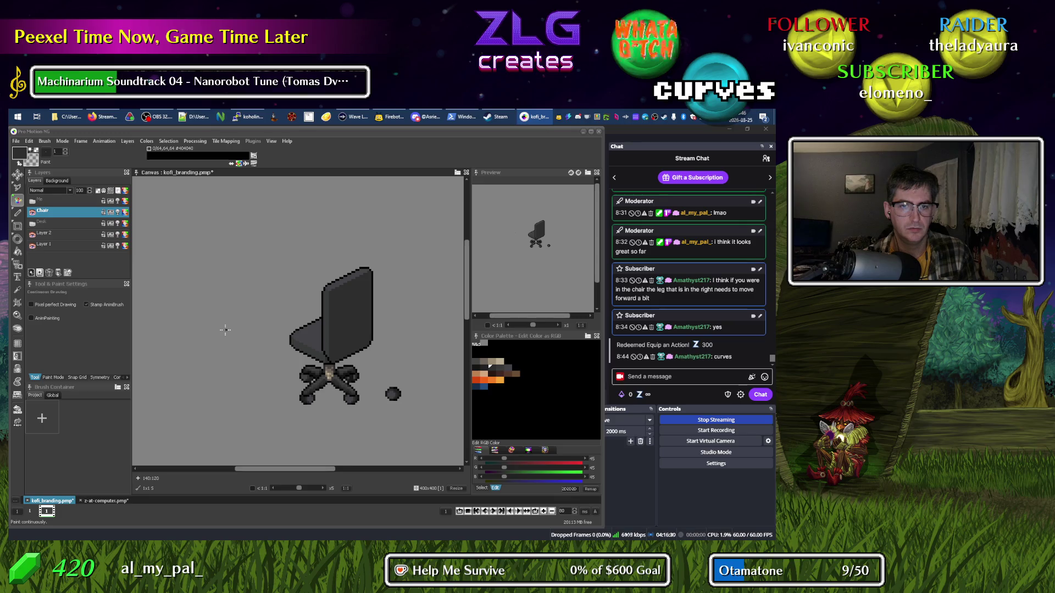
pyautogui.scroll(4, 328, 347)
pyautogui.keyDown('alt'); pyautogui.click(317, 346); pyautogui.keyUp('alt')
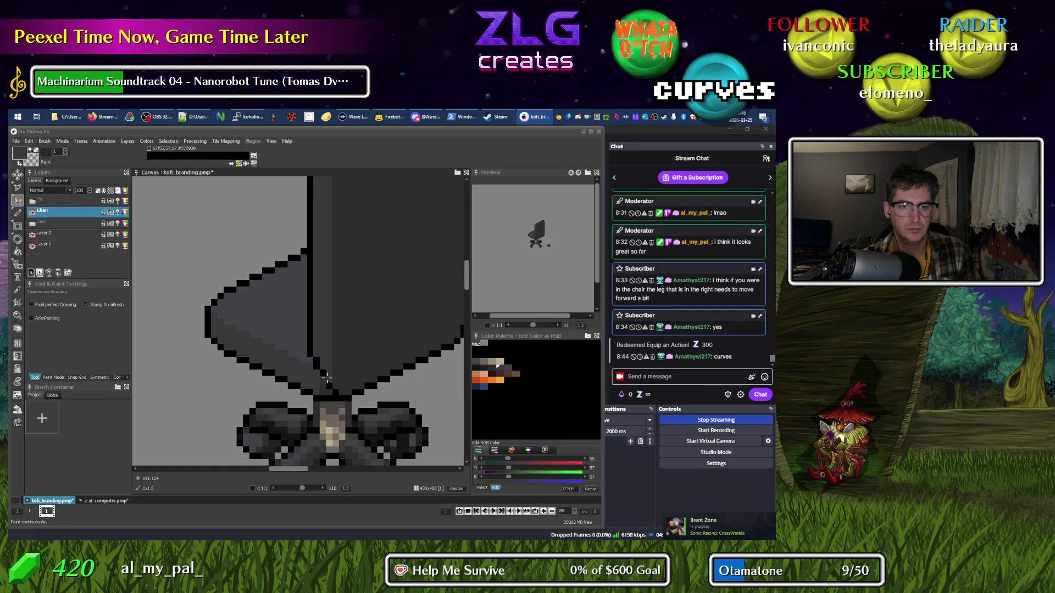
pyautogui.press('alt')
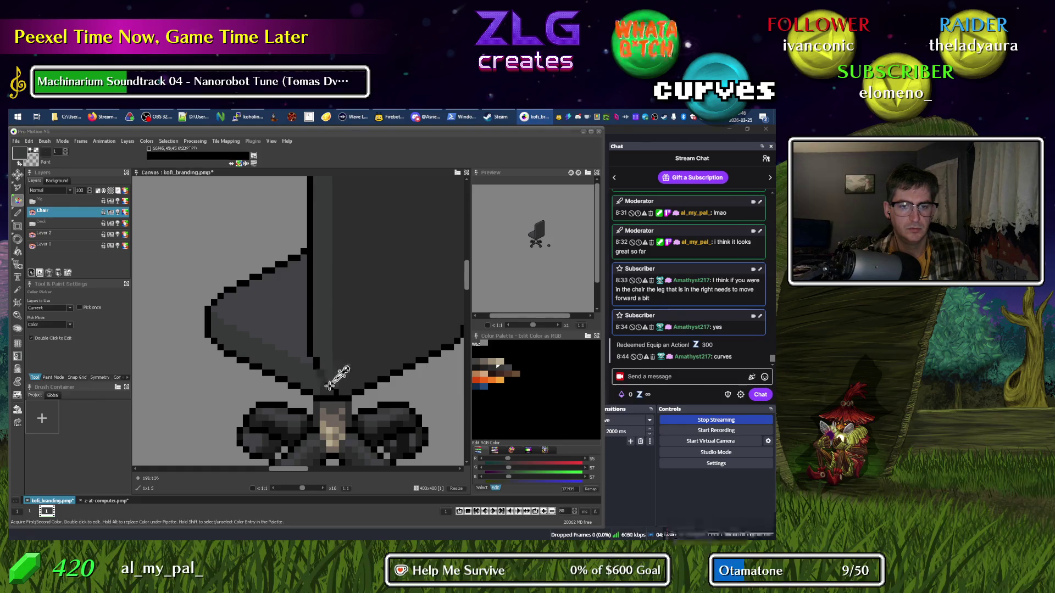
pyautogui.keyDown('alt'); pyautogui.click(324, 378); pyautogui.keyUp('alt')
# Pan across the chair base and sample its 2D2D2D dark grey.
pyautogui.scroll(-5, 342, 380)
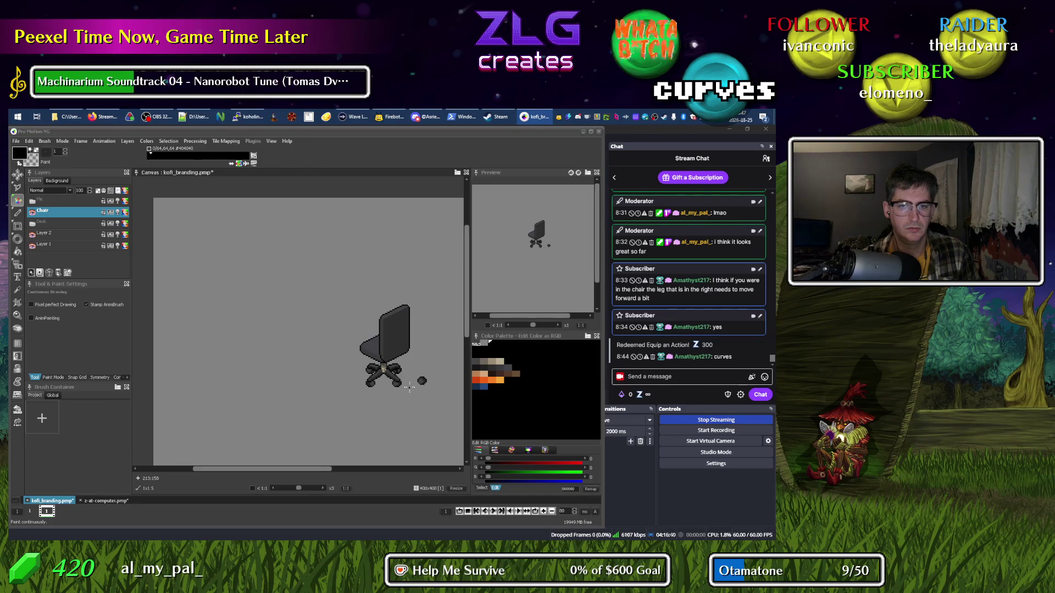
pyautogui.moveTo(423, 354); pyautogui.dragTo(352, 379)
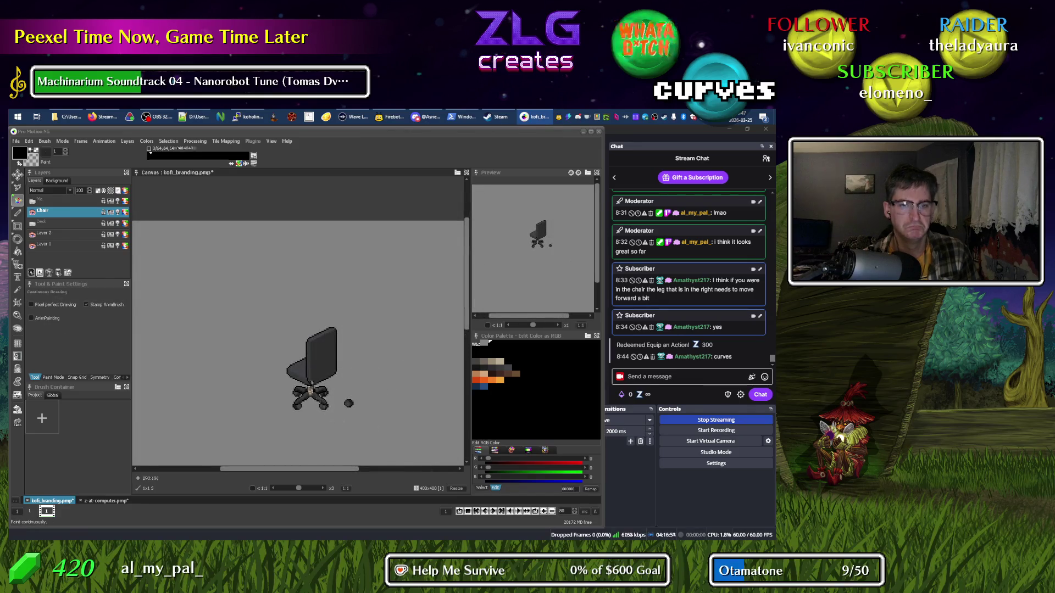
pyautogui.scroll(5, 313, 385)
pyautogui.keyDown('alt'); pyautogui.click(363, 404); pyautogui.keyUp('alt')
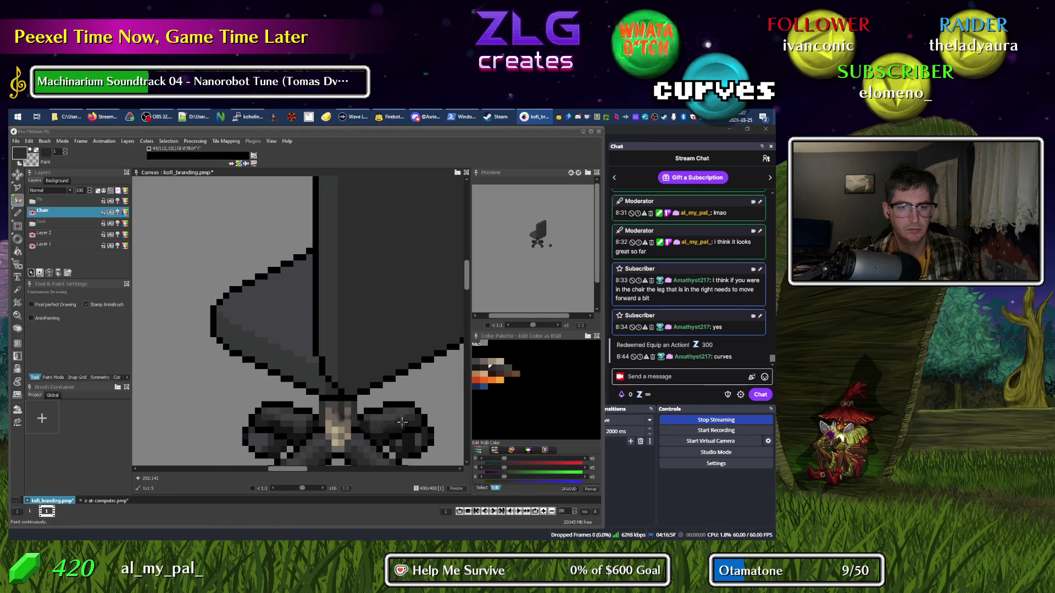
pyautogui.scroll(-5, 434, 422)
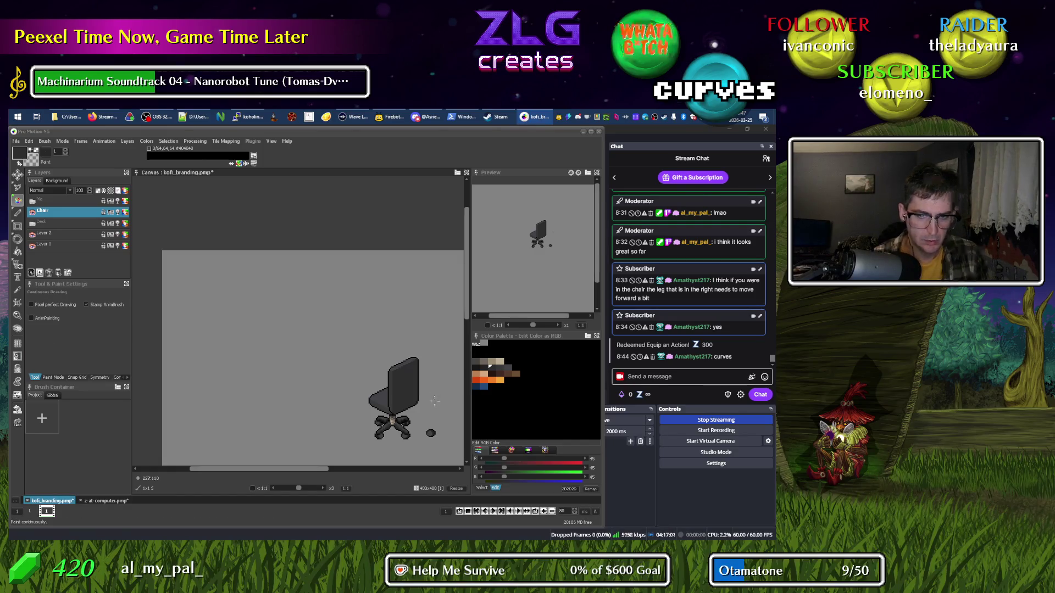
pyautogui.scroll(6, 384, 419)
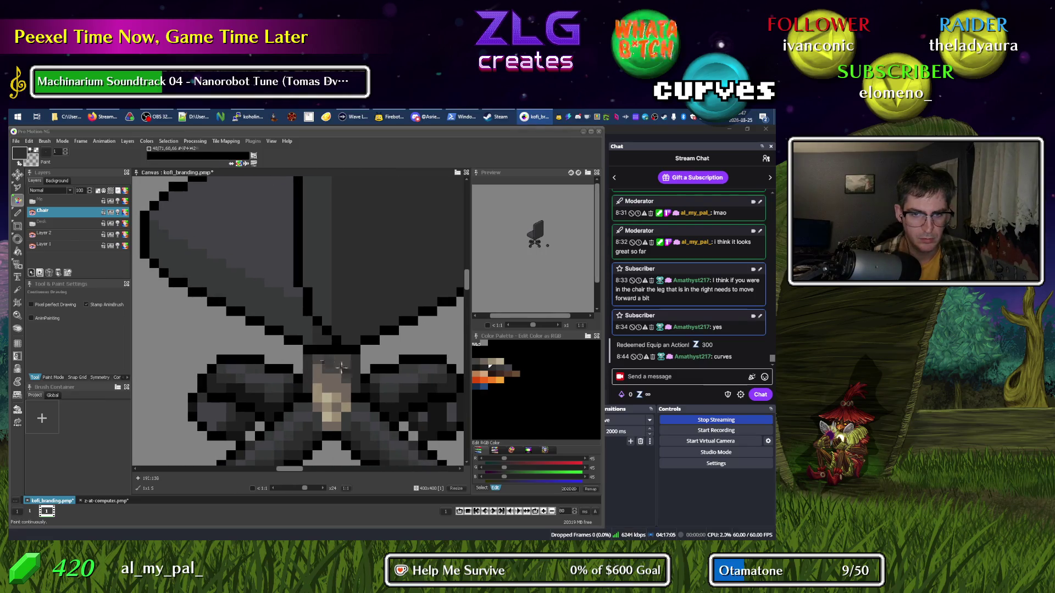
pyautogui.scroll(-7, 288, 386)
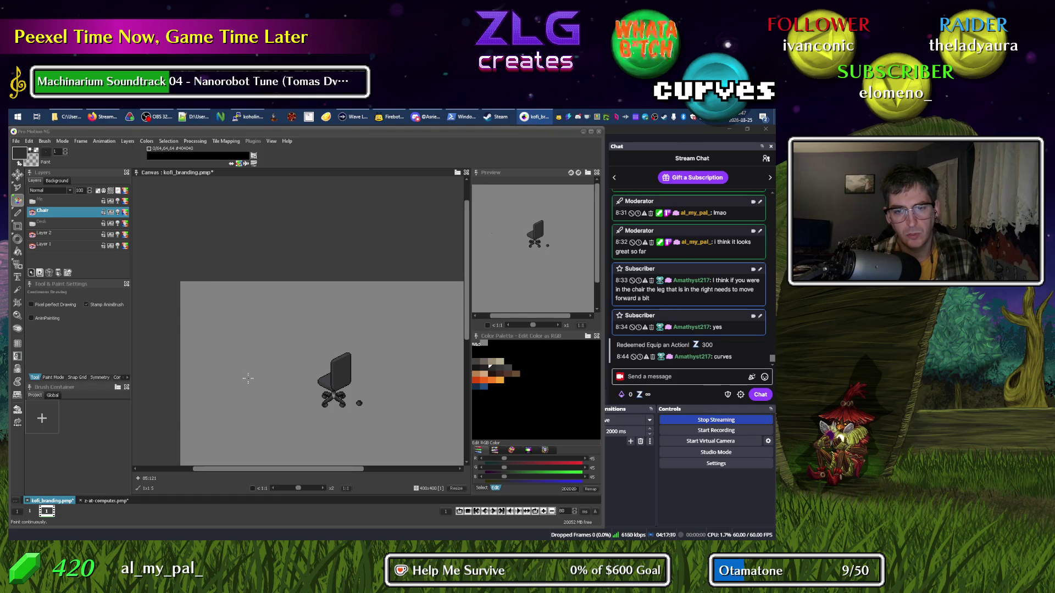
pyautogui.scroll(1, 248, 378)
# Set the drawing colour to the darkest grey of the chair base.
pyautogui.hscroll(3, 291, 393)
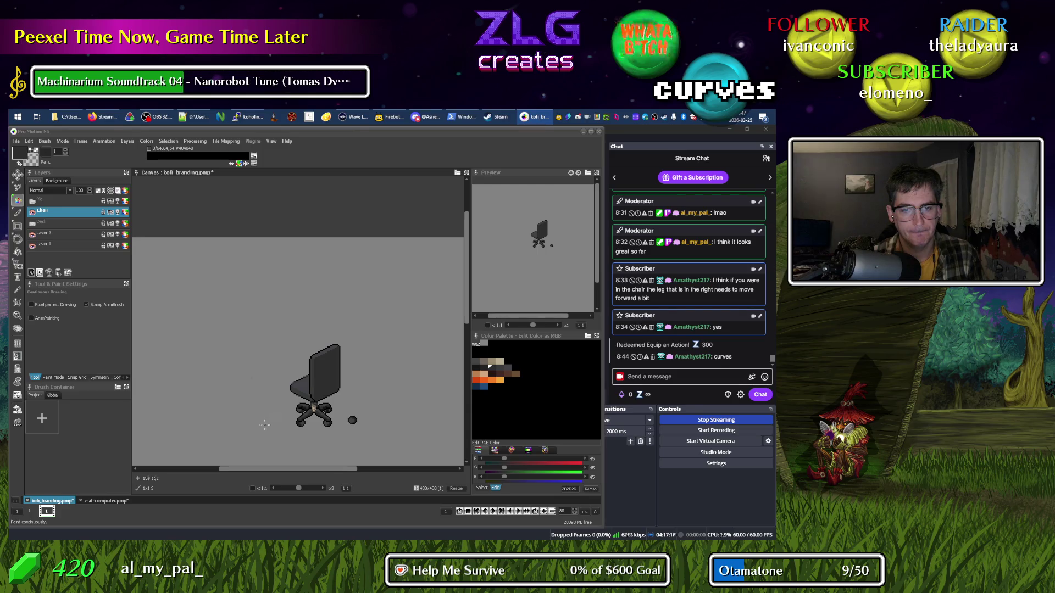
pyautogui.scroll(-3, 266, 425)
pyautogui.hscroll(-1, 254, 378)
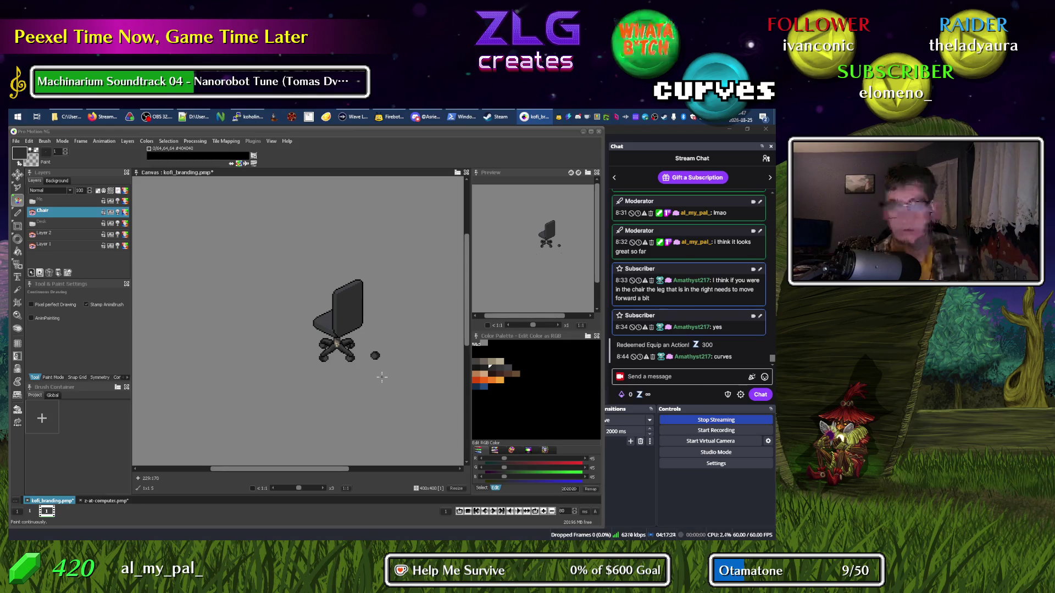
pyautogui.scroll(2, 242, 324)
pyautogui.hscroll(1, 237, 330)
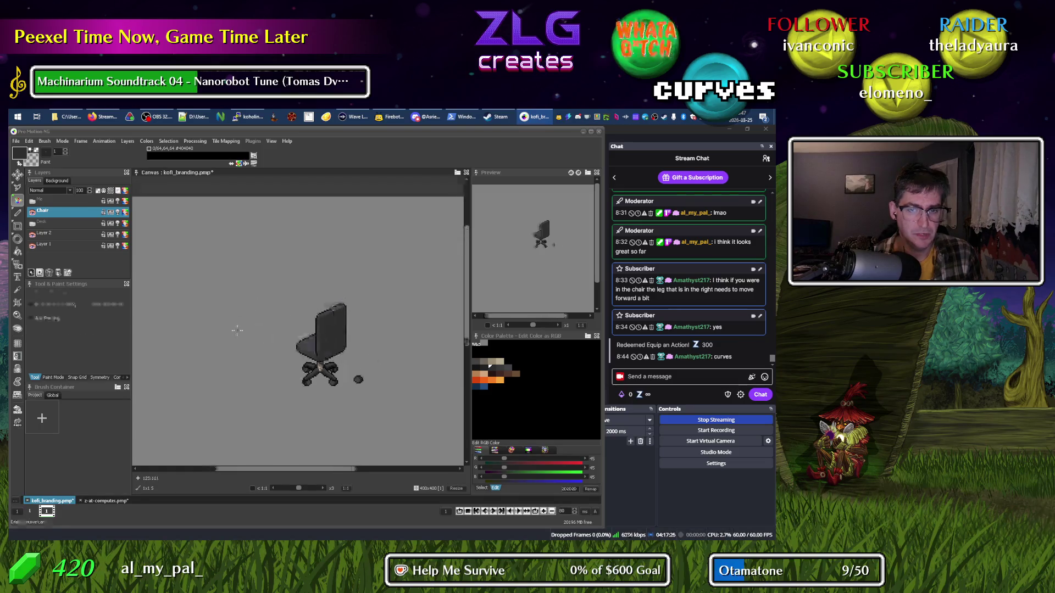
pyautogui.scroll(2, 320, 379)
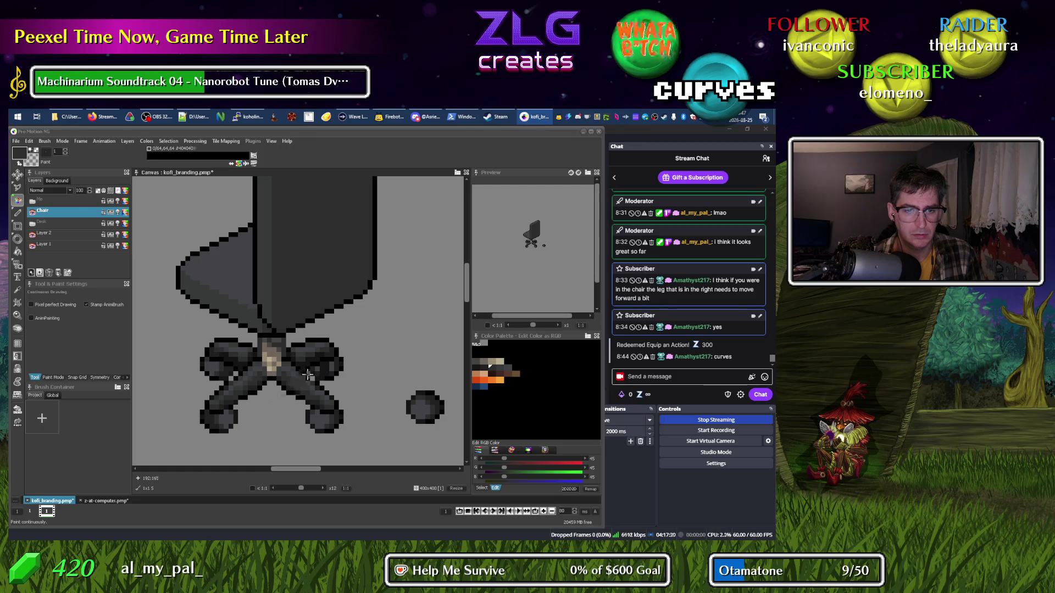
pyautogui.keyDown('alt'); pyautogui.click(283, 386); pyautogui.keyUp('alt')
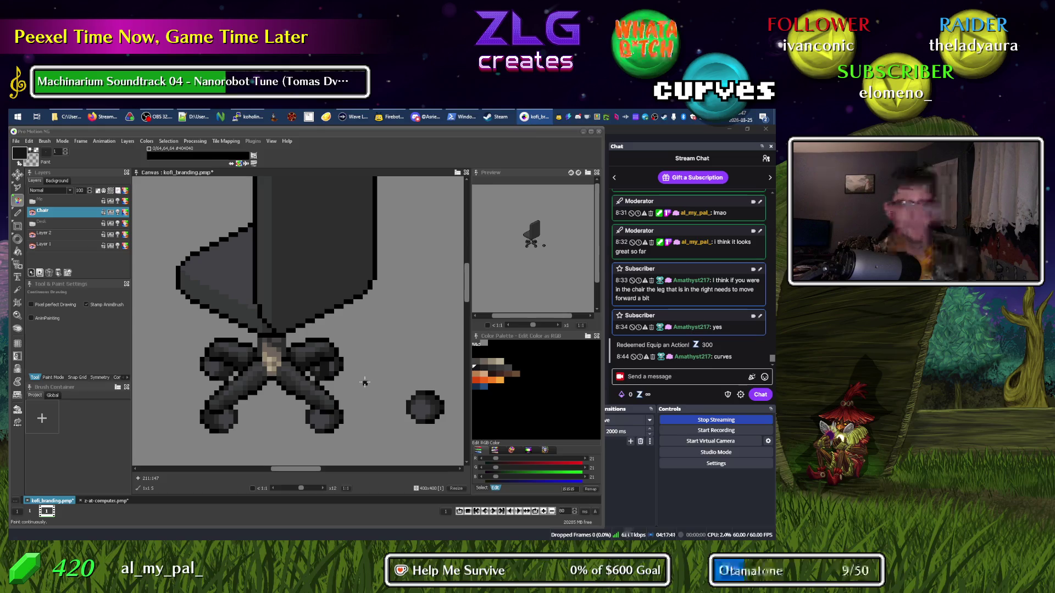
pyautogui.click(489, 365)
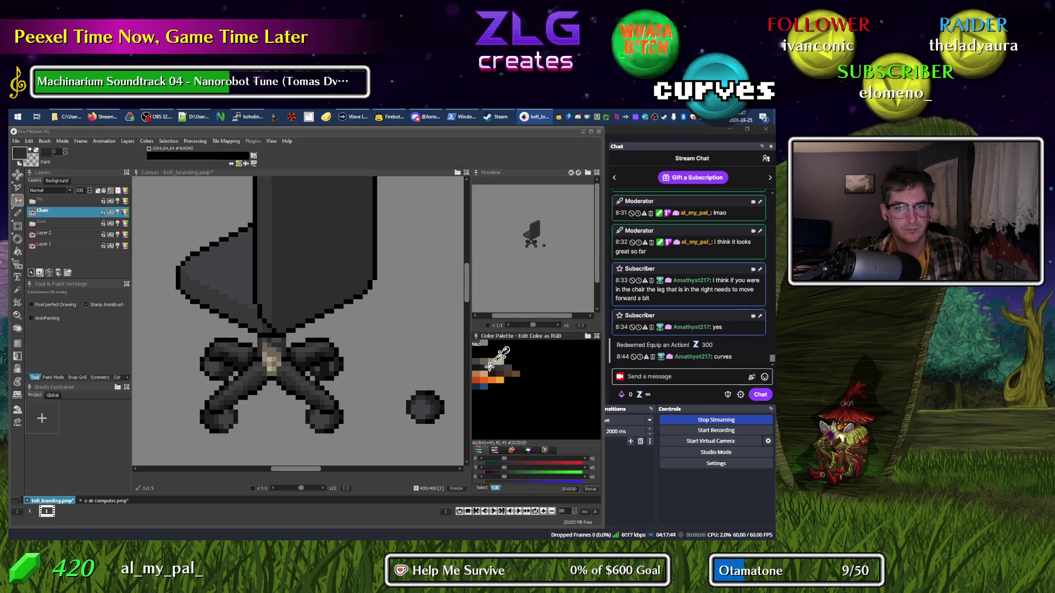
pyautogui.click(310, 363)
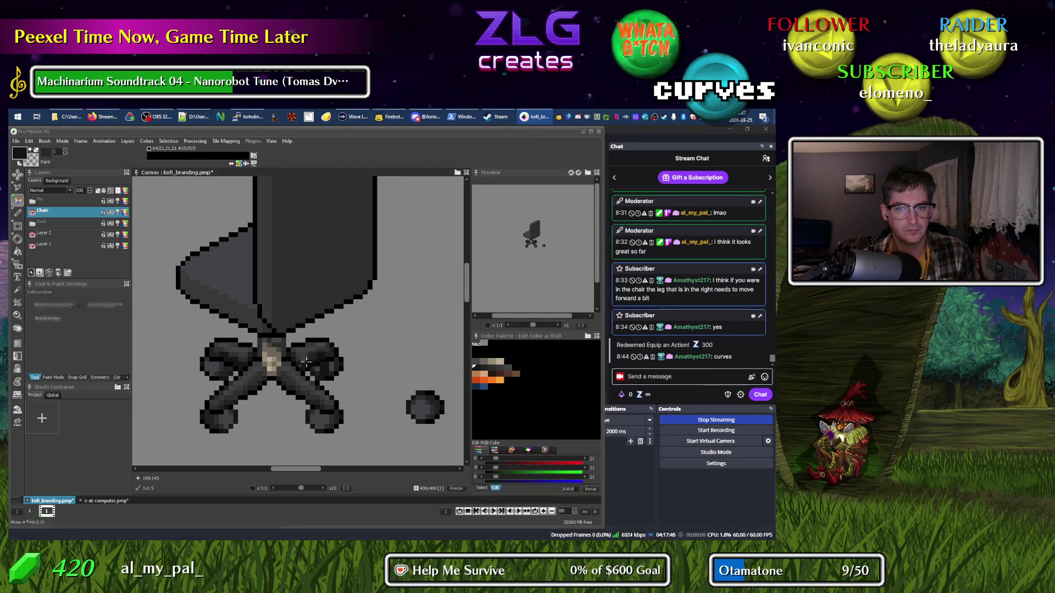
# Show the Desk layer to compare it with the chair, then hide it again.
pyautogui.scroll(-5, 297, 368)
pyautogui.scroll(2, 280, 374)
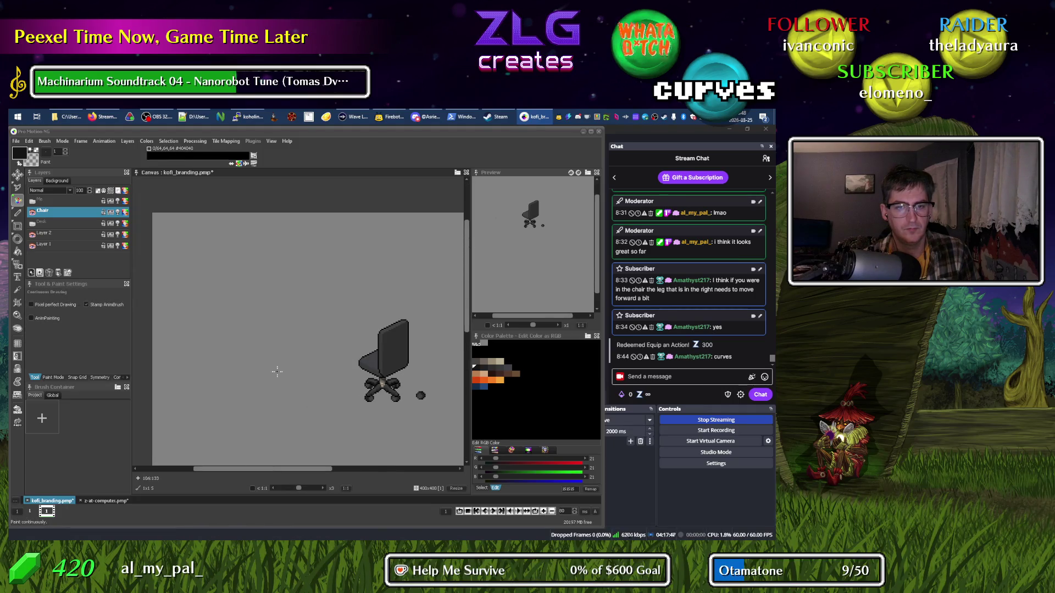
pyautogui.click(32, 224)
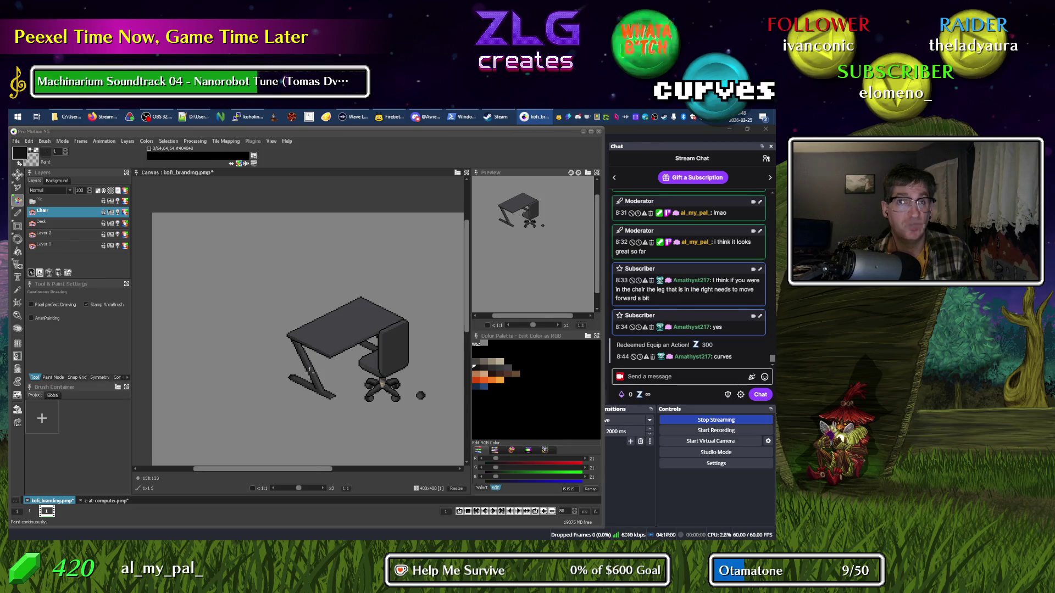
pyautogui.scroll(1, 311, 371)
pyautogui.scroll(1, 316, 343)
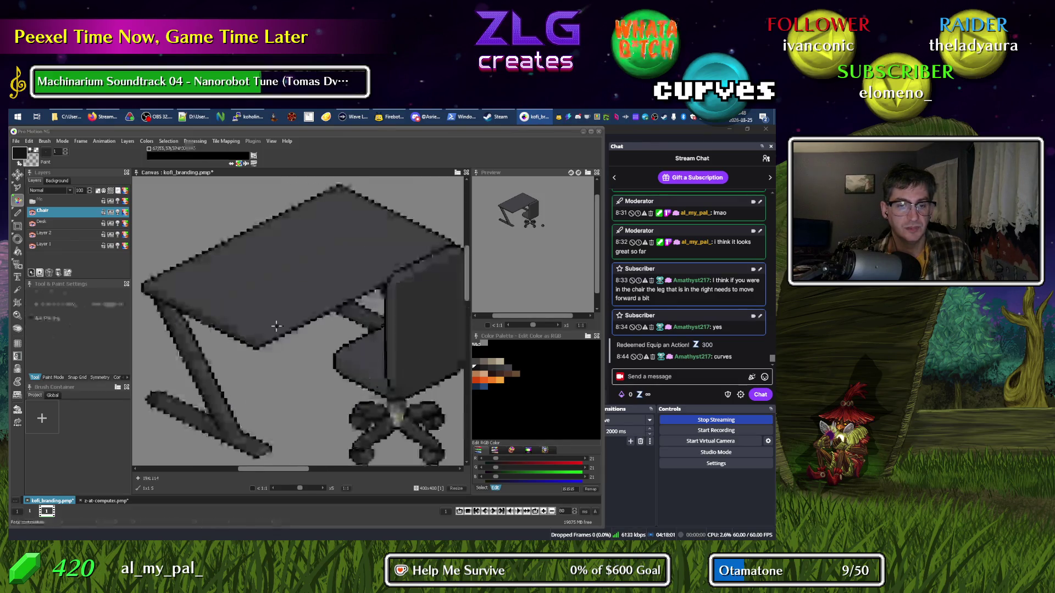
pyautogui.click(32, 224)
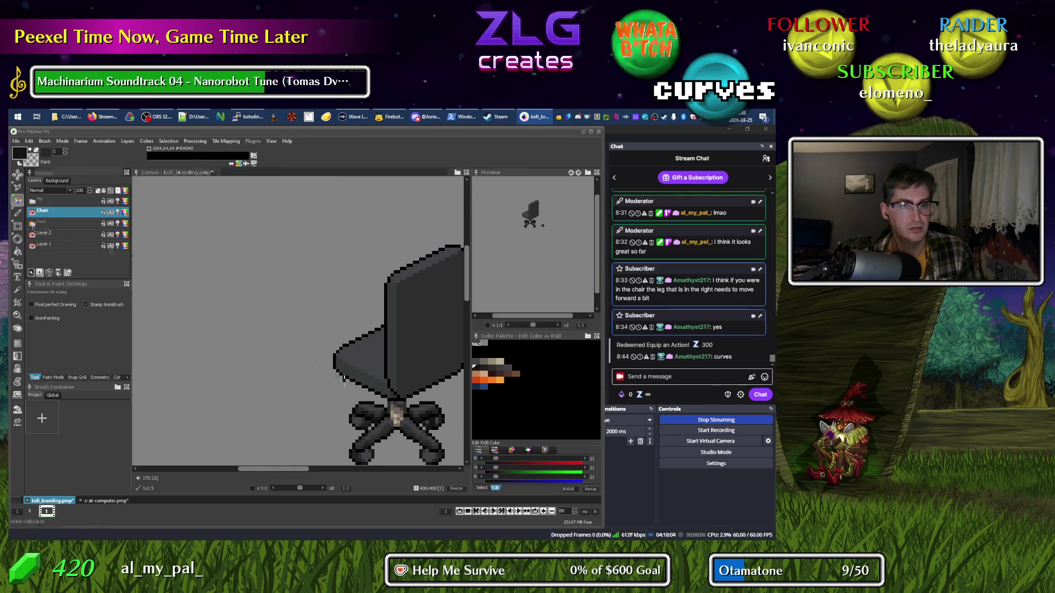
# Sketch rough ellipse guides for the armrests, then undo them.
pyautogui.moveTo(198, 298)
pyautogui.mouseDown()
pyautogui.moveTo(284, 302)
pyautogui.moveTo(281, 277)
pyautogui.moveTo(294, 267)
pyautogui.moveTo(272, 272)
pyautogui.mouseUp()
pyautogui.moveTo(201, 304)
pyautogui.mouseDown()
pyautogui.moveTo(159, 266)
pyautogui.moveTo(176, 275)
pyautogui.mouseUp()
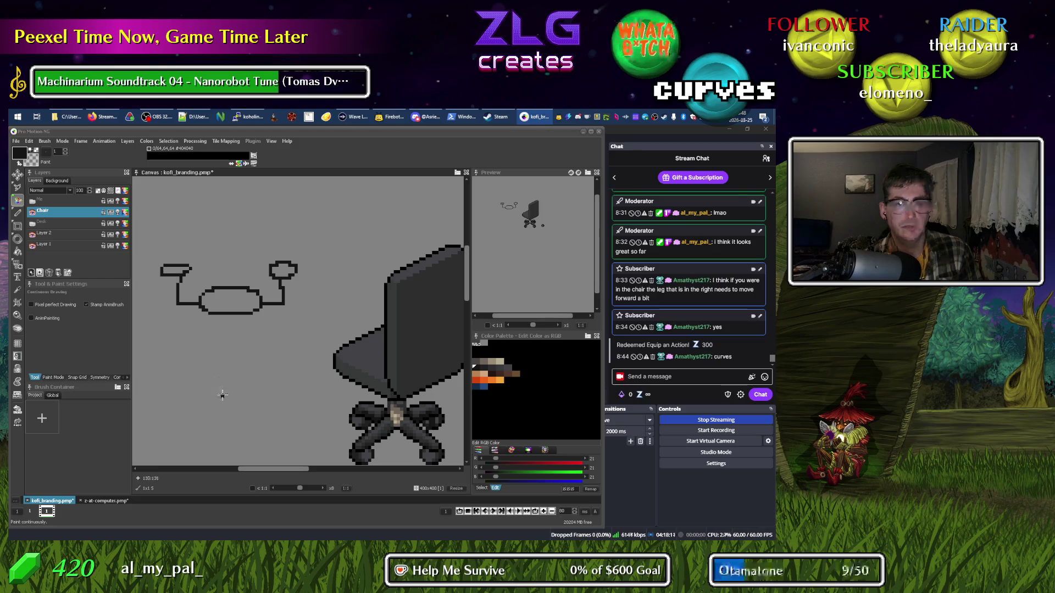
pyautogui.press('alt')
pyautogui.hotkey('ctrl', 'z')
pyautogui.hotkey('ctrl', 'z')
pyautogui.hotkey('ctrl', 'z')
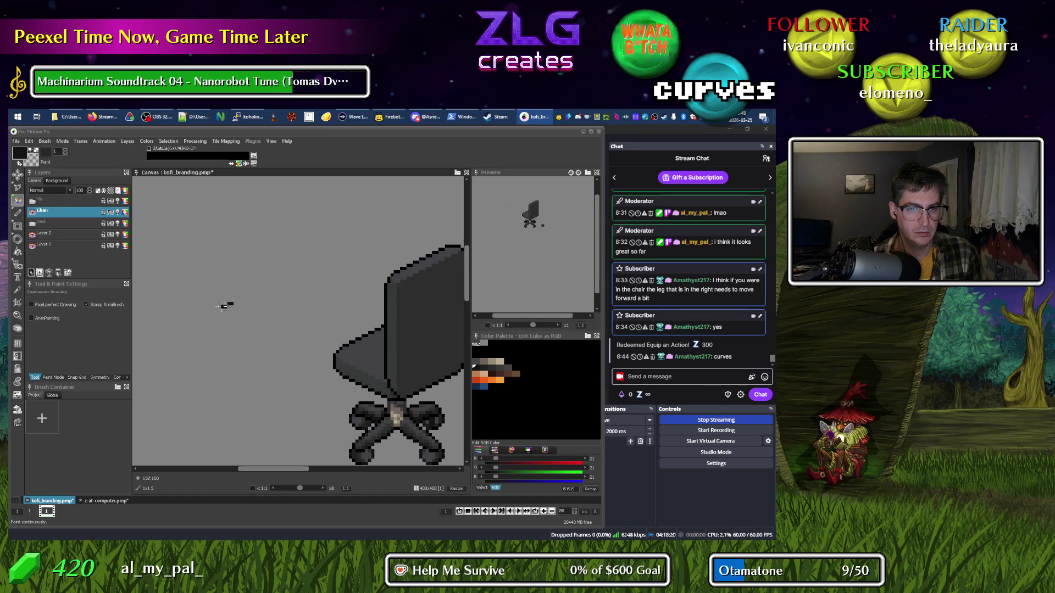
# Draw a curved dark armrest outline left of the chair, closing it into a small oval loop.
pyautogui.moveTo(219, 309); pyautogui.dragTo(234, 305)
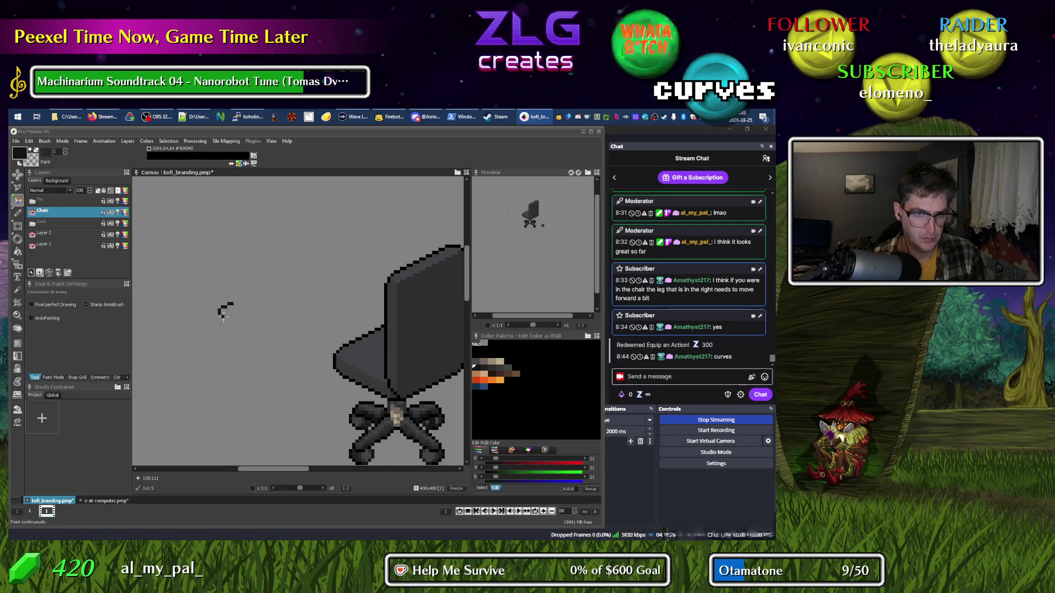
pyautogui.moveTo(225, 319); pyautogui.dragTo(256, 327)
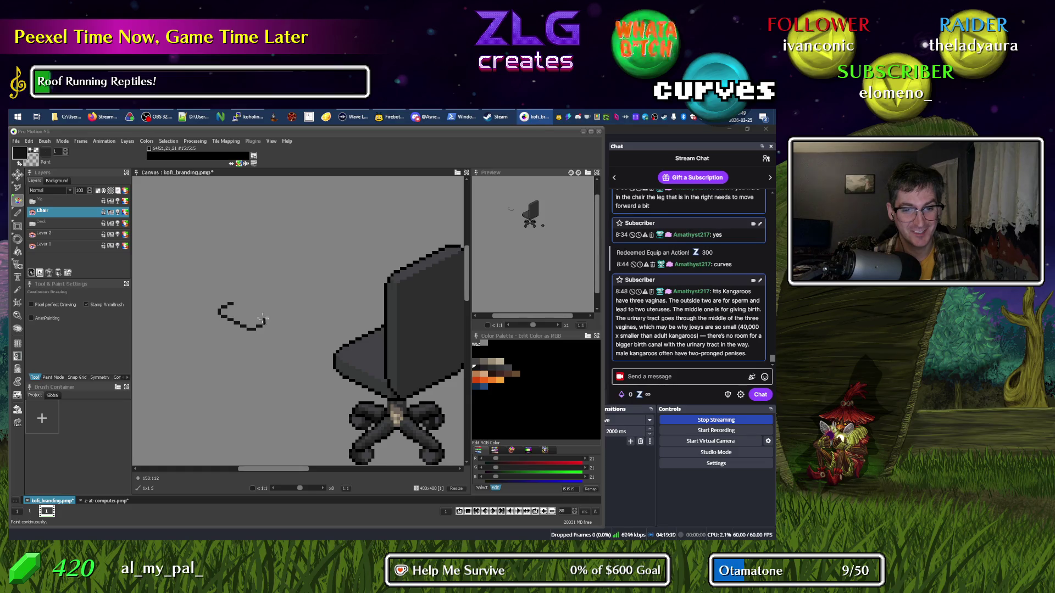
pyautogui.moveTo(256, 315); pyautogui.dragTo(242, 308)
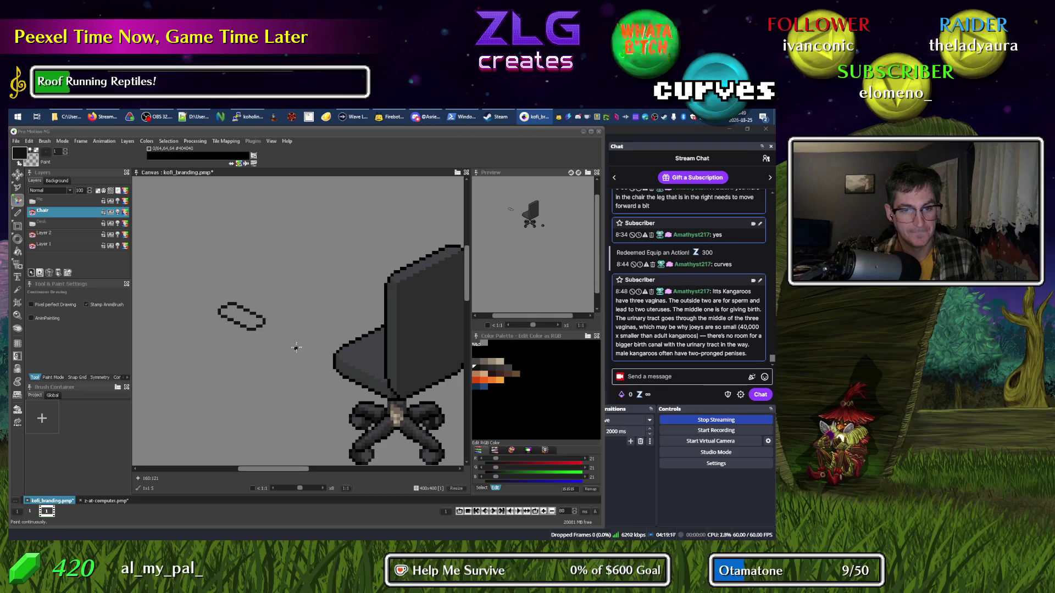
# Fill the armrest outline with the chair seat's dark grey.
pyautogui.rightClick(377, 345)
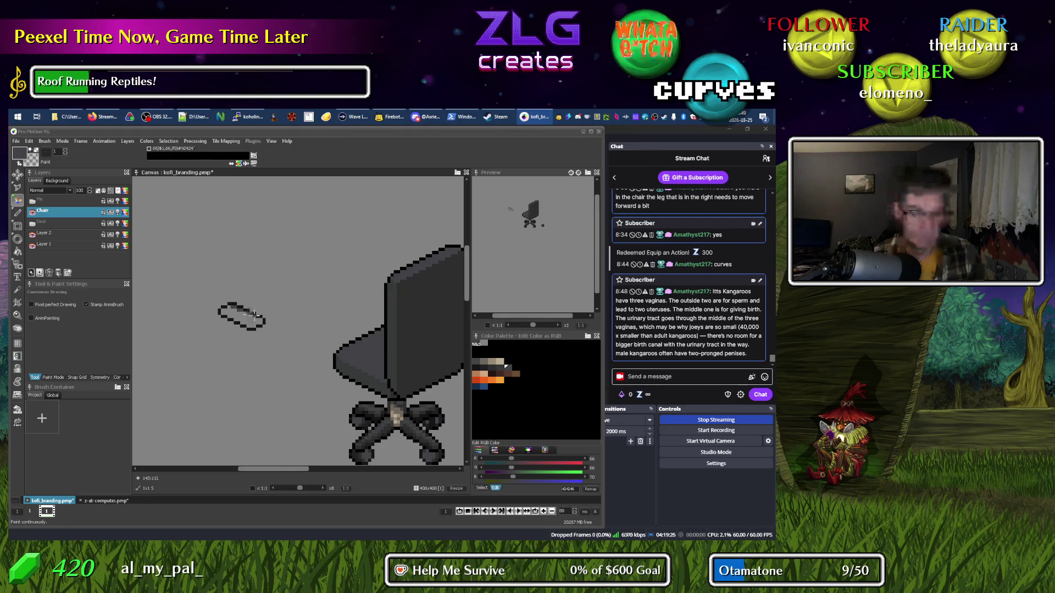
pyautogui.scroll(1, 253, 314)
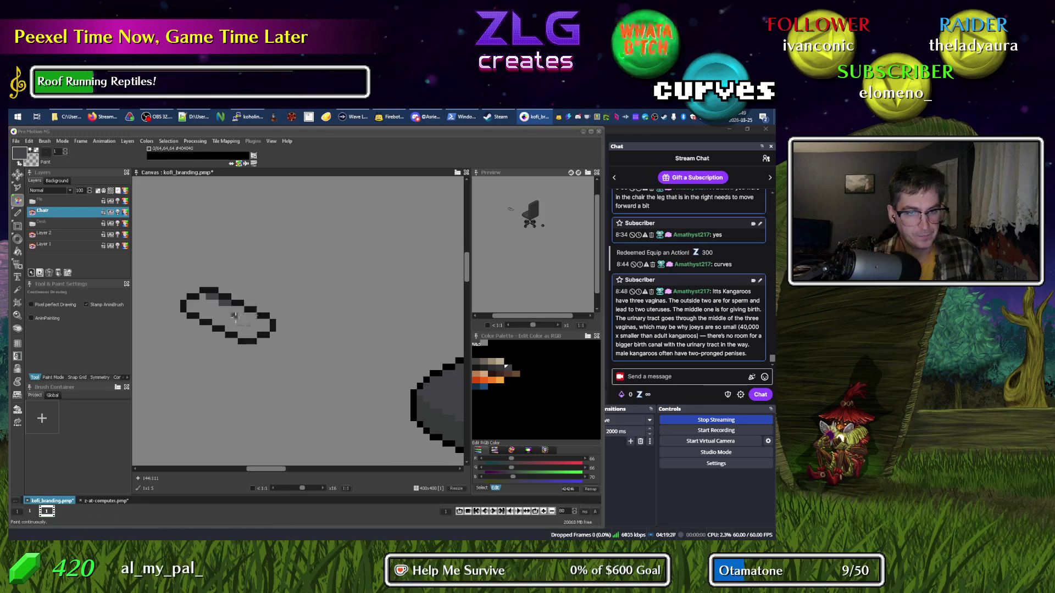
pyautogui.click(234, 317)
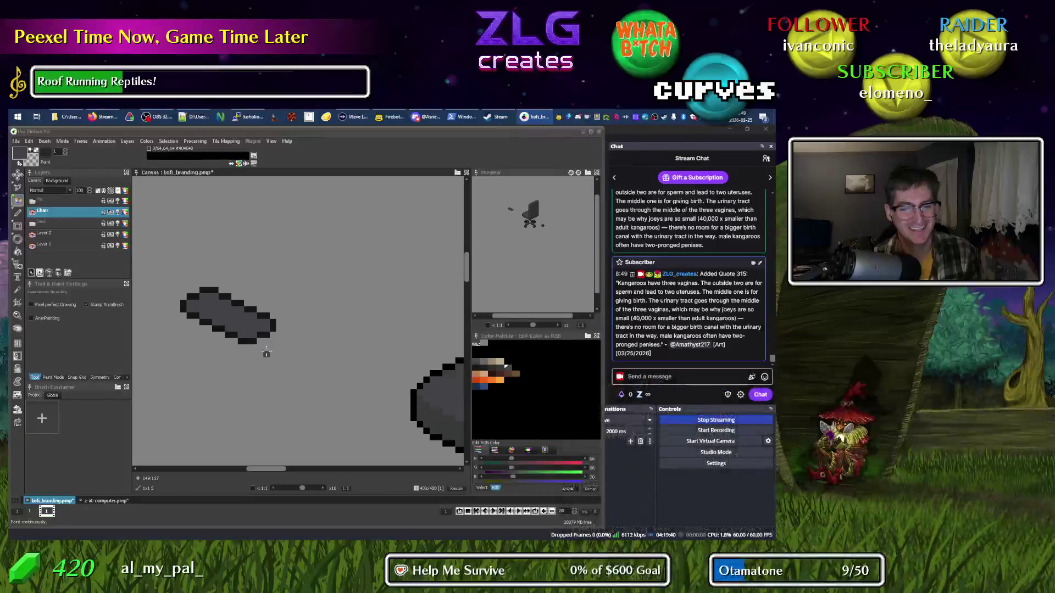
# Paint a lighter grey highlight across the armrest, then show the Me layer again.
pyautogui.click(499, 366)
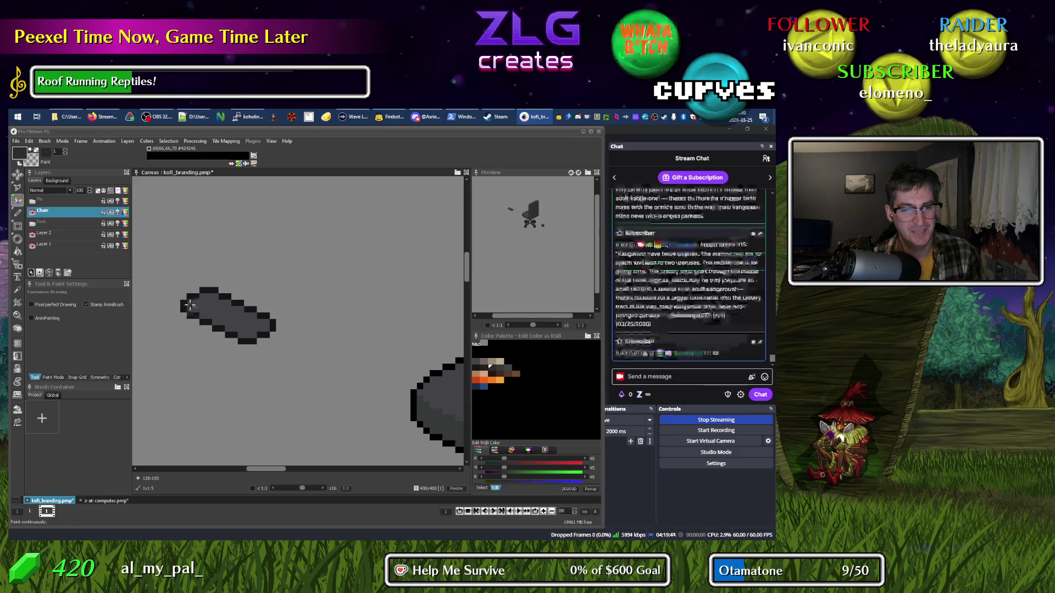
pyautogui.moveTo(195, 309); pyautogui.dragTo(241, 333)
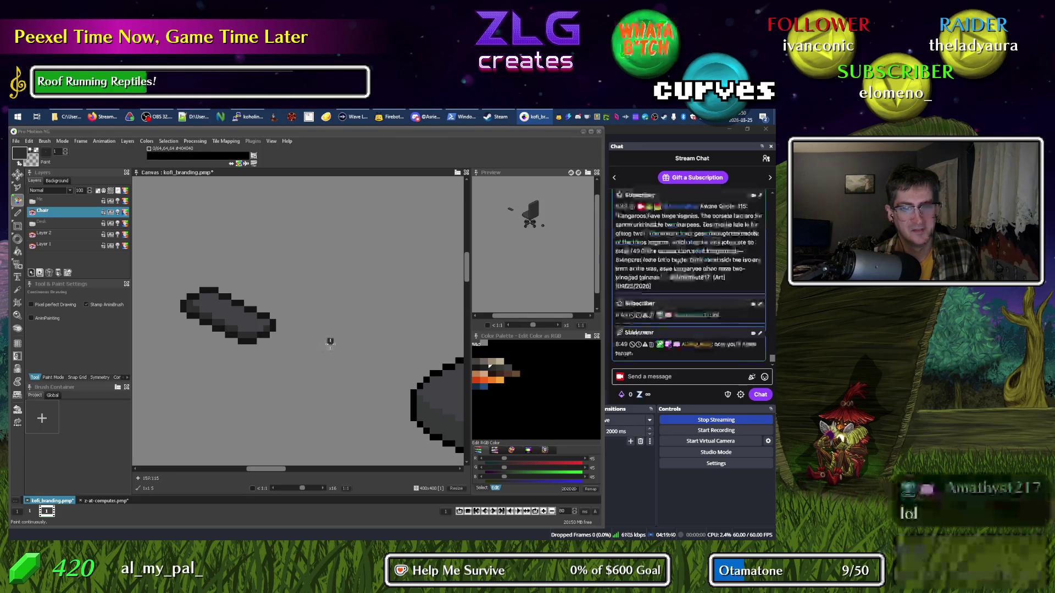
pyautogui.scroll(-2, 316, 342)
pyautogui.scroll(2, 316, 342)
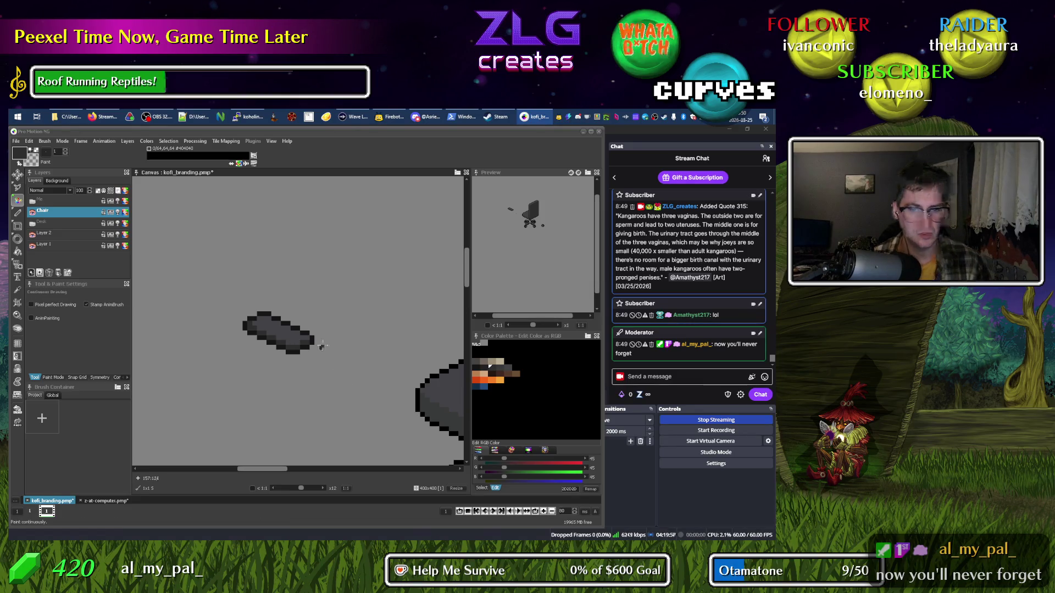
pyautogui.scroll(-2, 309, 340)
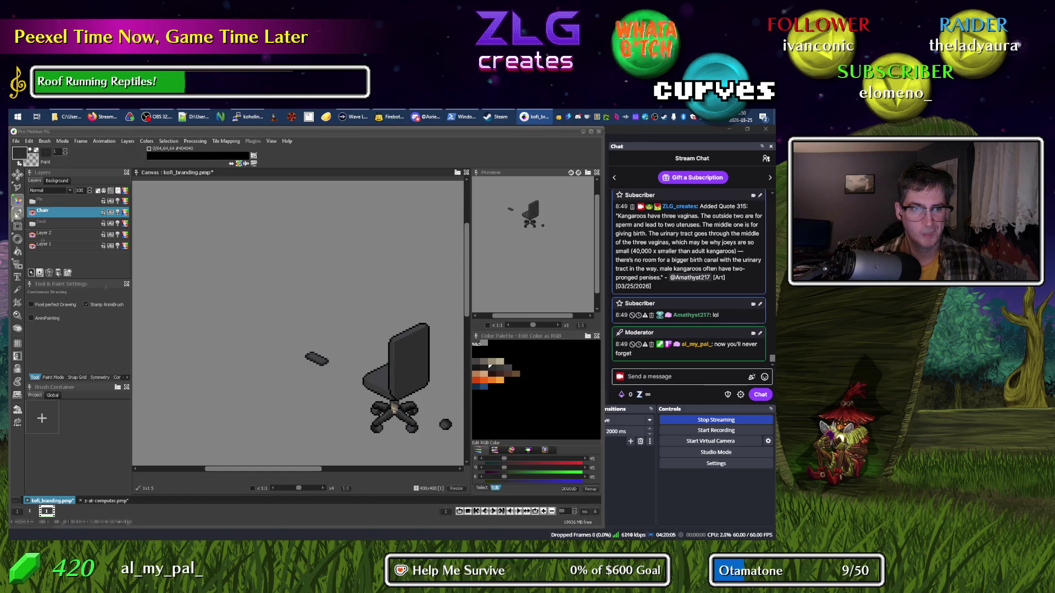
pyautogui.click(32, 202)
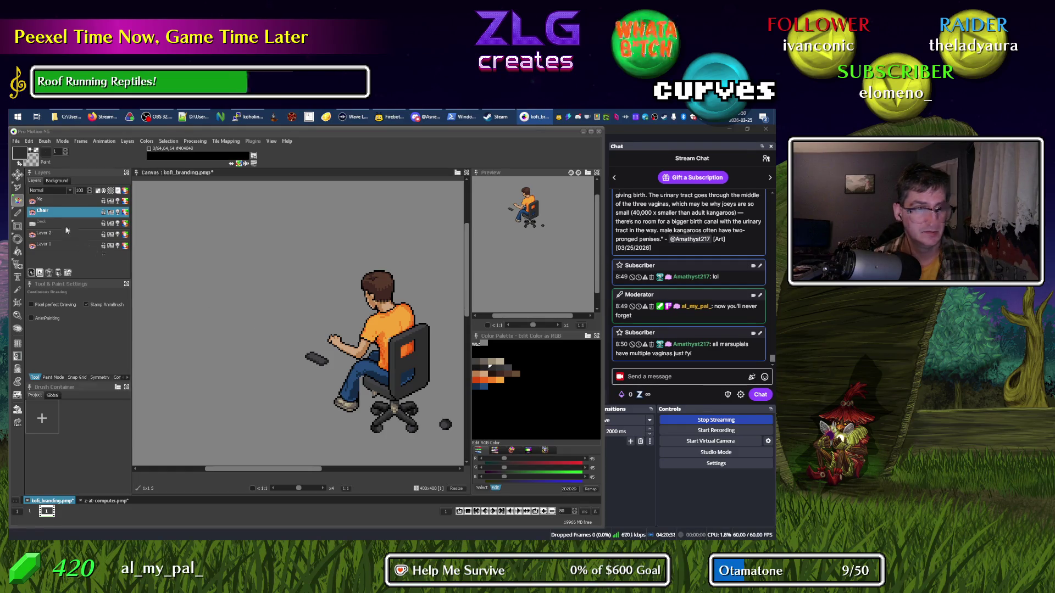
# On the Chair layer, select the armrest pixels and nudge the two pieces into position.
pyautogui.click(55, 203)
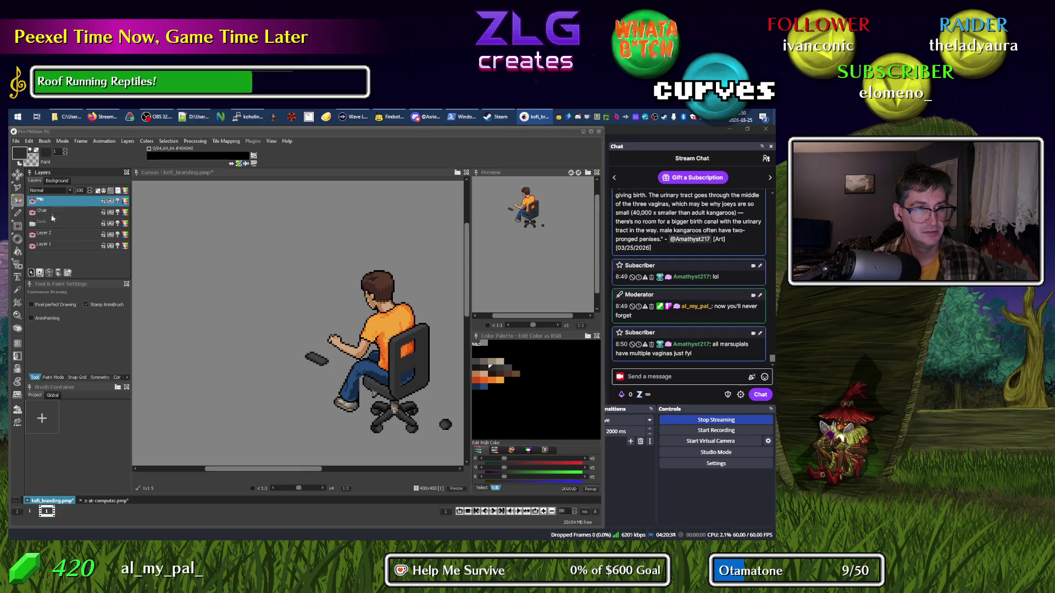
pyautogui.click(55, 211)
pyautogui.scroll(3, 445, 406)
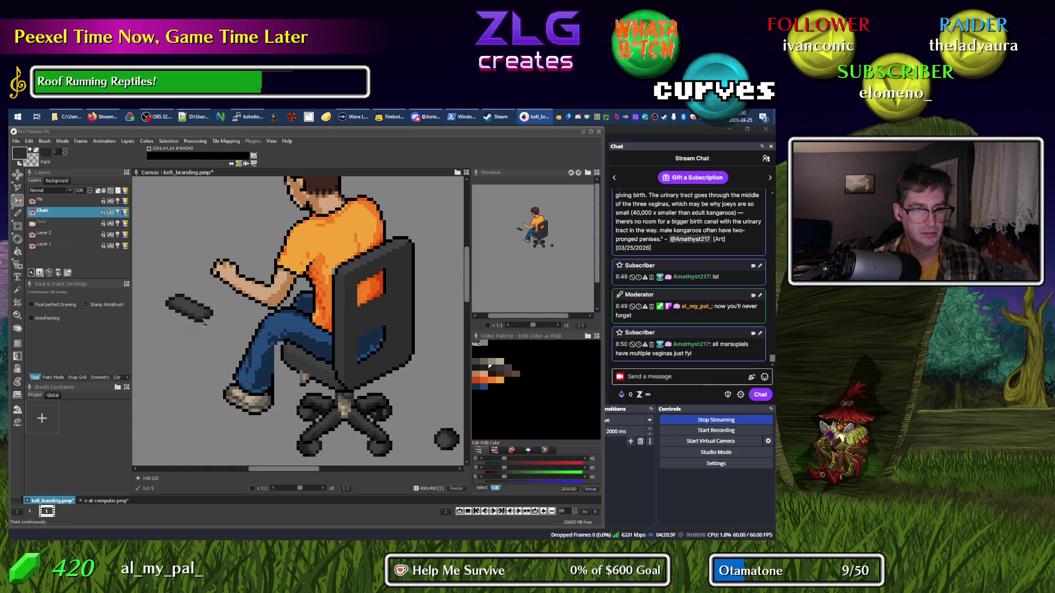
pyautogui.scroll(2, 202, 323)
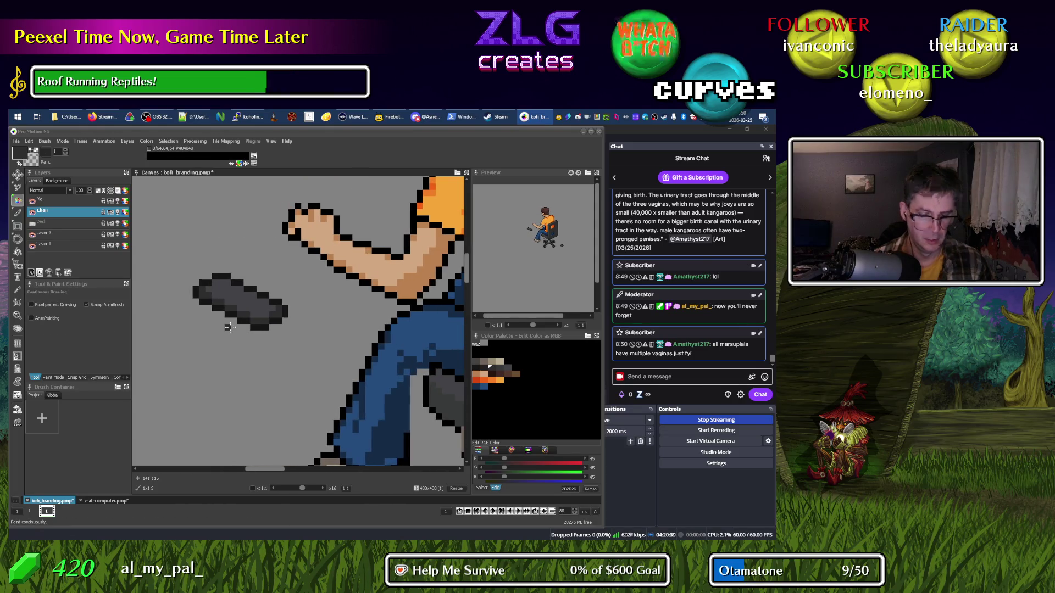
pyautogui.press('s')
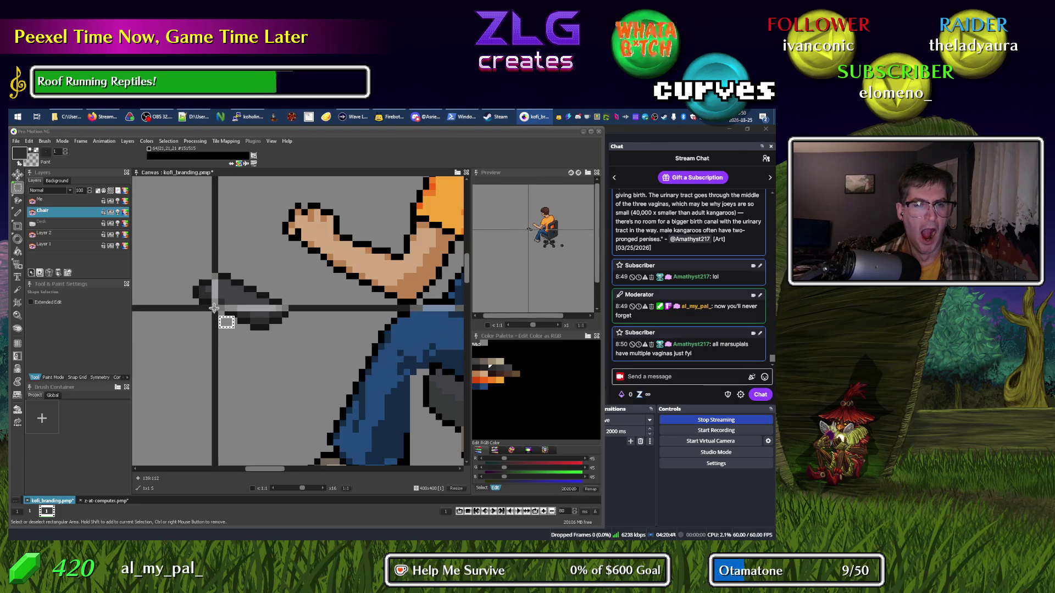
pyautogui.moveTo(214, 311)
pyautogui.mouseDown()
pyautogui.moveTo(302, 342)
pyautogui.moveTo(277, 329)
pyautogui.mouseUp()
pyautogui.press('m')
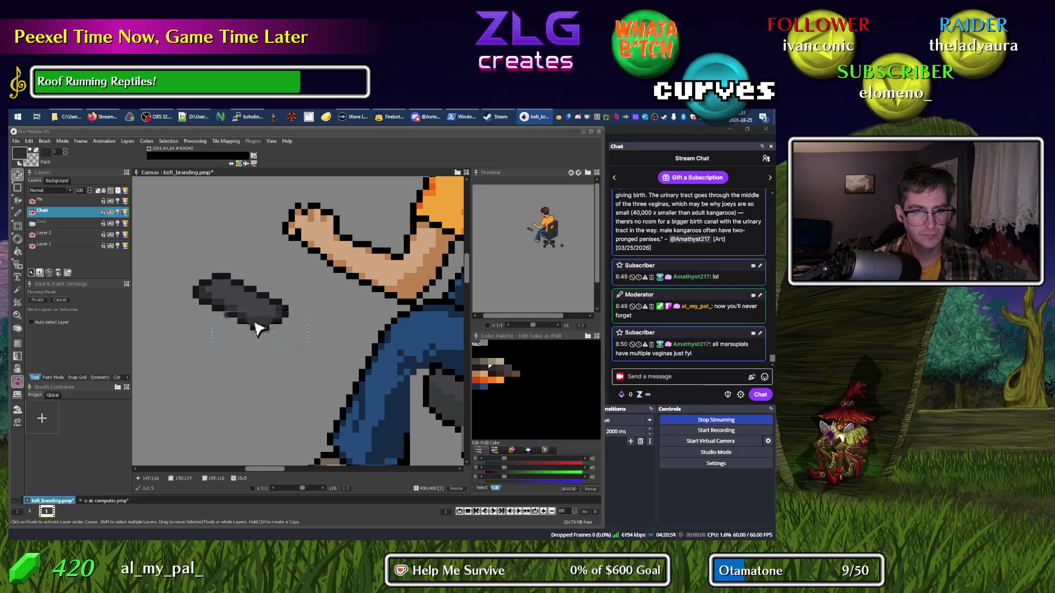
pyautogui.press('Left')
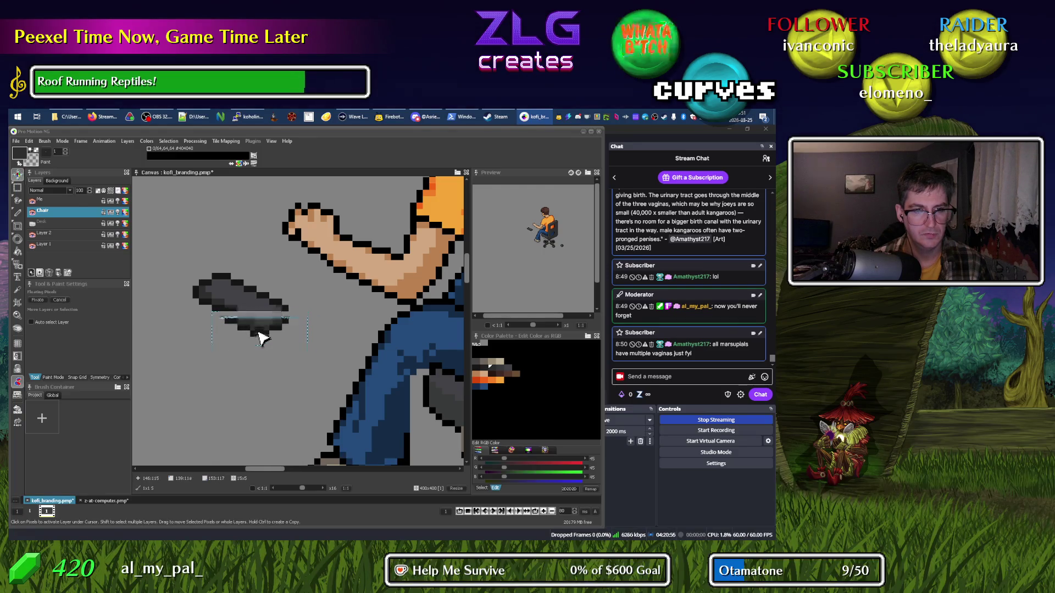
pyautogui.moveTo(263, 337); pyautogui.dragTo(271, 339)
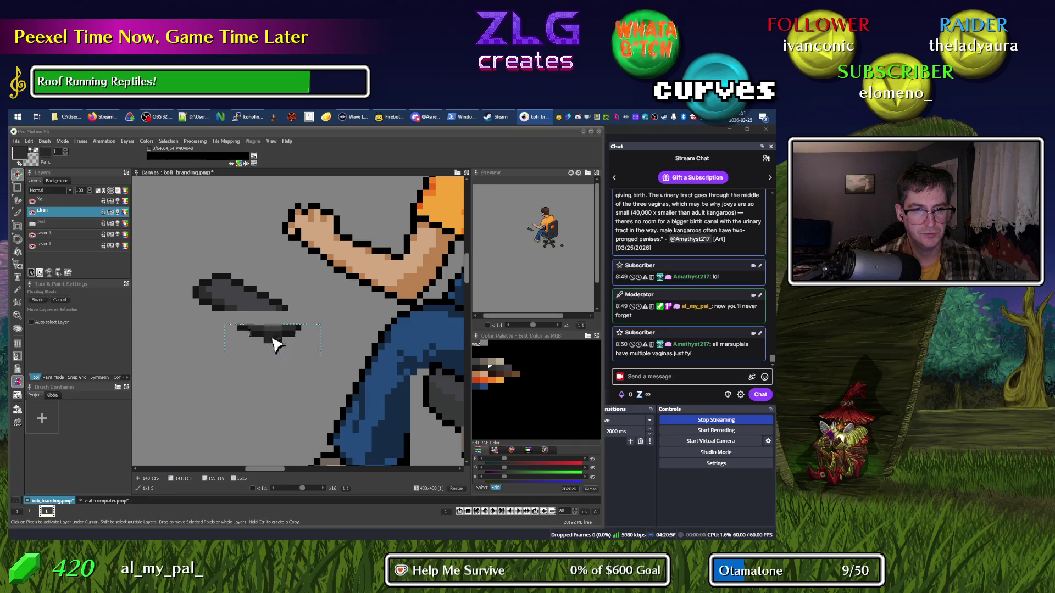
pyautogui.moveTo(286, 347); pyautogui.dragTo(299, 348)
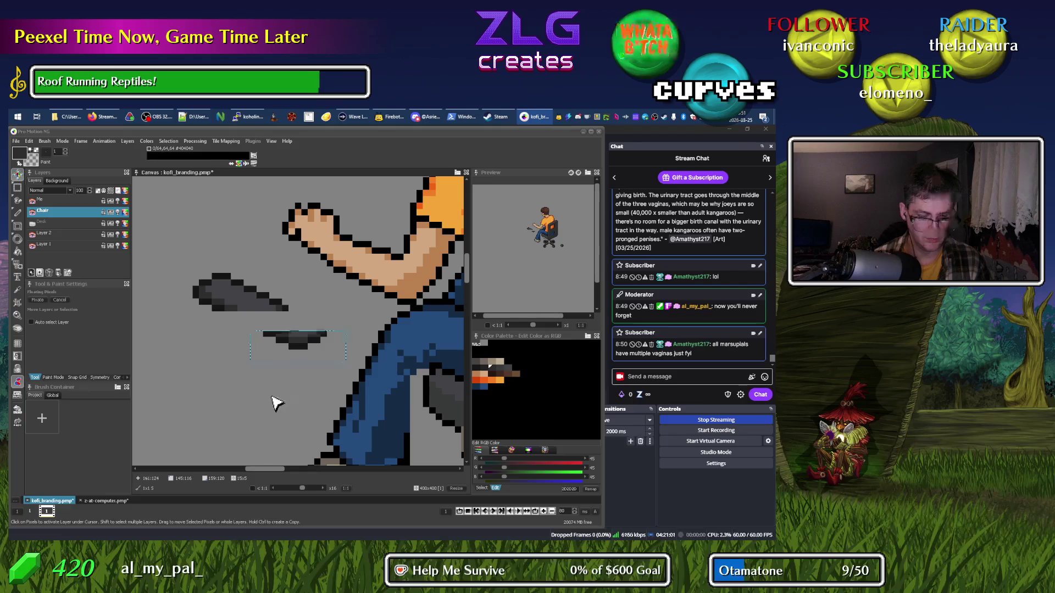
pyautogui.press('d')
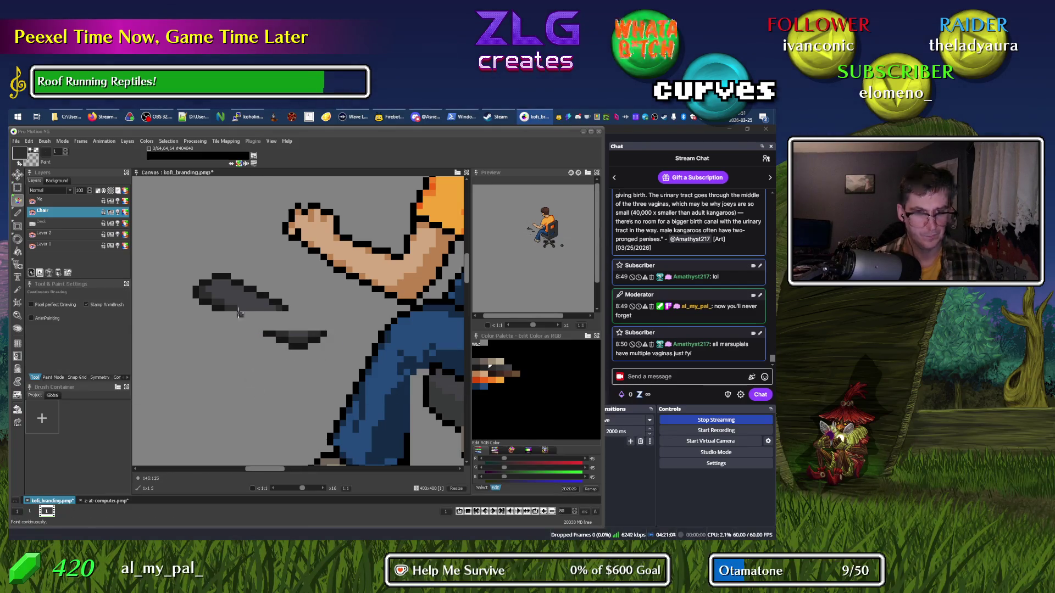
# Join the armrest pieces with a darkest-grey line and repaint the edge pixels in mid grey.
pyautogui.rightClick(247, 320)
pyautogui.moveTo(243, 321); pyautogui.dragTo(262, 332)
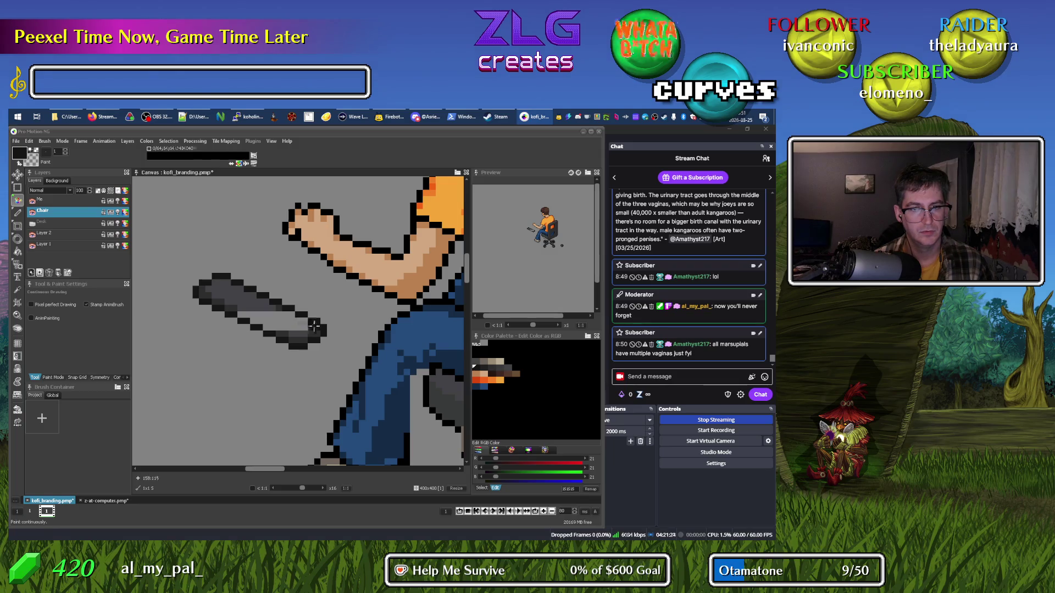
pyautogui.click(278, 311)
pyautogui.press('k')
pyautogui.press('d')
pyautogui.moveTo(299, 319); pyautogui.dragTo(256, 314)
pyautogui.keyDown('alt'); pyautogui.click(242, 312); pyautogui.keyUp('alt')
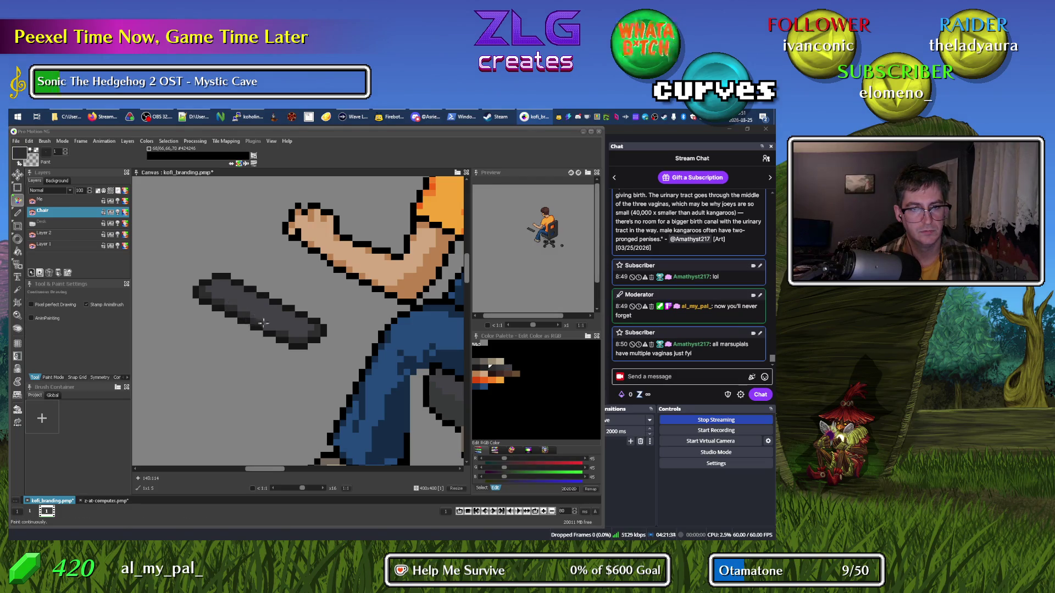
pyautogui.scroll(-2, 264, 335)
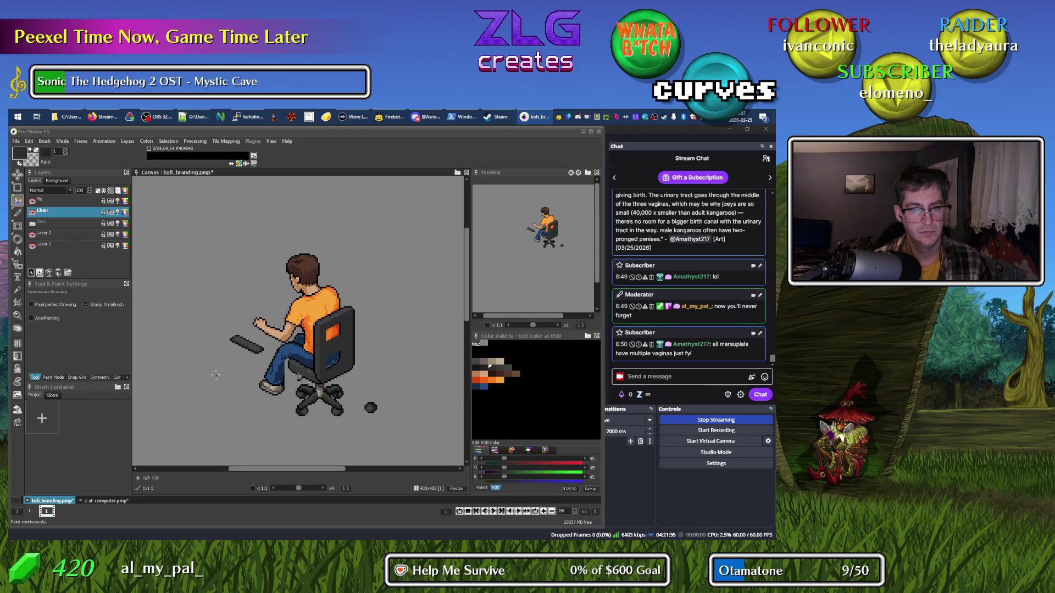
# Grab the armrest as a brush and stamp it onto the chair under the arm.
pyautogui.press('s')
pyautogui.scroll(1, 233, 328)
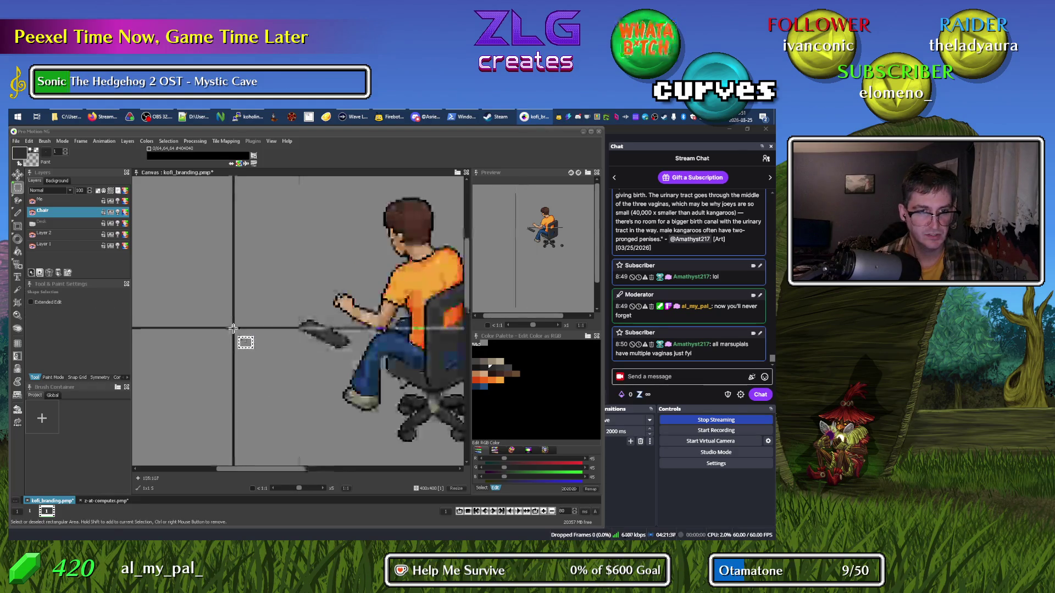
pyautogui.scroll(1, 247, 346)
pyautogui.press('b')
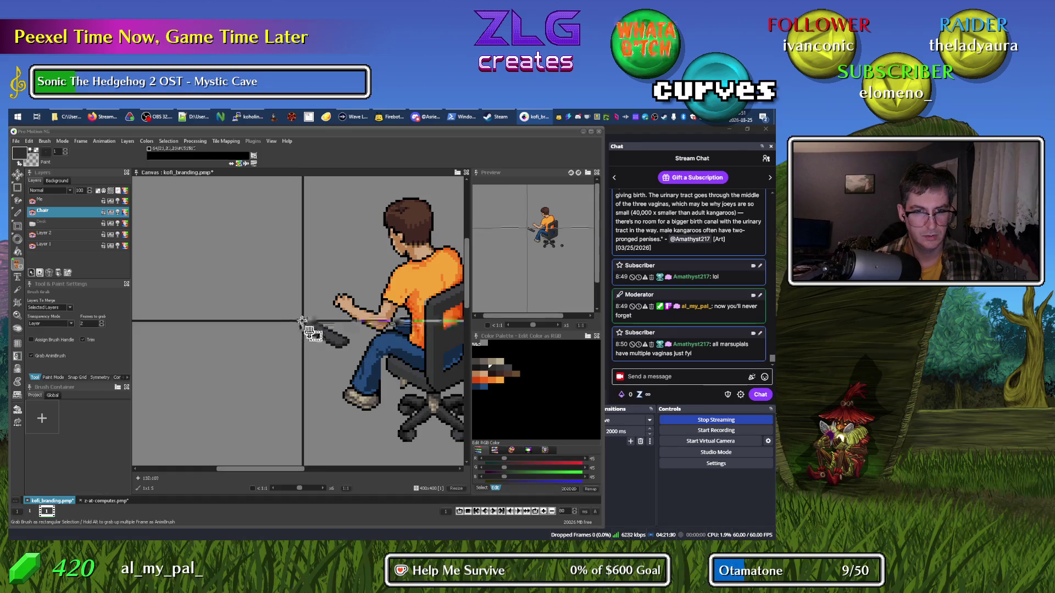
pyautogui.moveTo(310, 331); pyautogui.dragTo(348, 347)
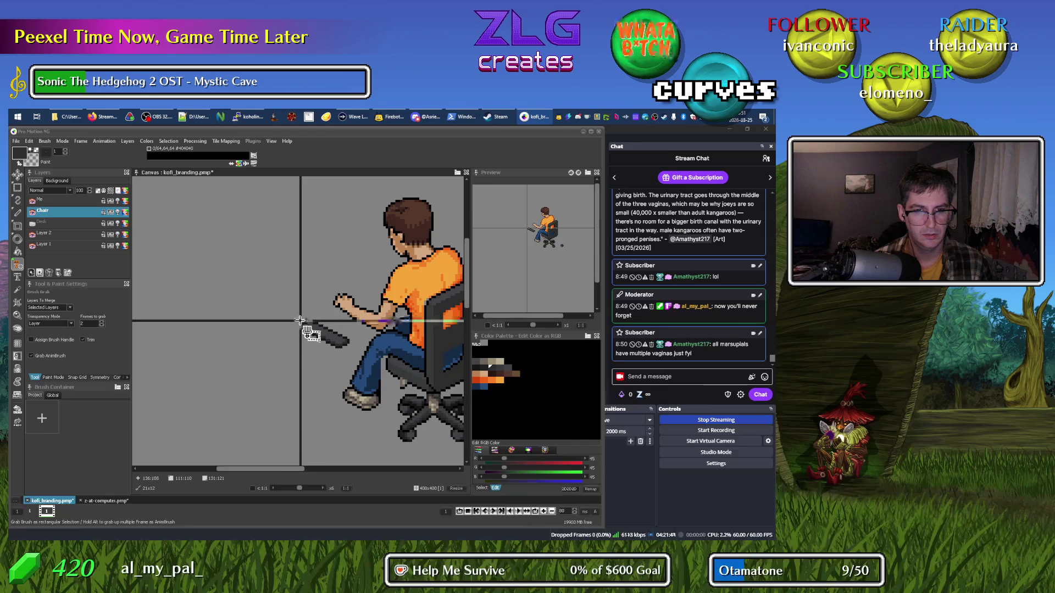
pyautogui.click(321, 307)
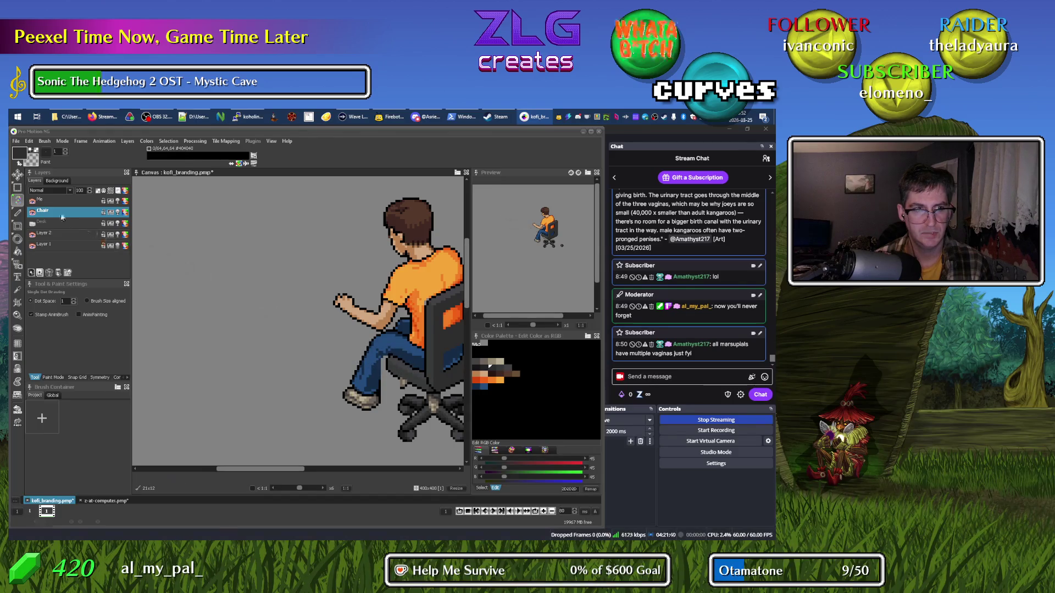
# Toggle the Me layer to check the armrest, then stamp a spare copy left of the hand.
pyautogui.click(32, 200)
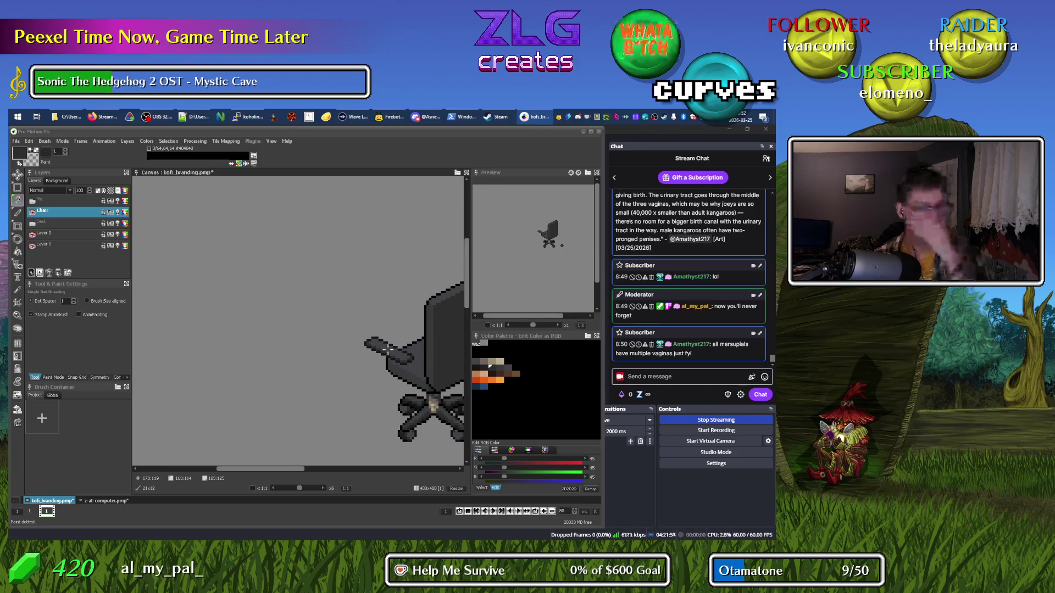
pyautogui.click(31, 201)
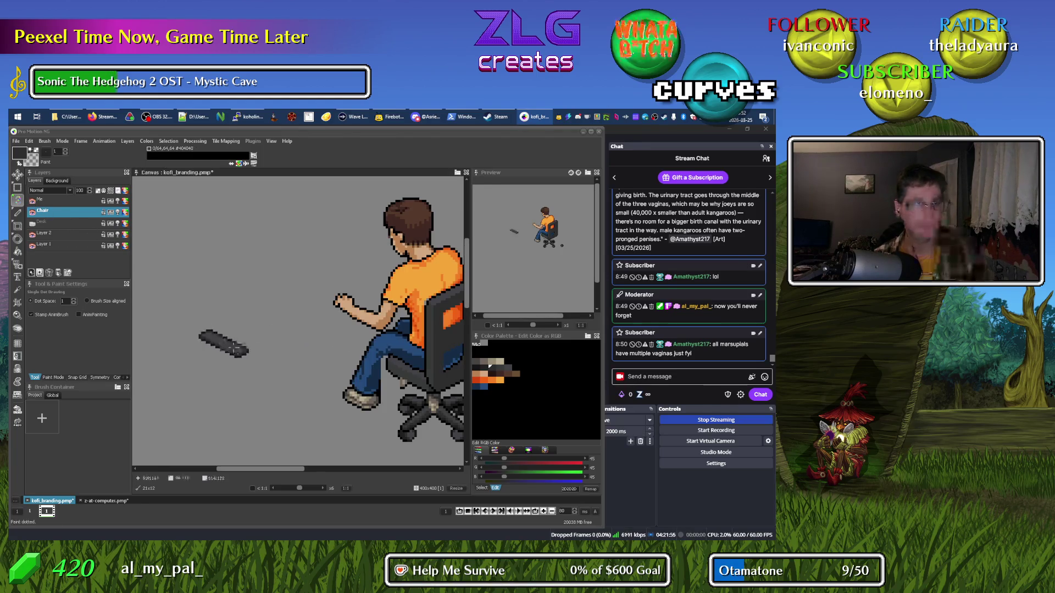
pyautogui.click(257, 334)
pyautogui.scroll(2, 308, 388)
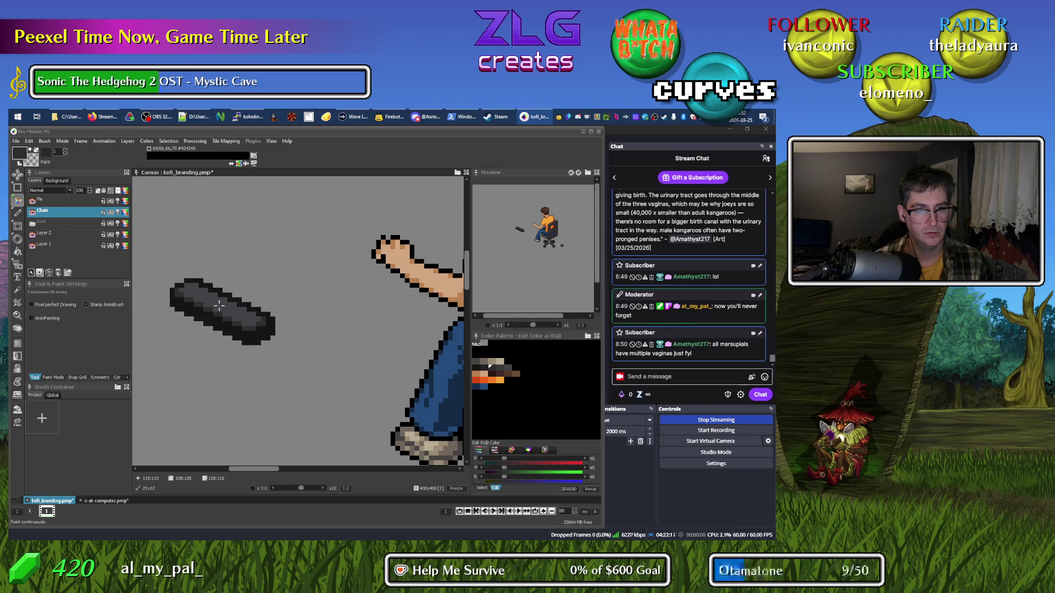
# With a 1px brush, darken the light highlights at the armrest's right end using darker greys.
pyautogui.press('.')
pyautogui.press(',')
pyautogui.scroll(1, 203, 288)
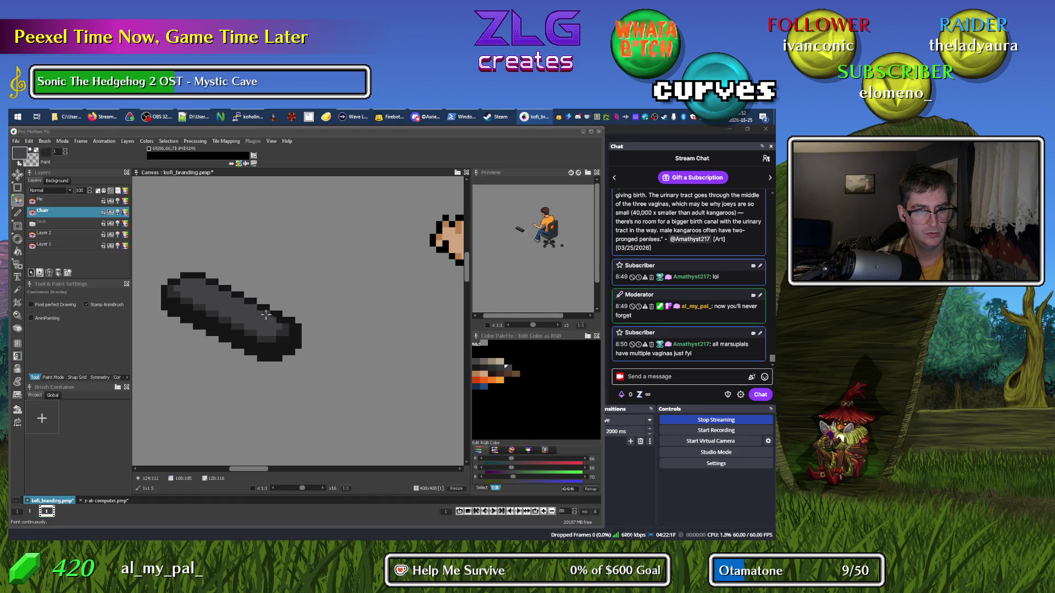
pyautogui.scroll(-4, 298, 384)
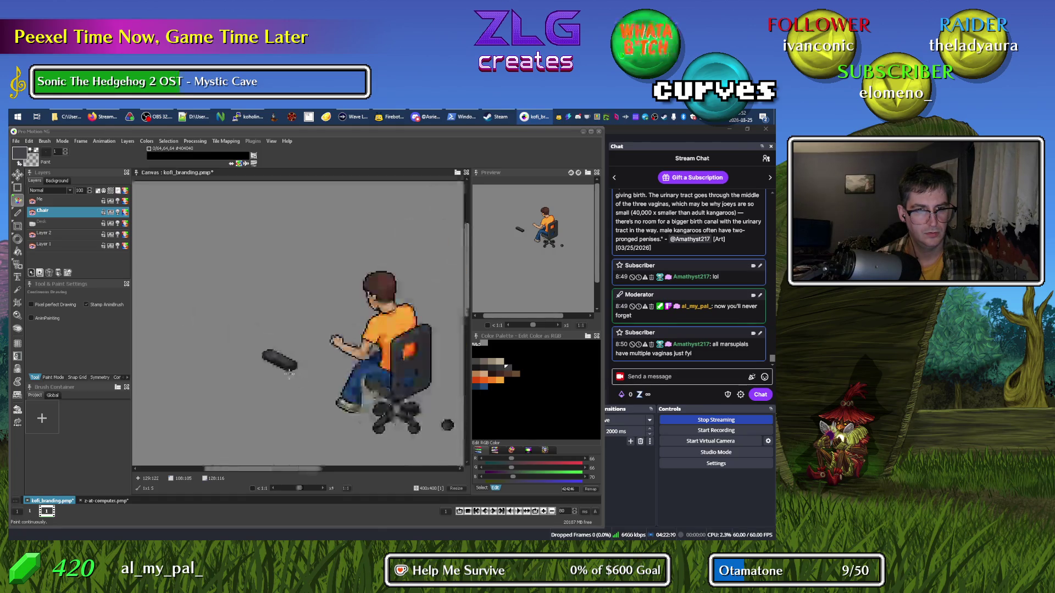
pyautogui.scroll(3, 269, 380)
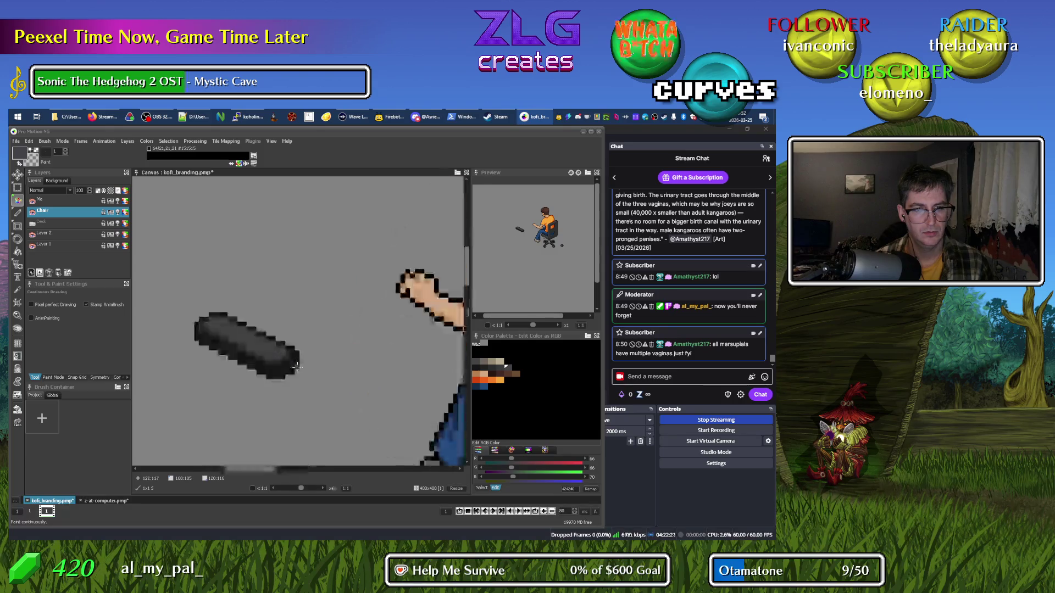
pyautogui.press(',')
pyautogui.click(295, 357)
pyautogui.moveTo(285, 350); pyautogui.dragTo(280, 358)
pyautogui.press(',')
pyautogui.click(293, 353)
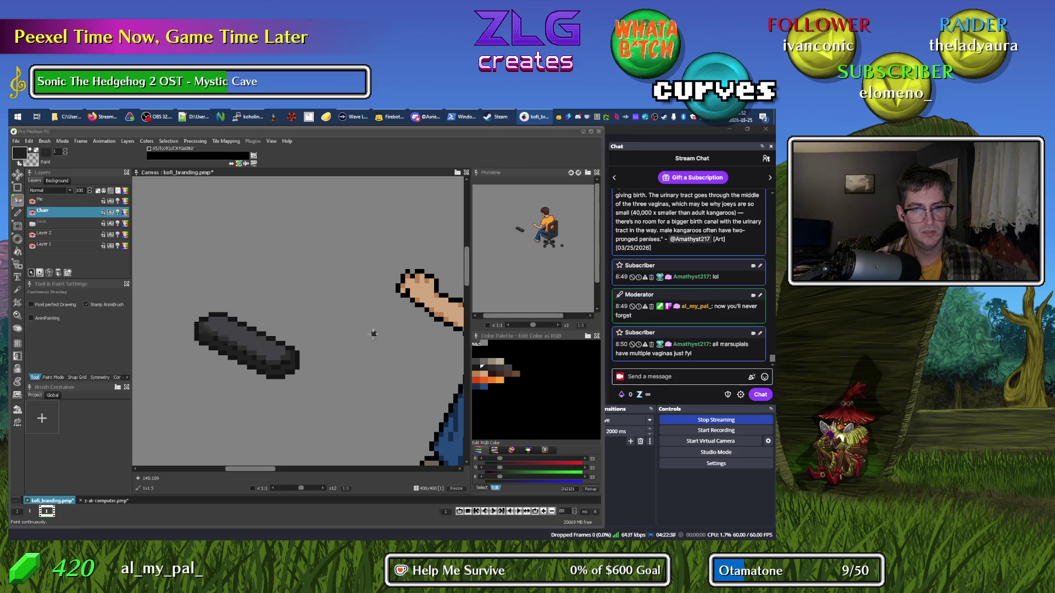
# Select a rectangle around the armrest, turn on Isolated Fill and pick dark grey RGB 33.
pyautogui.click(488, 343)
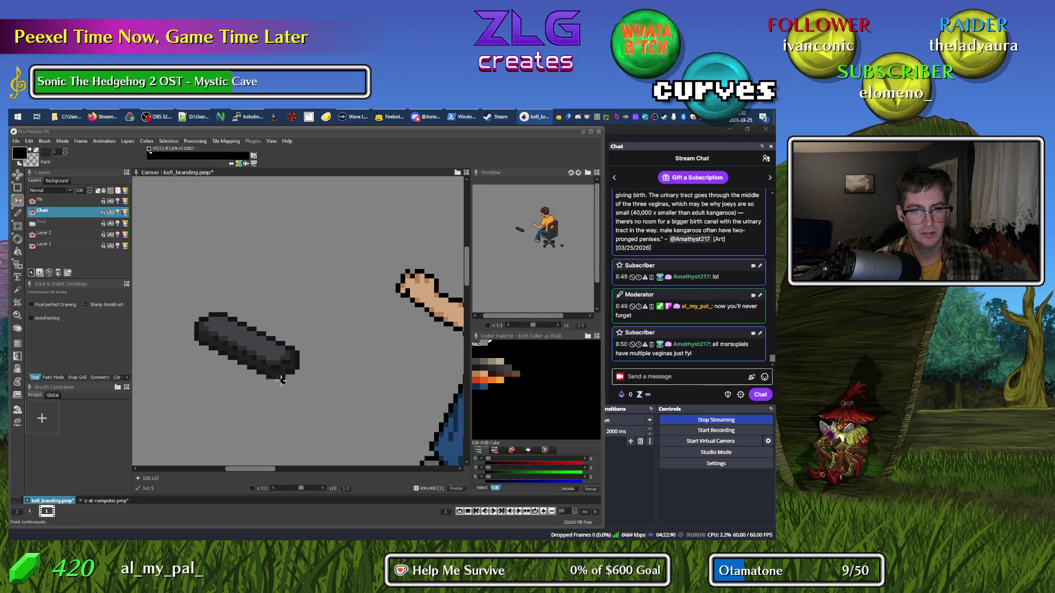
pyautogui.press('k')
pyautogui.scroll(2, 289, 374)
pyautogui.scroll(-3, 289, 374)
pyautogui.press('s')
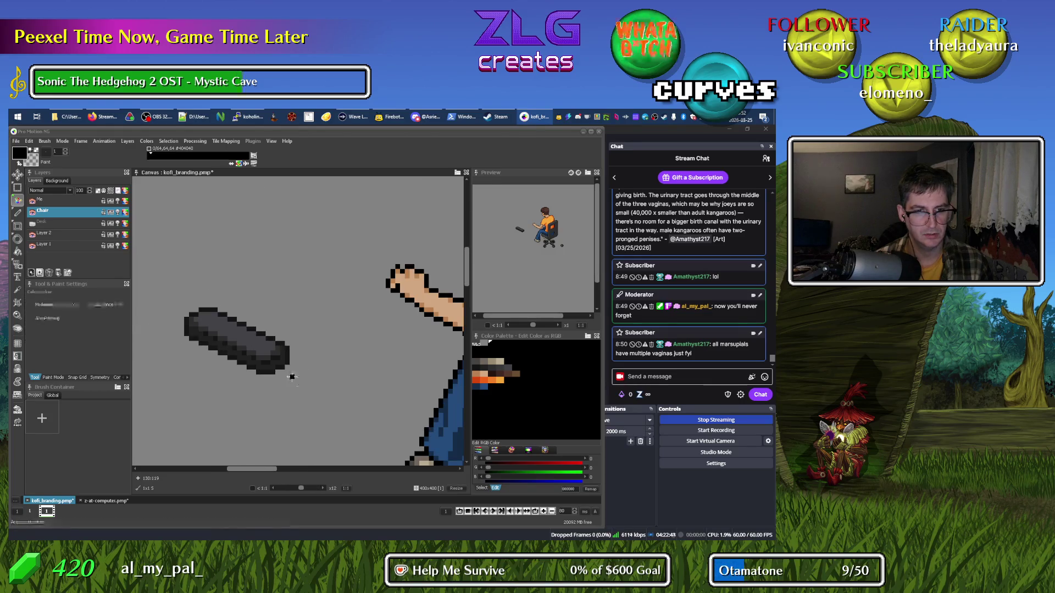
pyautogui.moveTo(170, 291); pyautogui.dragTo(314, 394)
pyautogui.press('f')
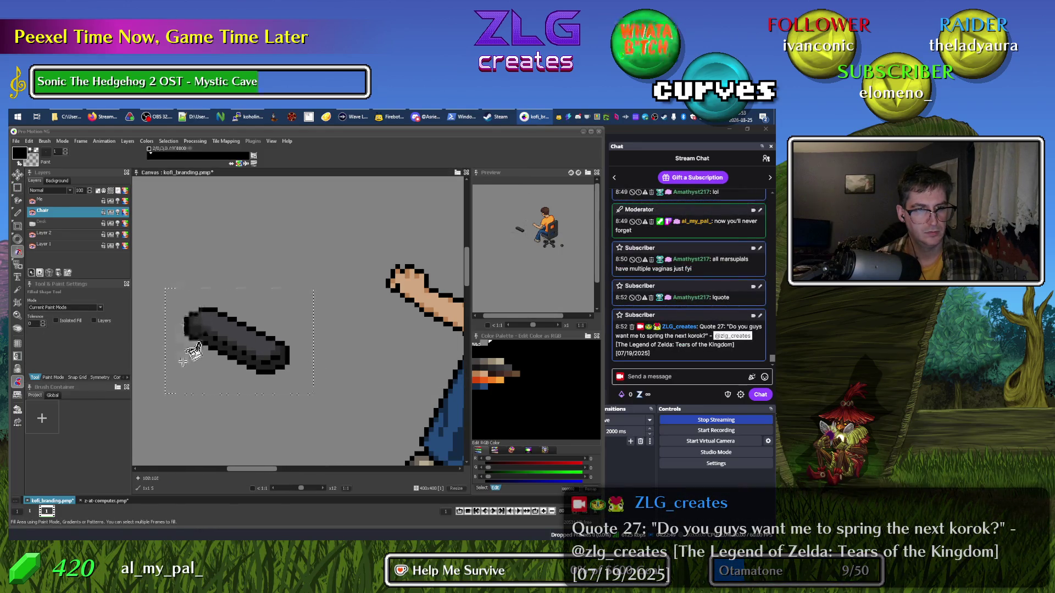
pyautogui.click(55, 320)
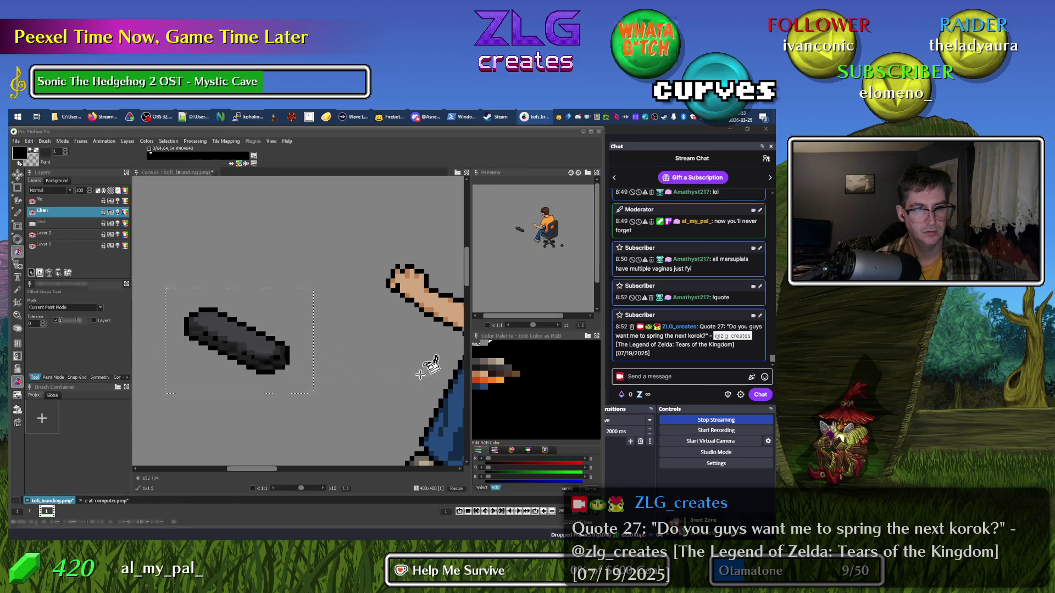
pyautogui.press('d')
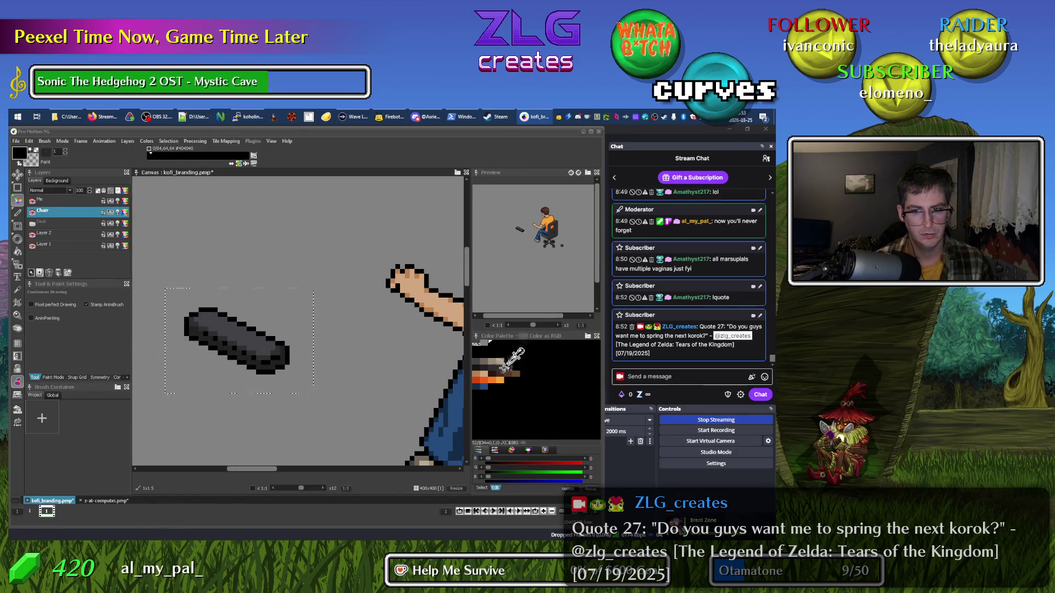
pyautogui.click(481, 364)
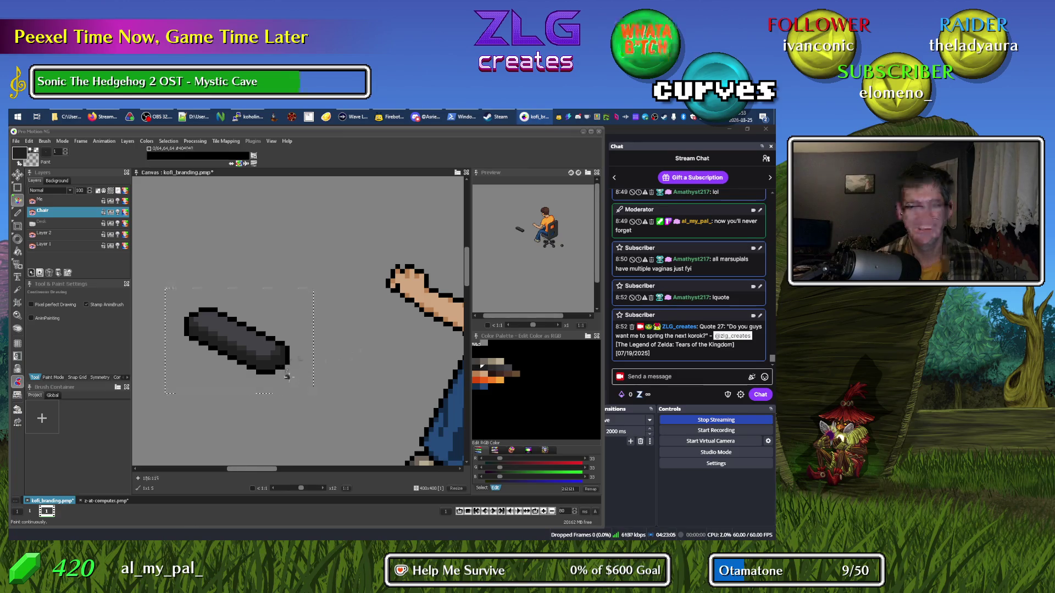
# Paint the armrest's top edge with grey 2D2D2D, then try near-black 151515 and resample the grey.
pyautogui.press('b')
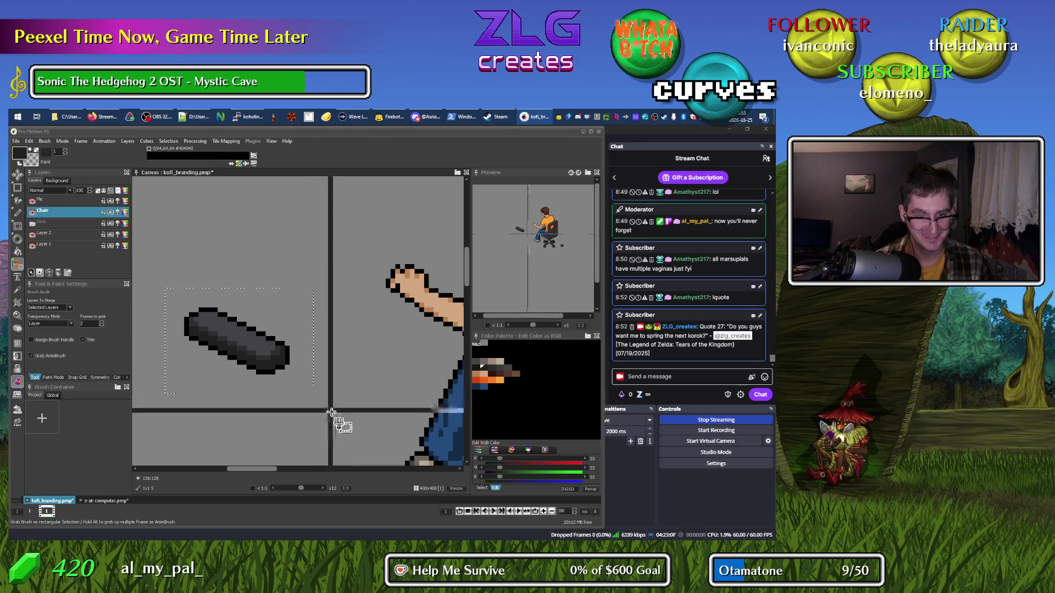
pyautogui.press('s')
pyautogui.scroll(1, 203, 312)
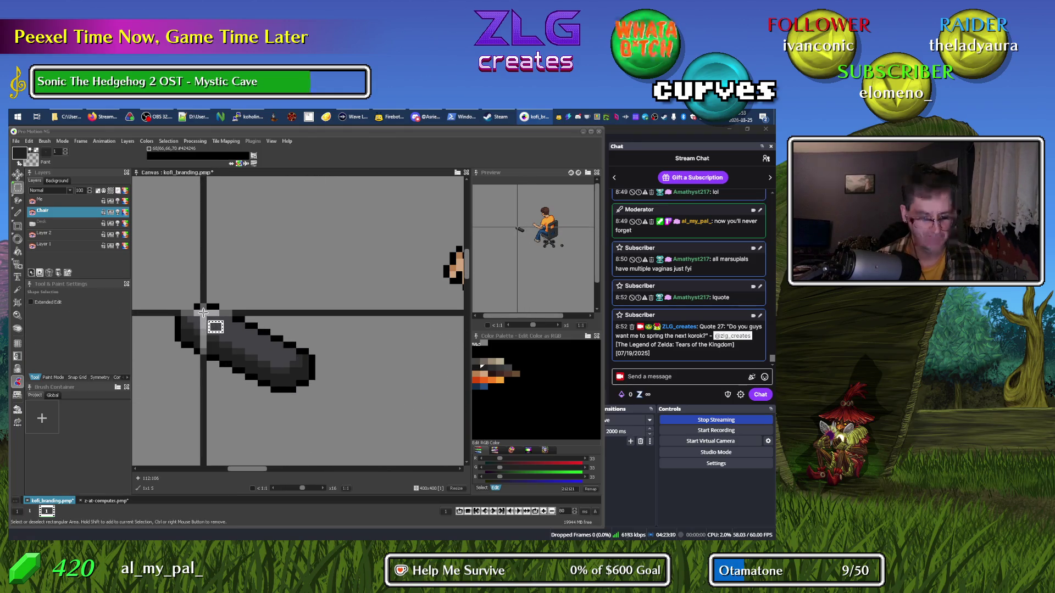
pyautogui.press('d')
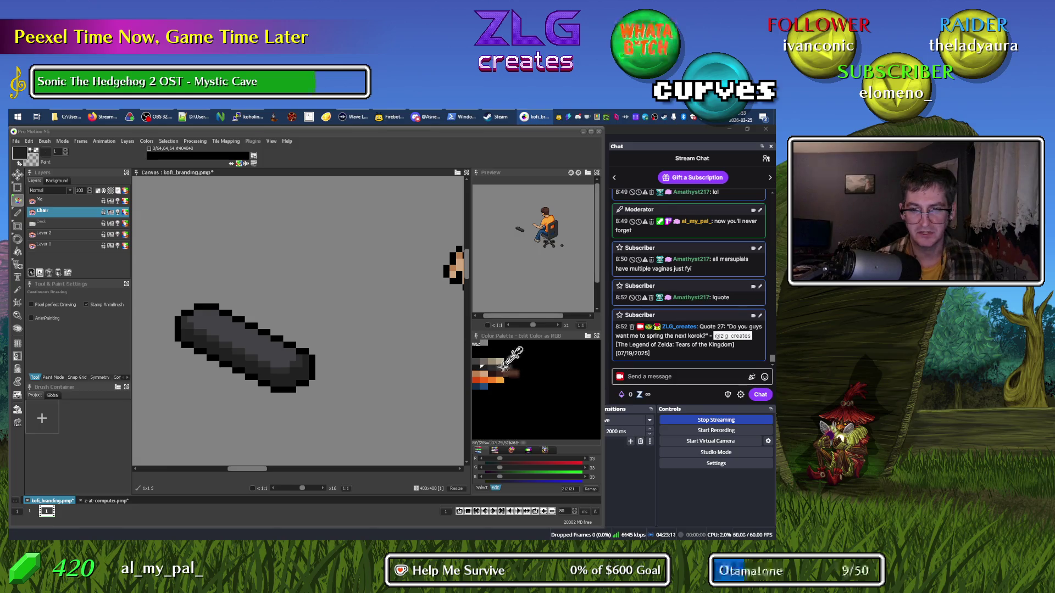
pyautogui.click(490, 365)
pyautogui.click(204, 308)
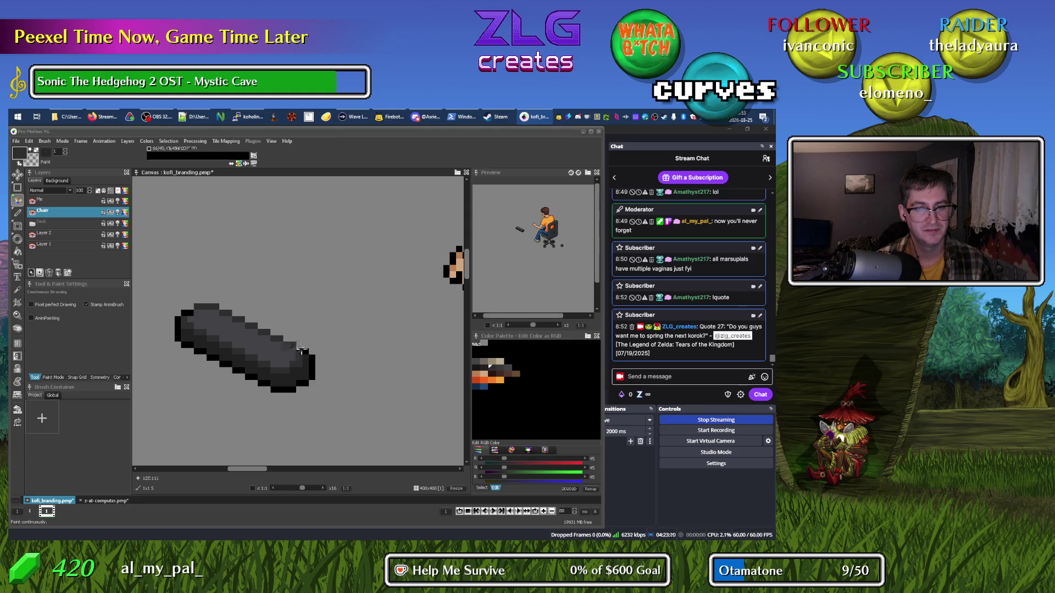
pyautogui.click(479, 365)
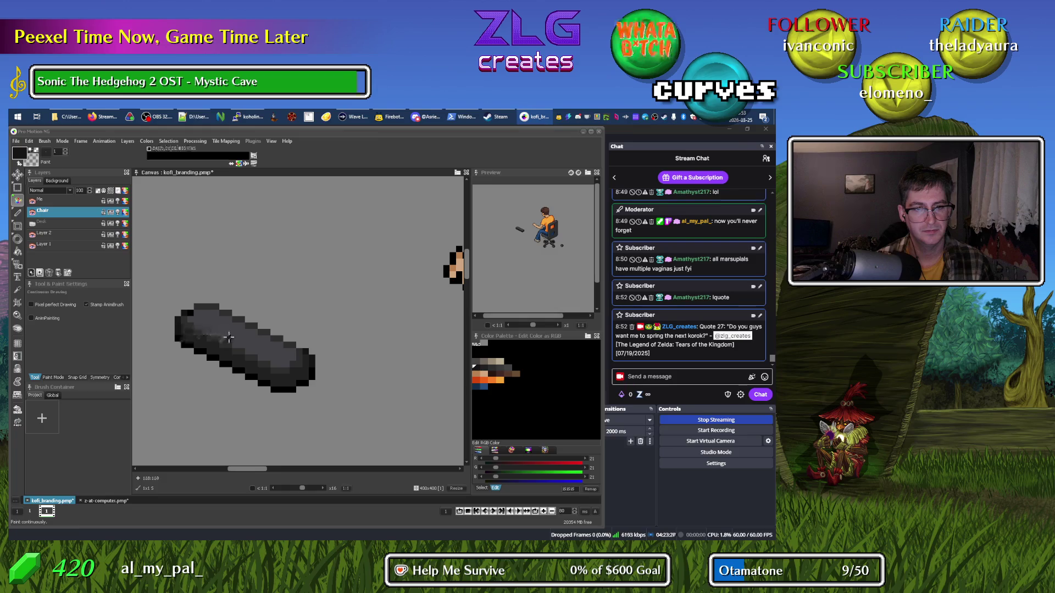
pyautogui.rightClick(193, 312)
pyautogui.scroll(-3, 329, 383)
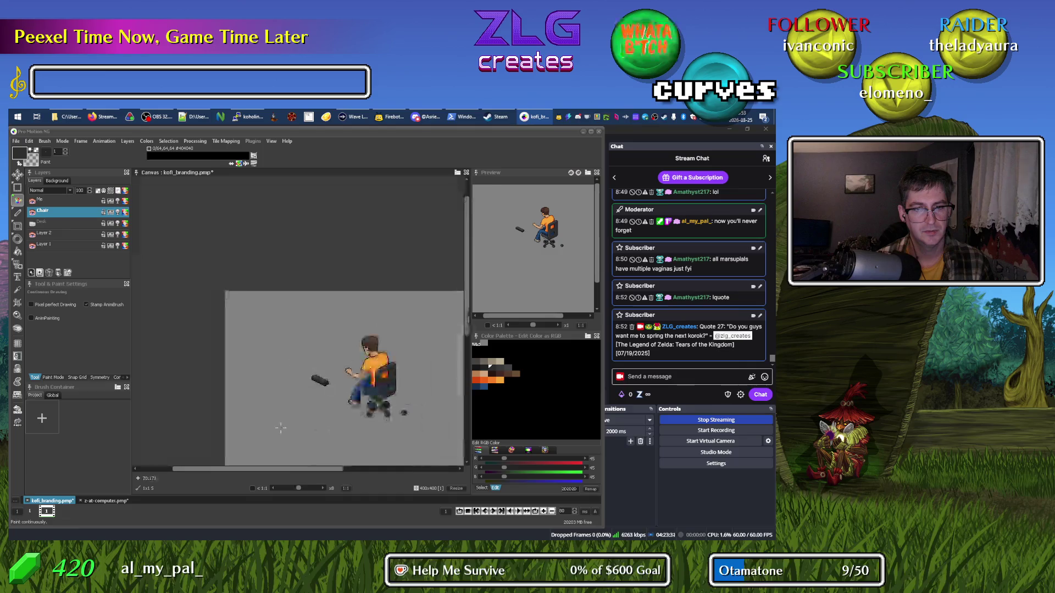
# Grab the reshaded armrest as a brush and hide the Me layer to see the chair alone.
pyautogui.scroll(1, 359, 422)
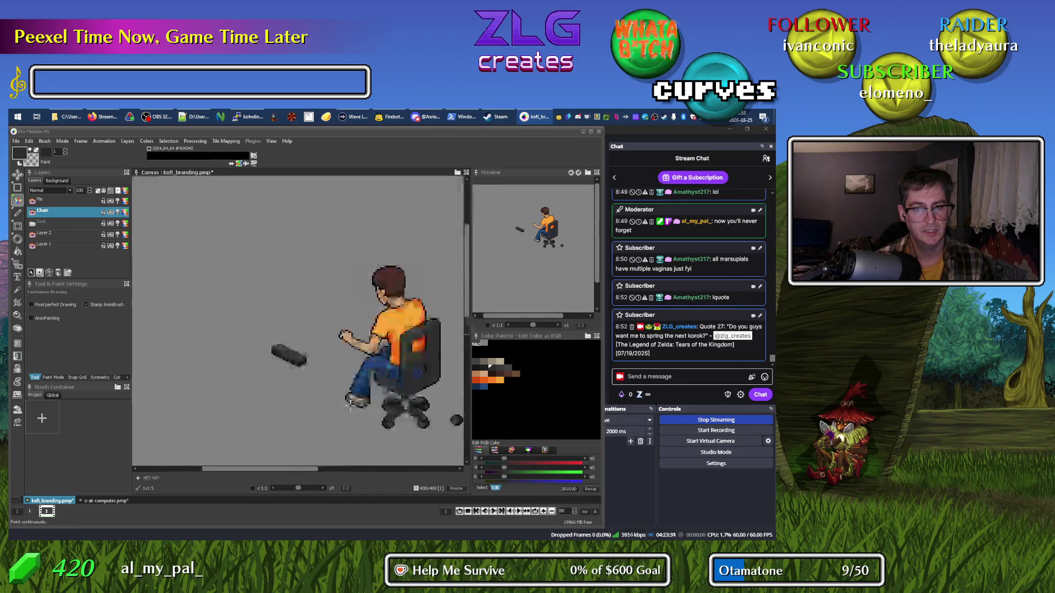
pyautogui.scroll(4, 312, 358)
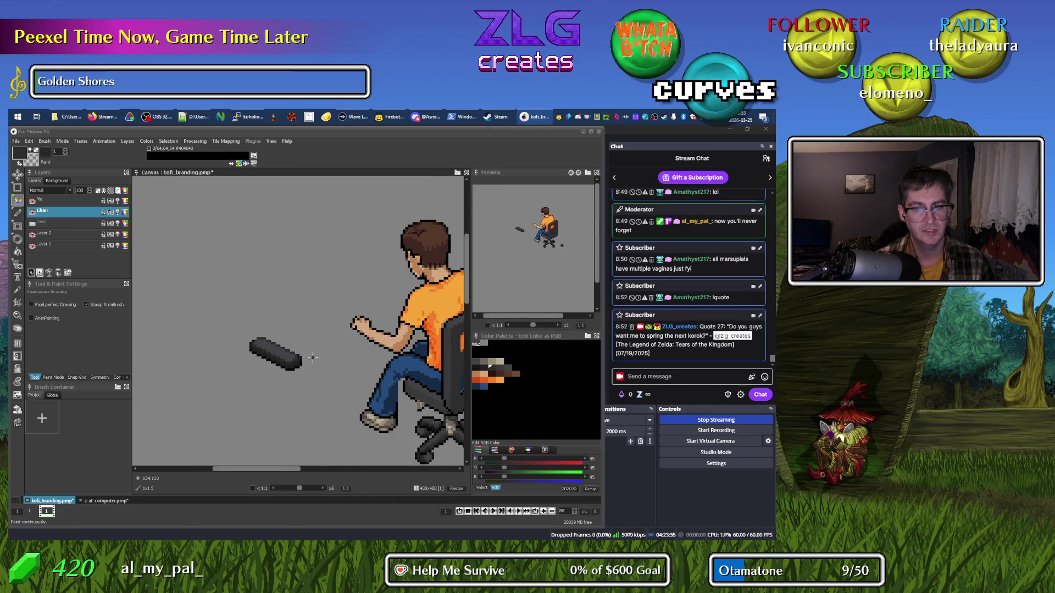
pyautogui.scroll(-2, 312, 358)
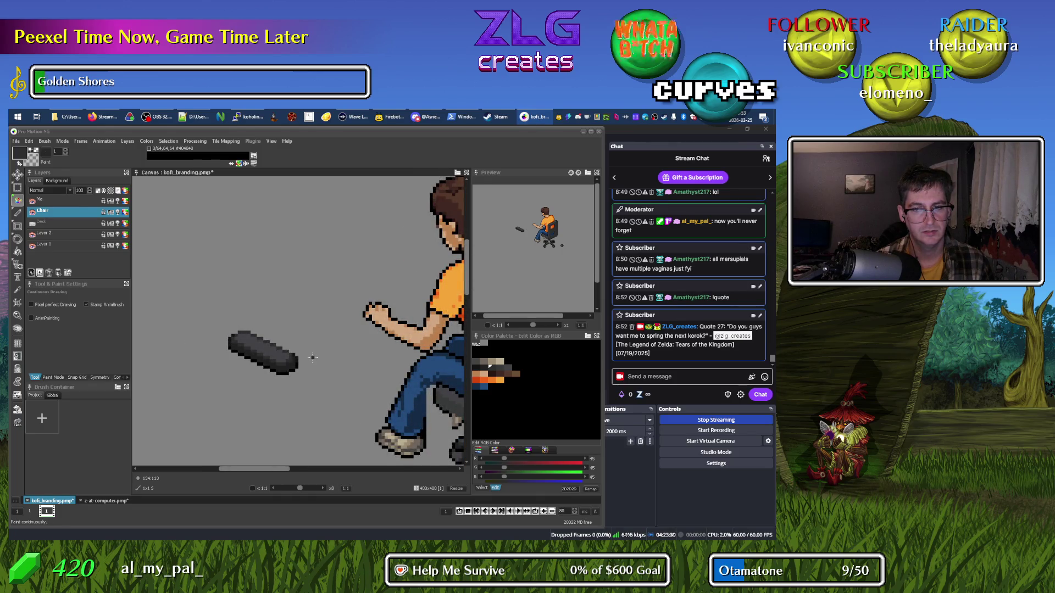
pyautogui.scroll(-2, 313, 358)
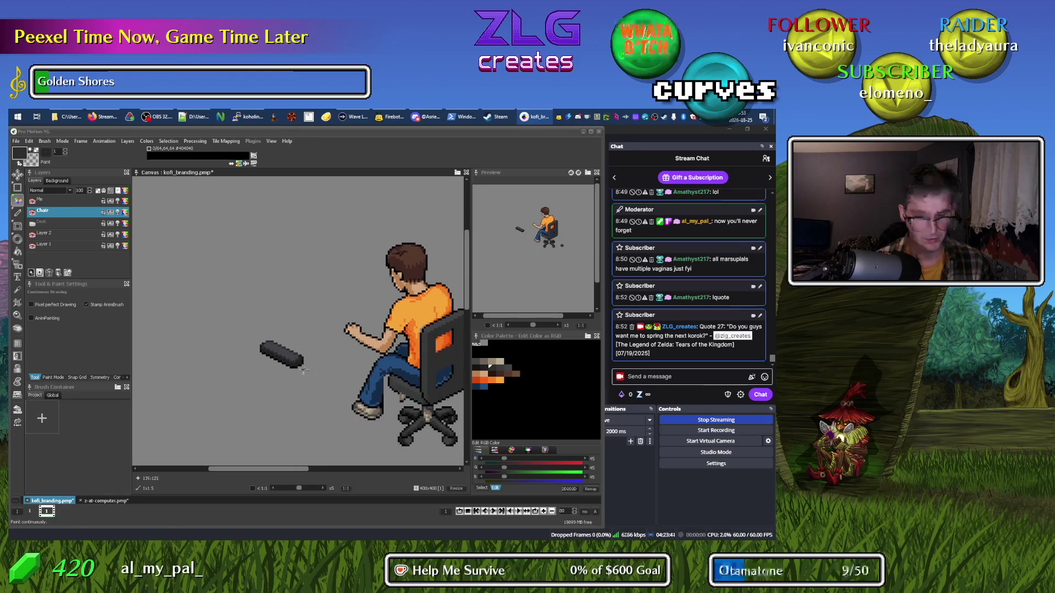
pyautogui.press('b')
pyautogui.moveTo(261, 341); pyautogui.dragTo(302, 367)
pyautogui.press('d')
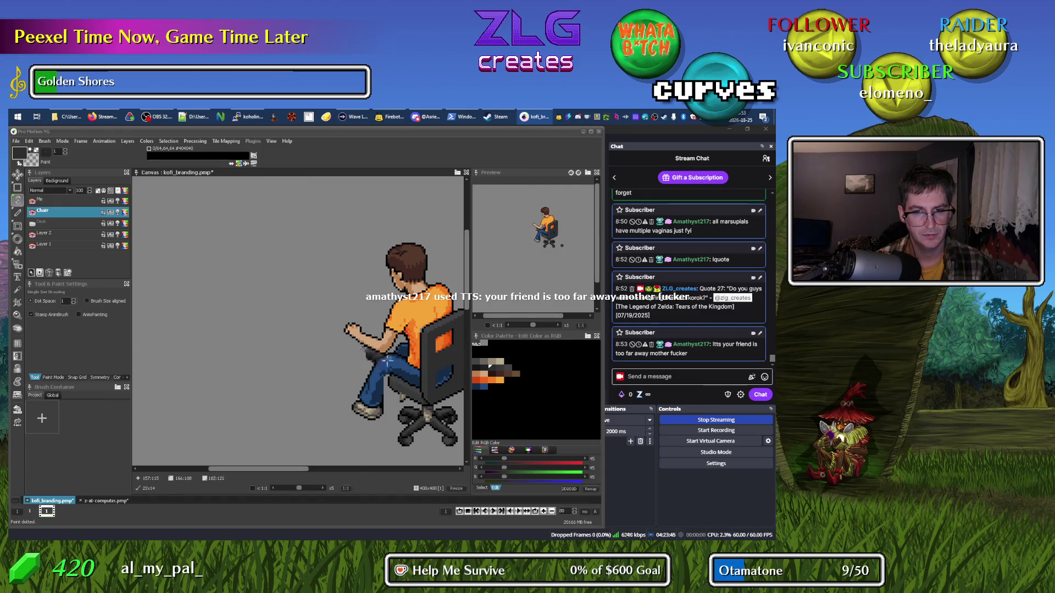
pyautogui.click(32, 201)
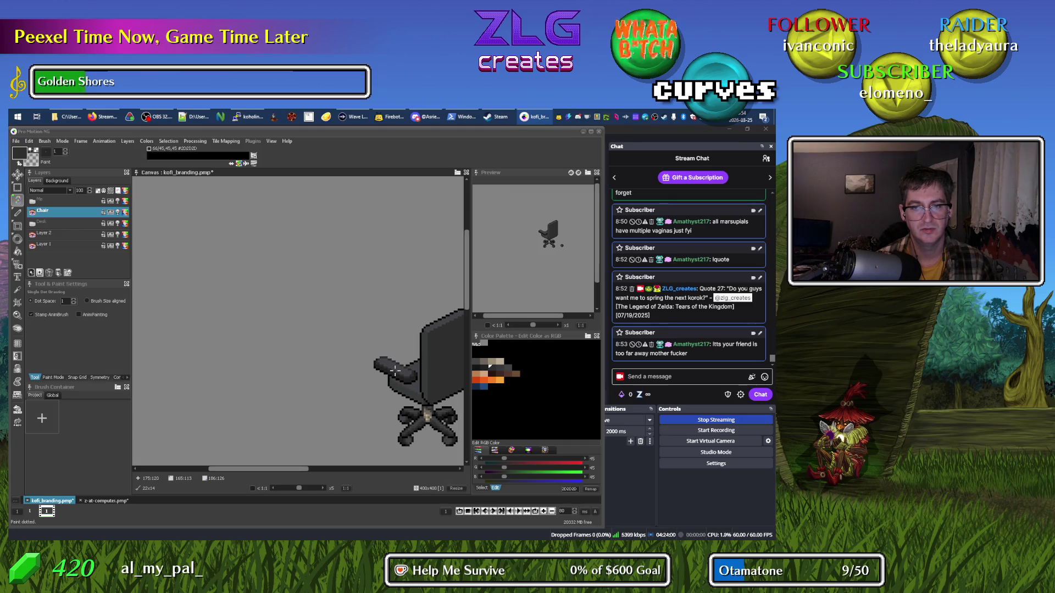
pyautogui.moveTo(394, 372); pyautogui.dragTo(260, 385)
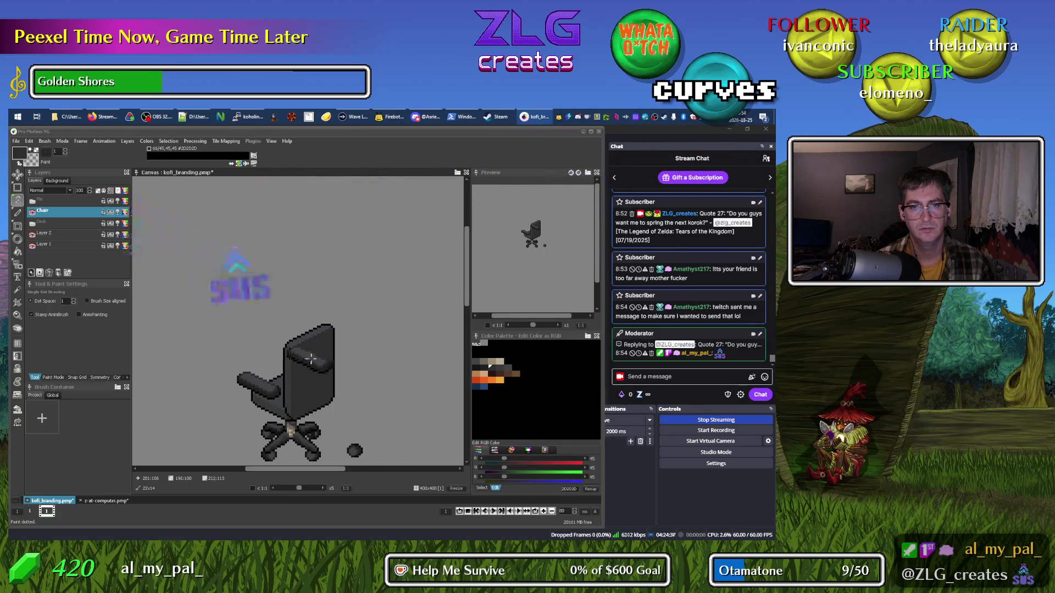
# Test moving the chair's left armrest off the backrest, then grab it as a separate brush.
pyautogui.moveTo(308, 359); pyautogui.dragTo(318, 356)
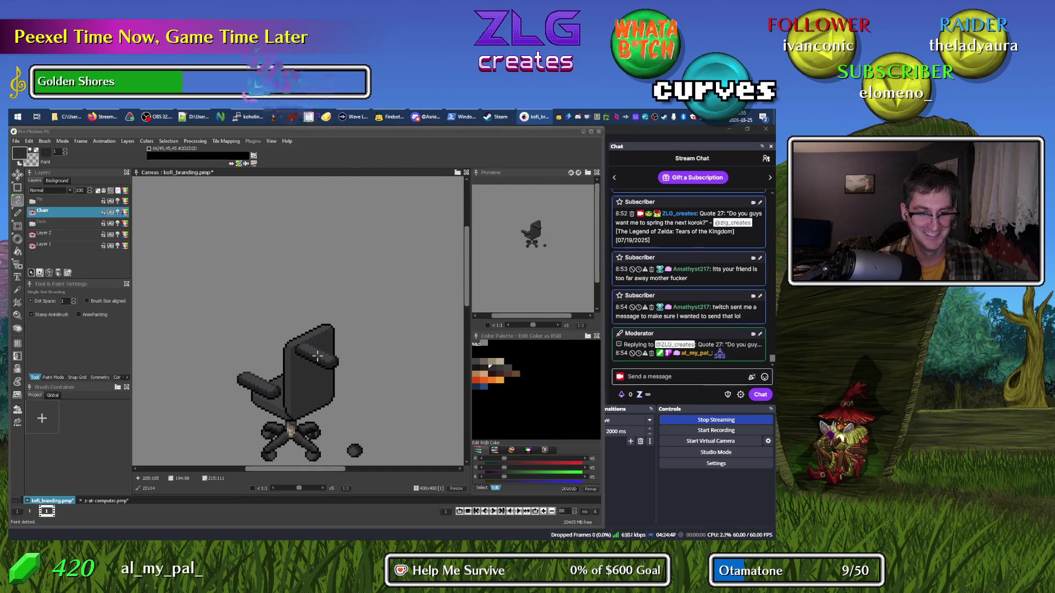
pyautogui.moveTo(317, 355)
pyautogui.mouseDown()
pyautogui.moveTo(269, 409)
pyautogui.moveTo(280, 306)
pyautogui.moveTo(267, 393)
pyautogui.mouseUp()
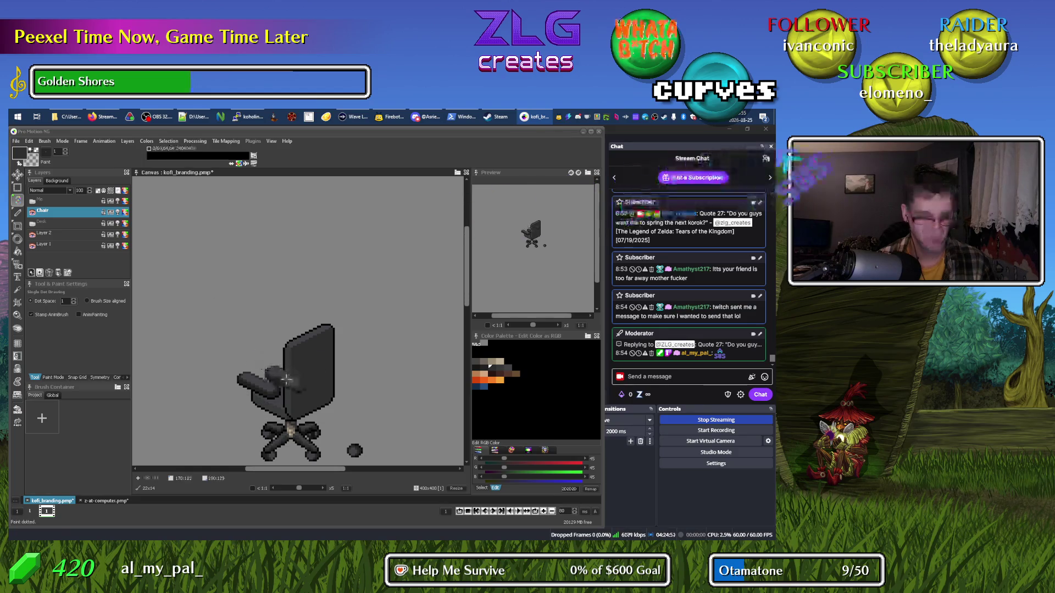
pyautogui.press('b')
pyautogui.scroll(4, 309, 383)
pyautogui.scroll(-3, 324, 404)
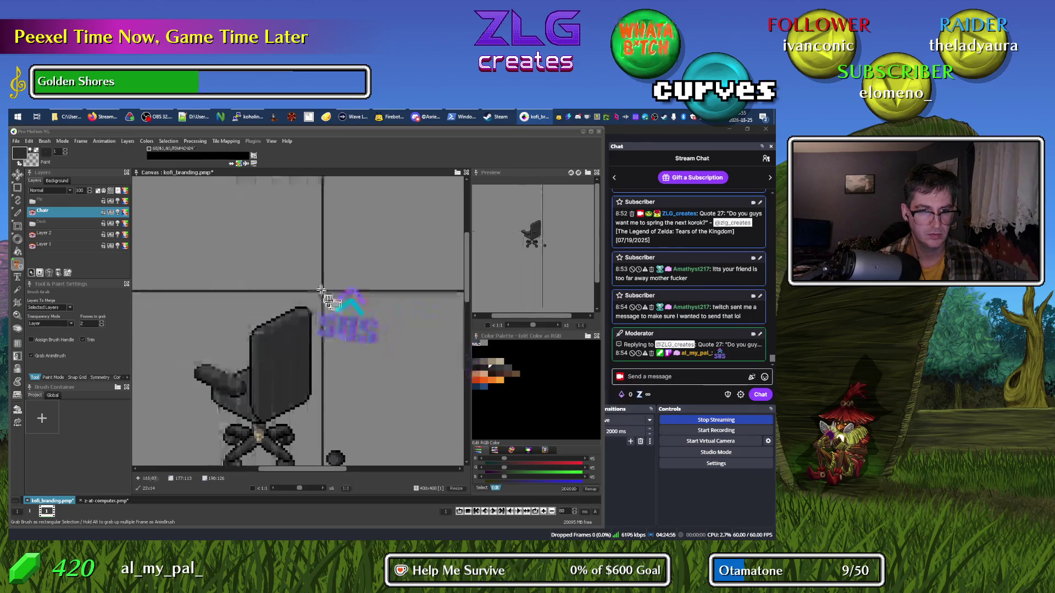
pyautogui.press('k')
pyautogui.press('b')
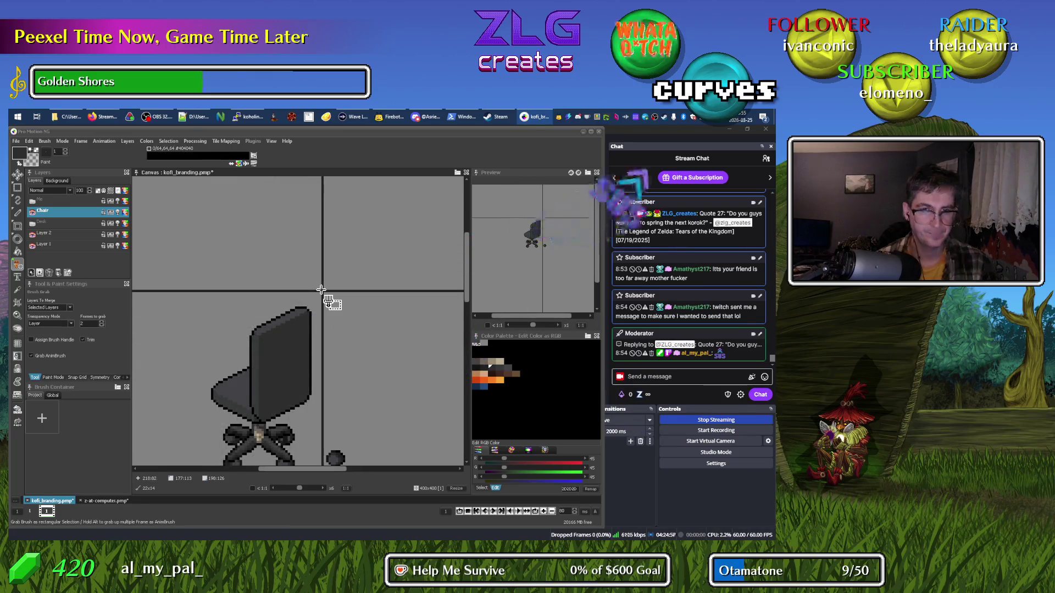
pyautogui.moveTo(120, 337)
pyautogui.mouseDown()
pyautogui.moveTo(217, 347)
pyautogui.moveTo(418, 305)
pyautogui.mouseUp()
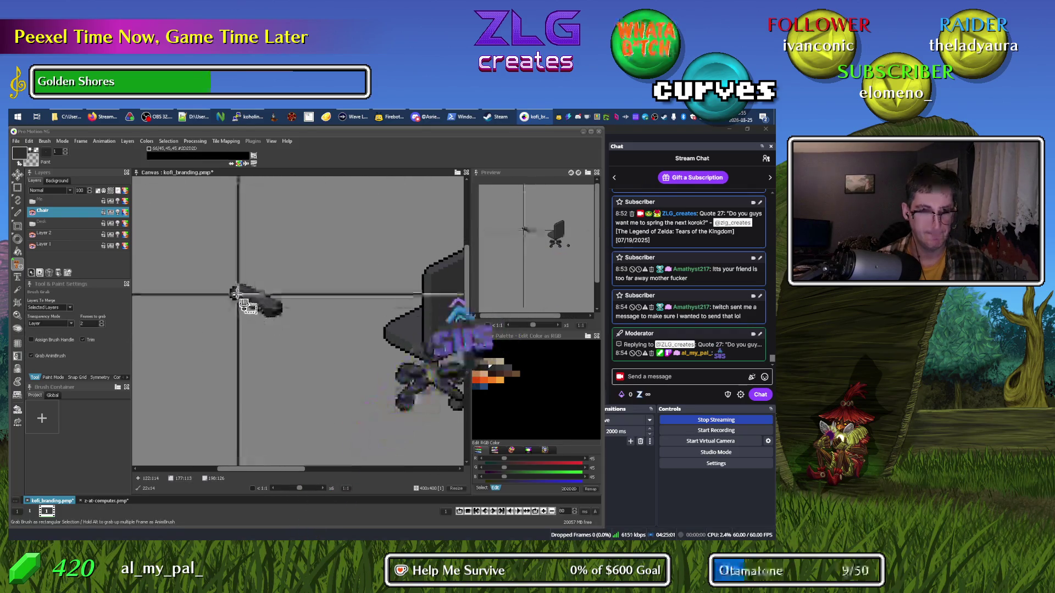
# Stamp a spare armrest left of the chair and refit the armrest on the chair, undoing an extra copy.
pyautogui.click(243, 290)
pyautogui.press('d')
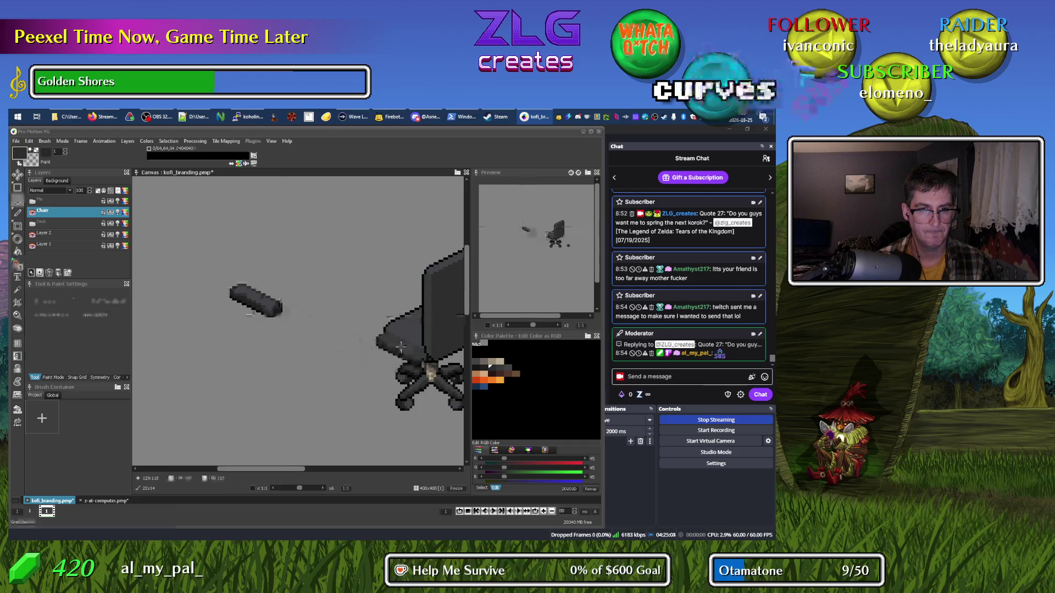
pyautogui.moveTo(404, 352); pyautogui.dragTo(313, 352)
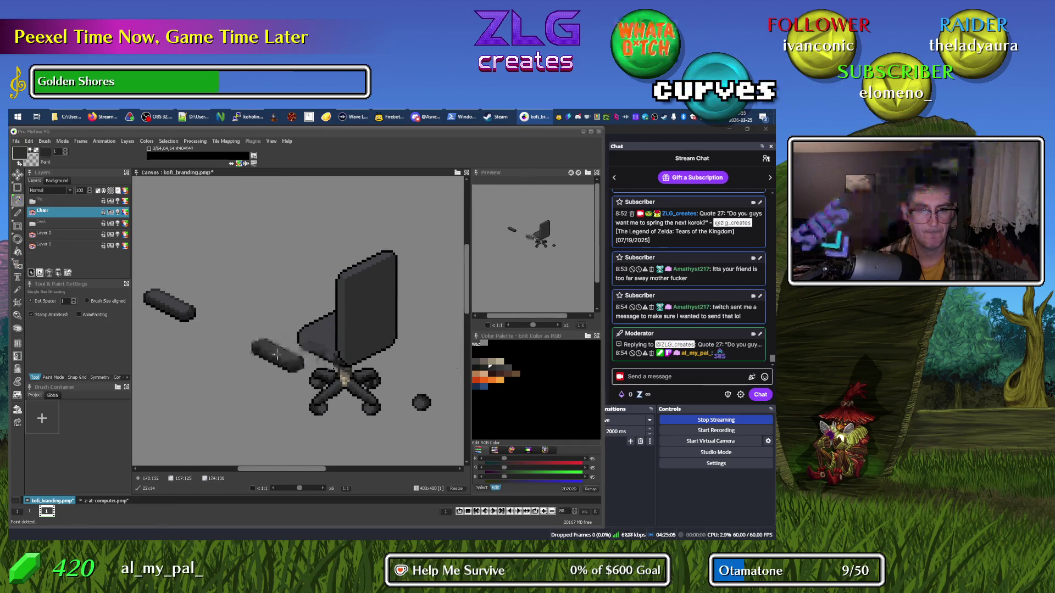
pyautogui.click(321, 348)
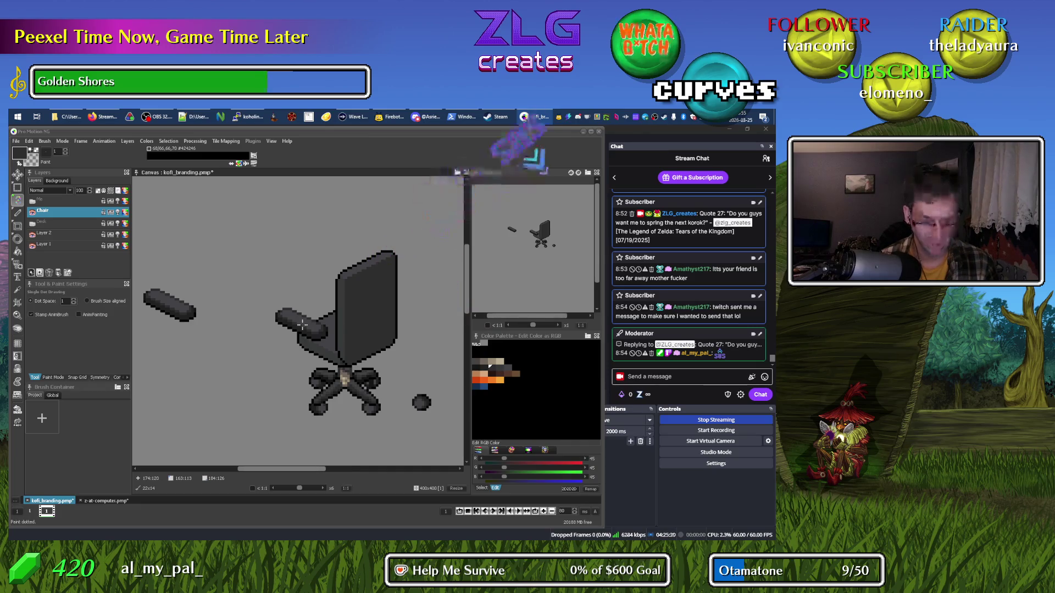
pyautogui.moveTo(302, 325); pyautogui.dragTo(299, 318)
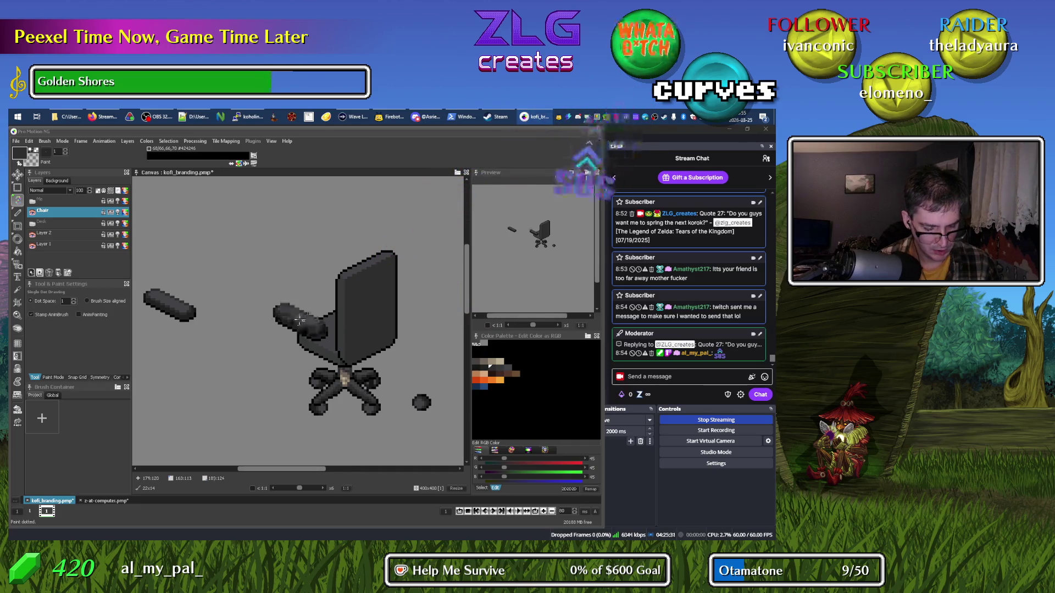
pyautogui.click(319, 311)
pyautogui.hotkey('ctrl', 'z')
# Open the colour editor for the black palette swatch and choose a light green hue.
pyautogui.click(504, 383)
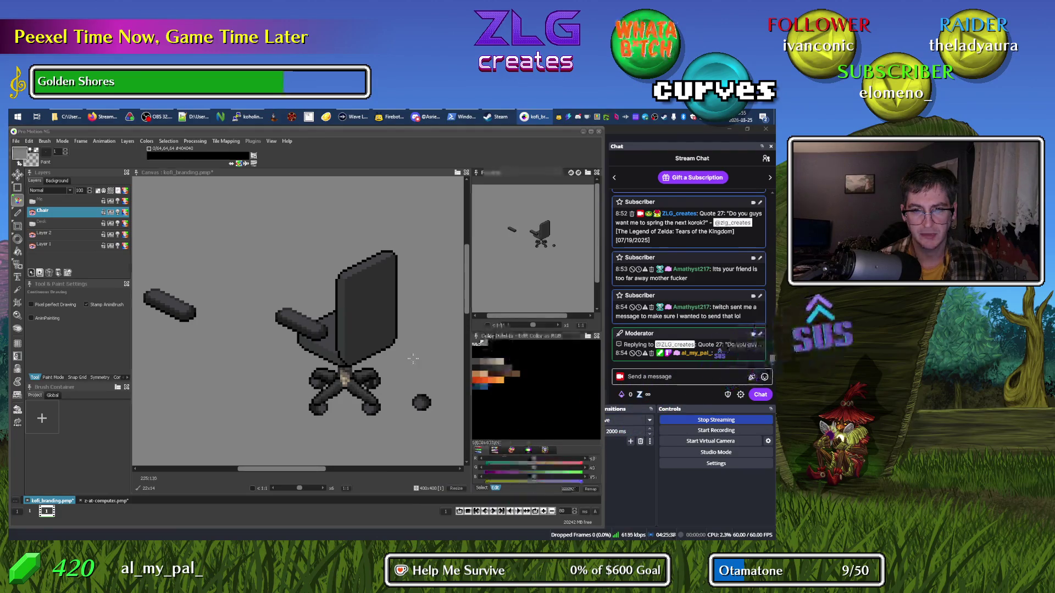
pyautogui.click(486, 347)
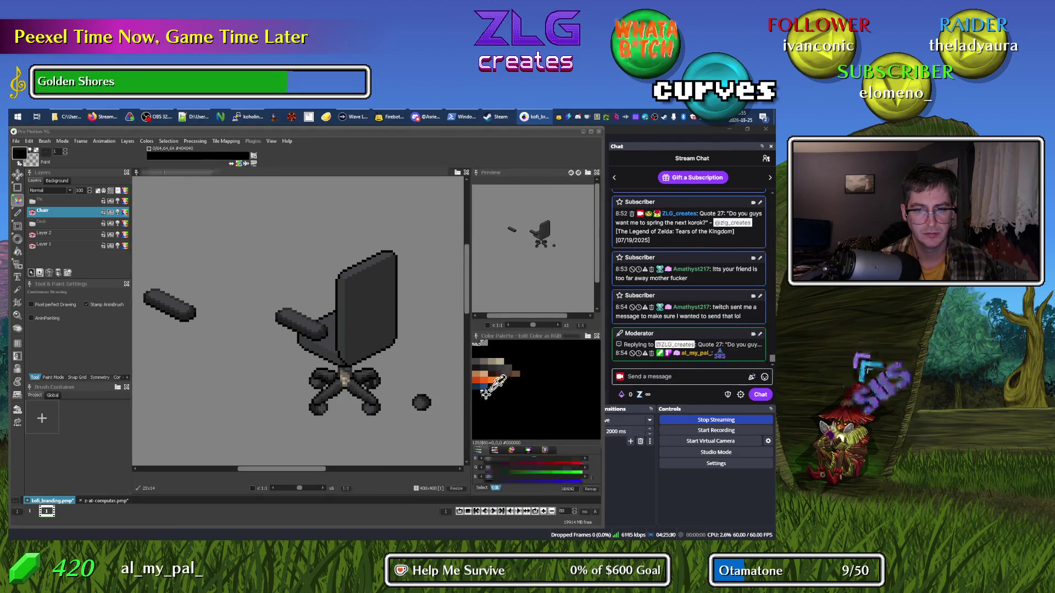
pyautogui.press('d')
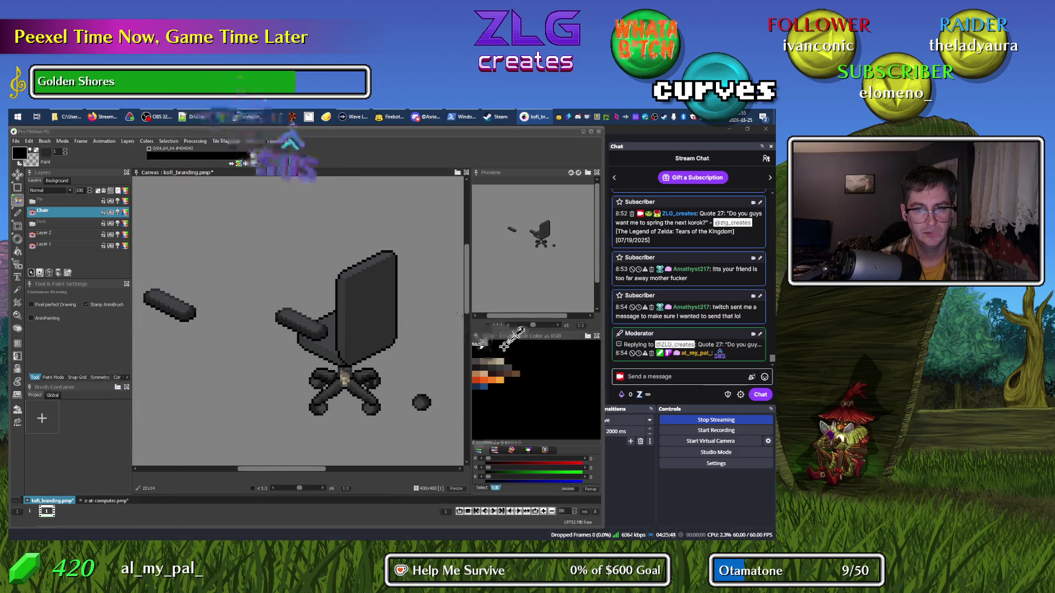
pyautogui.doubleClick(500, 346)
pyautogui.click(219, 350)
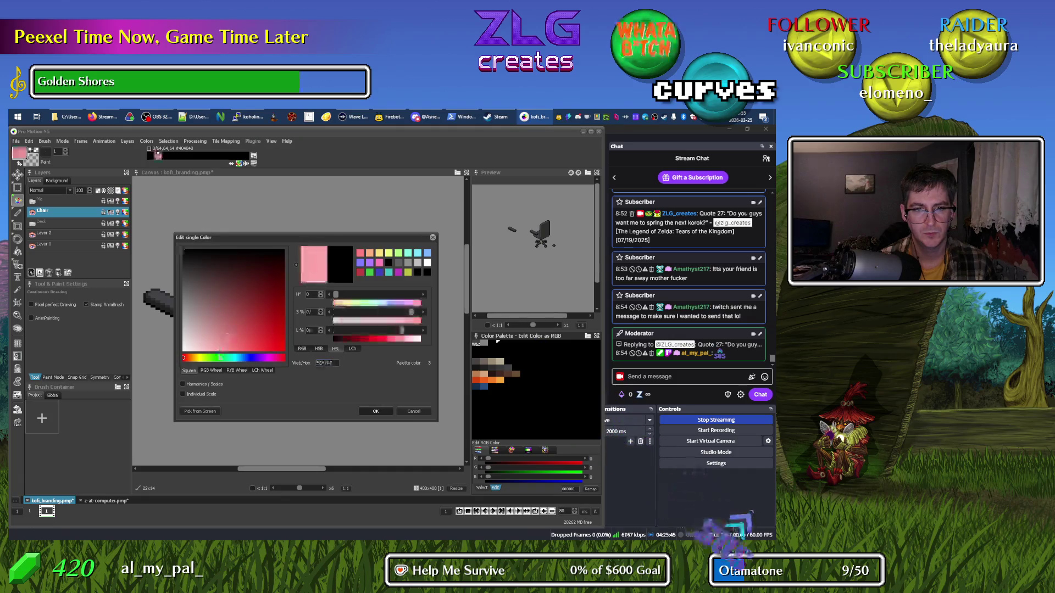
# Set the palette colour to bright green 00FF00 using RGB values R 0, G 255, B 0.
pyautogui.click(219, 358)
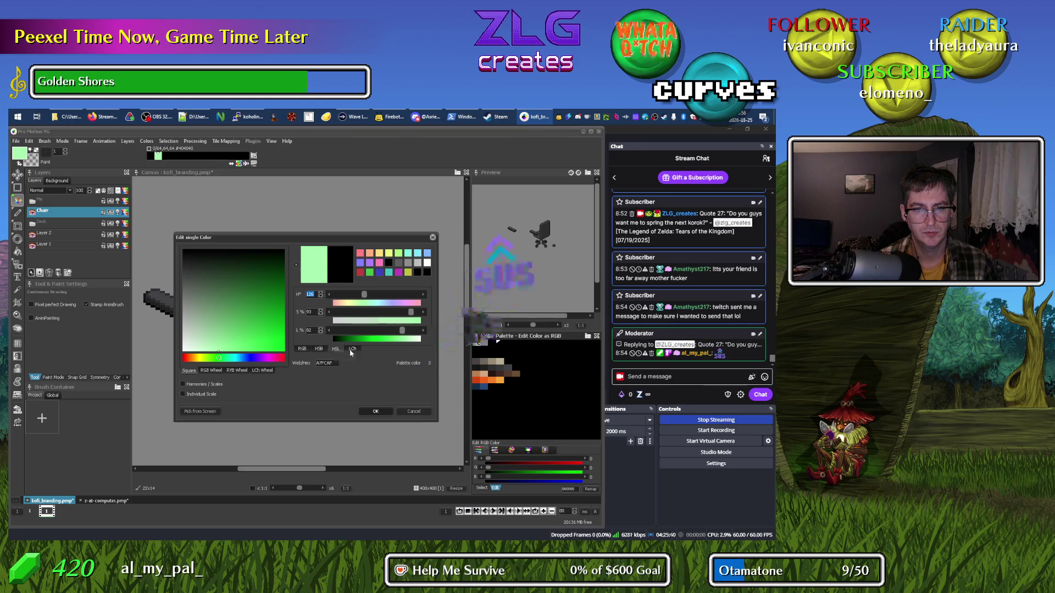
pyautogui.click(302, 349)
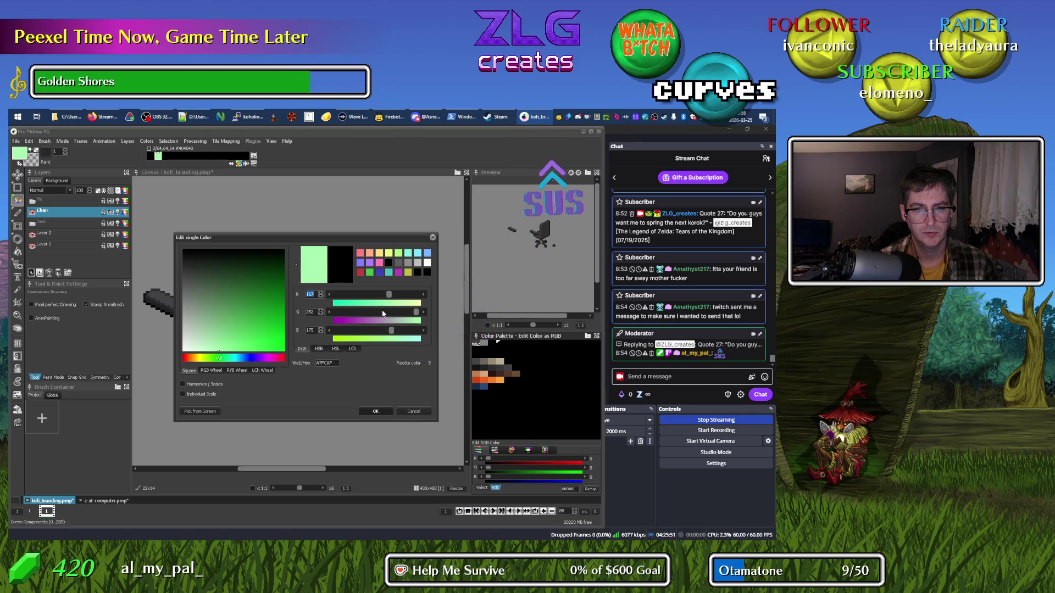
pyautogui.click(315, 295)
pyautogui.press('BackSpace')
pyautogui.press('BackSpace')
pyautogui.press('BackSpace')
pyautogui.write('0')
pyautogui.press('Tab')
pyautogui.write('255')
pyautogui.press('Tab')
pyautogui.write('0')
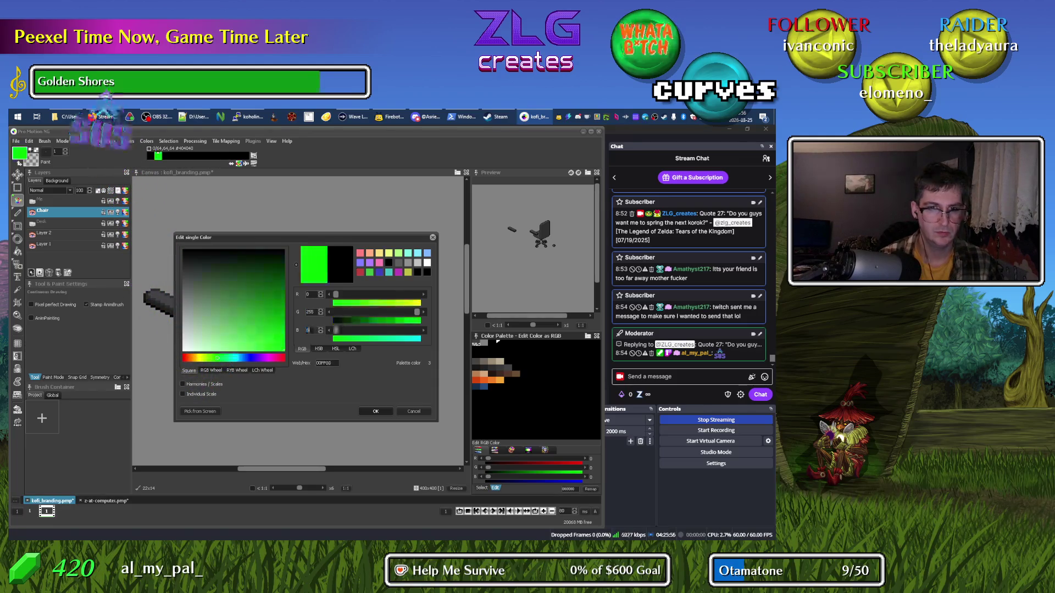
pyautogui.click(376, 411)
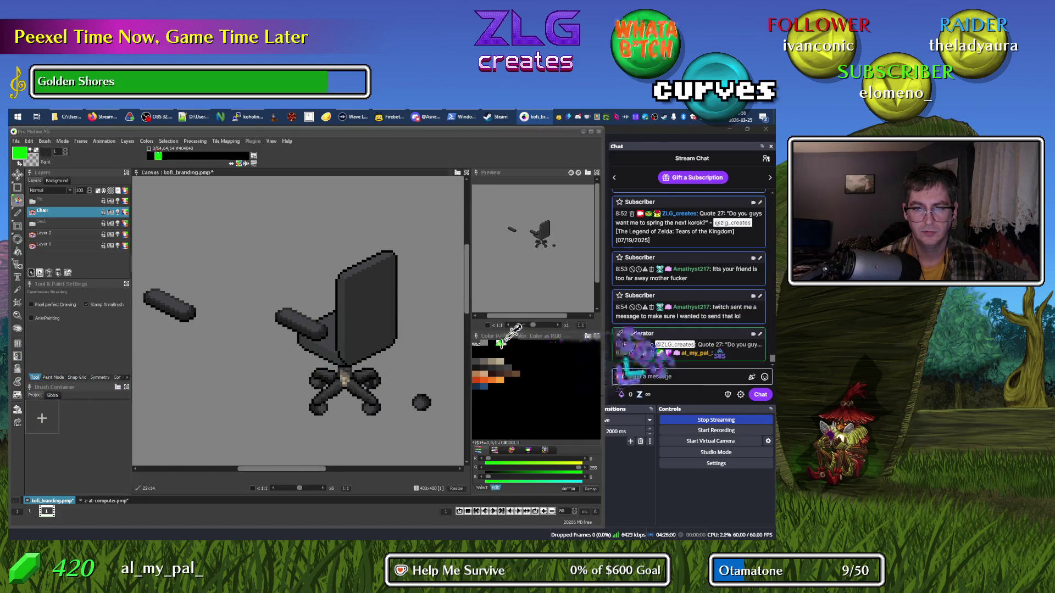
# Mark the armrest tip with a green pixel and try green guide lines, discarding the overshooting ones.
pyautogui.scroll(3, 319, 302)
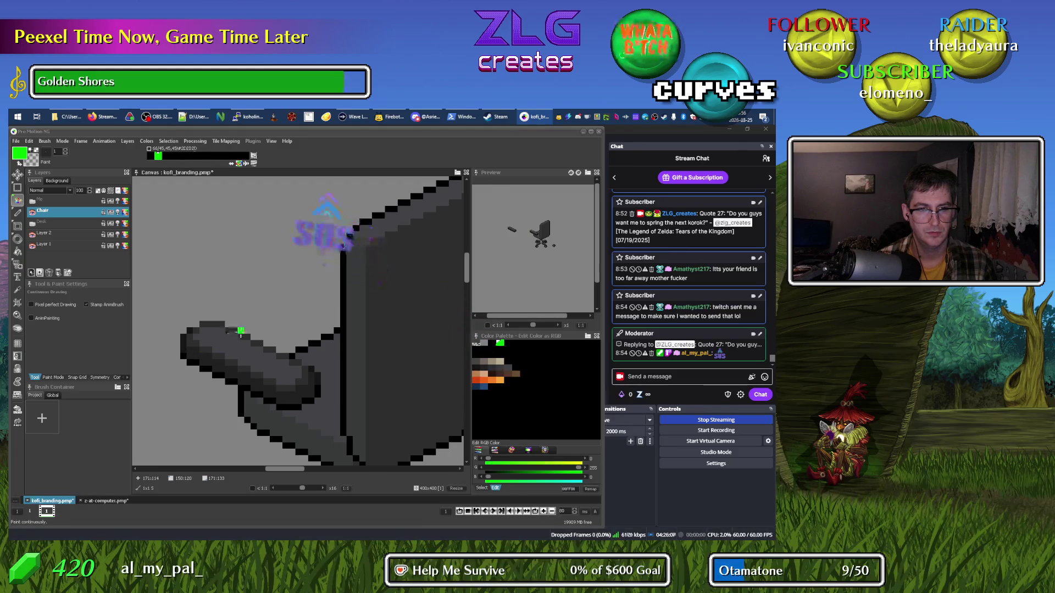
pyautogui.click(241, 324)
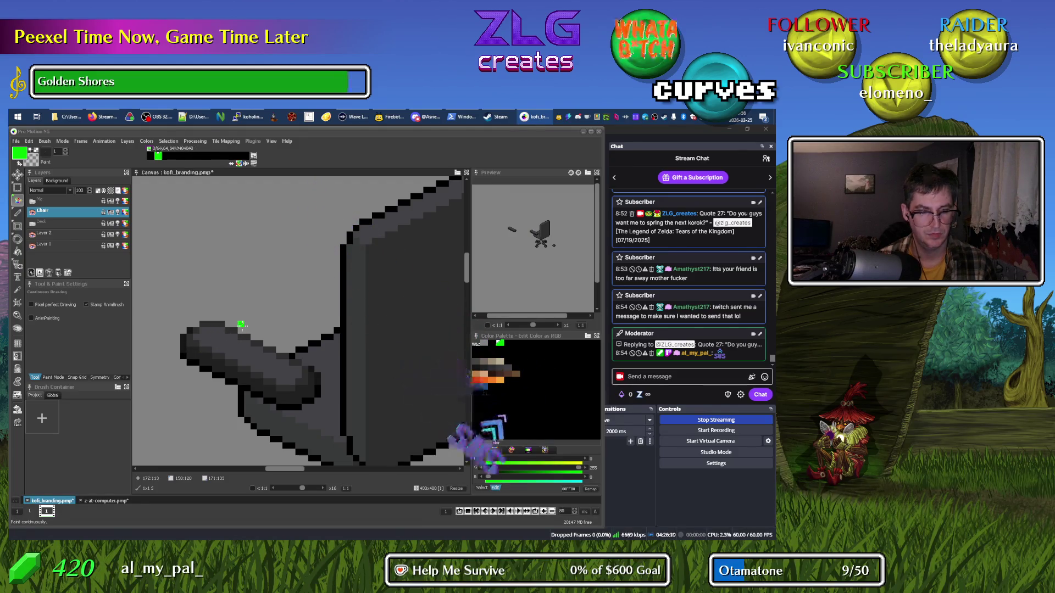
pyautogui.moveTo(245, 318); pyautogui.dragTo(395, 318)
pyautogui.moveTo(329, 314); pyautogui.dragTo(271, 302)
pyautogui.hotkey('ctrl', 'z')
pyautogui.hotkey('ctrl', 'z')
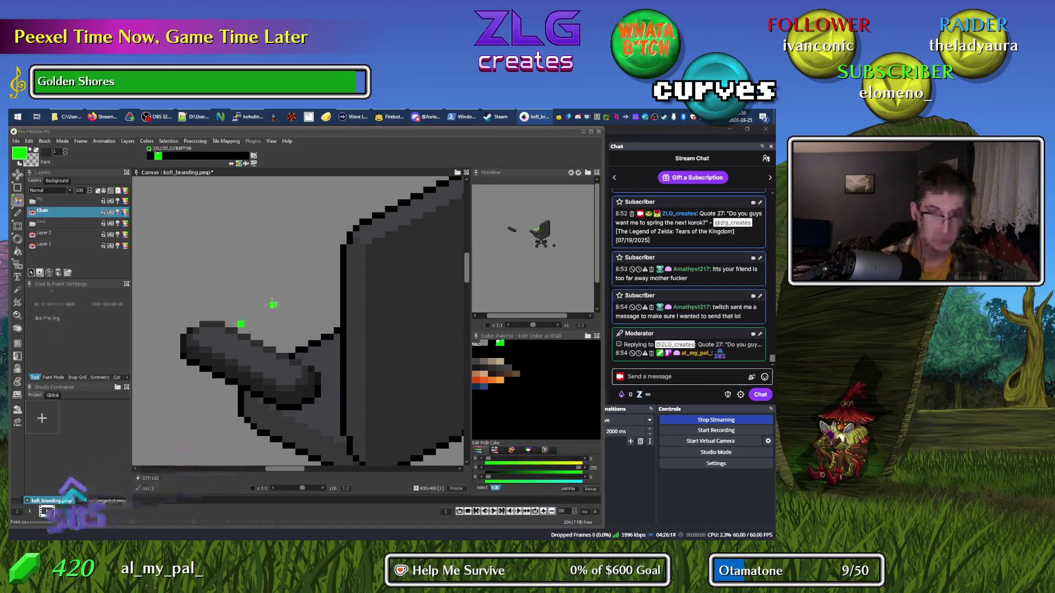
pyautogui.press('l')
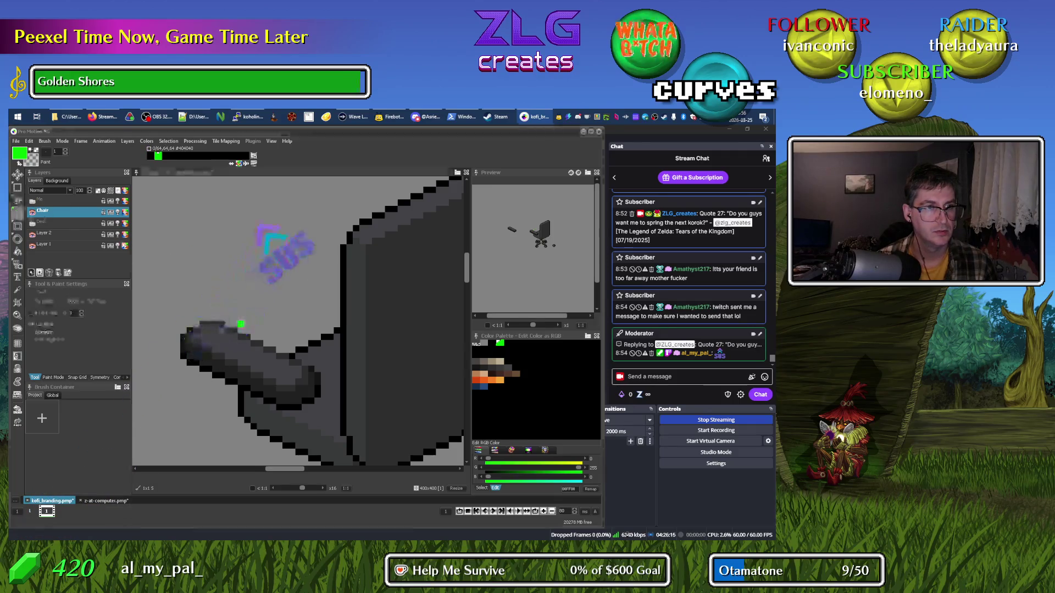
pyautogui.moveTo(242, 324); pyautogui.dragTo(412, 255)
pyautogui.moveTo(412, 254)
pyautogui.mouseDown()
pyautogui.moveTo(156, 377)
pyautogui.moveTo(228, 332)
pyautogui.moveTo(349, 332)
pyautogui.moveTo(270, 332)
pyautogui.moveTo(214, 243)
pyautogui.moveTo(386, 227)
pyautogui.moveTo(387, 251)
pyautogui.moveTo(505, 187)
pyautogui.moveTo(366, 184)
pyautogui.moveTo(287, 228)
pyautogui.mouseUp()
pyautogui.press('Escape')
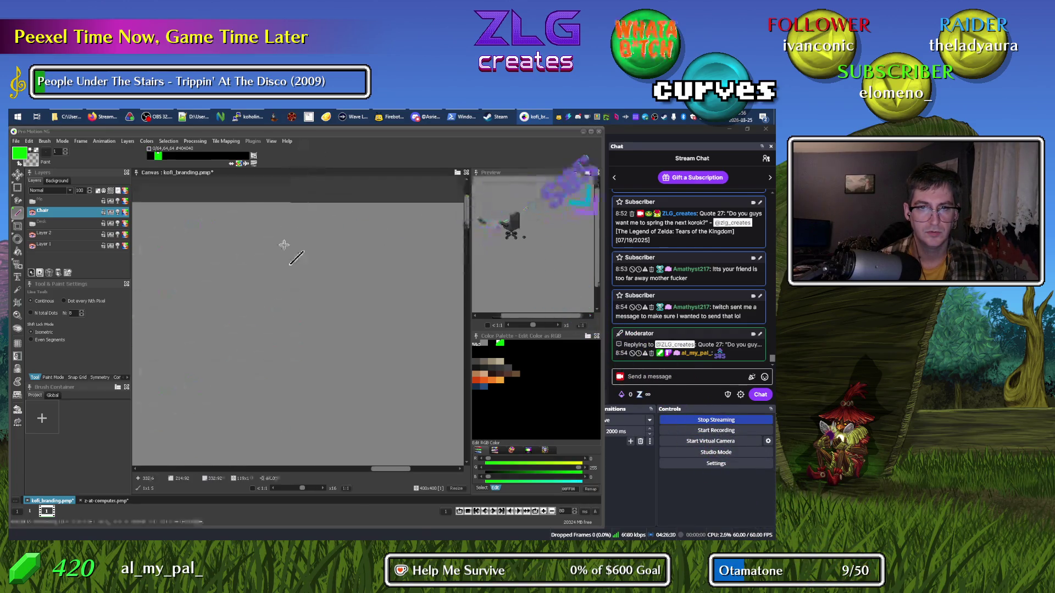
# Commit a green straight guide line running up-right from the left armrest tip.
pyautogui.scroll(-3, 298, 346)
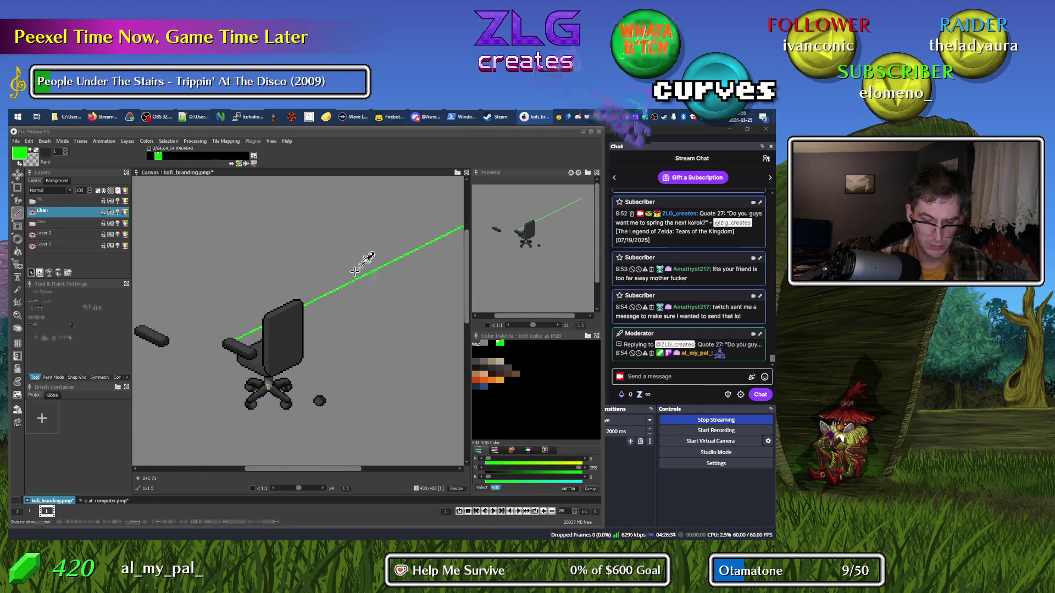
pyautogui.hotkey('ctrl', 'z')
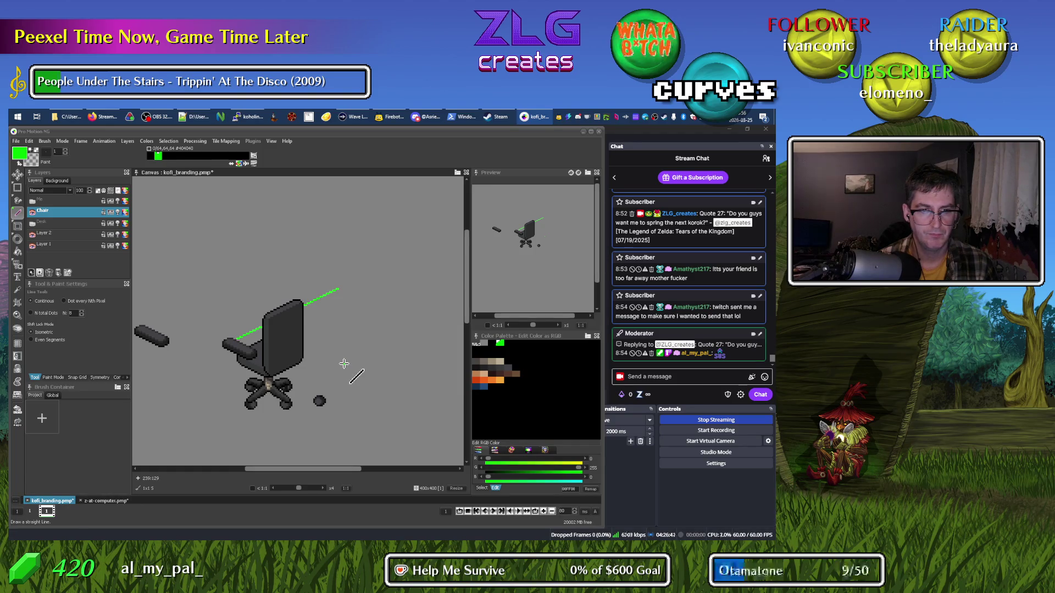
pyautogui.scroll(2, 284, 357)
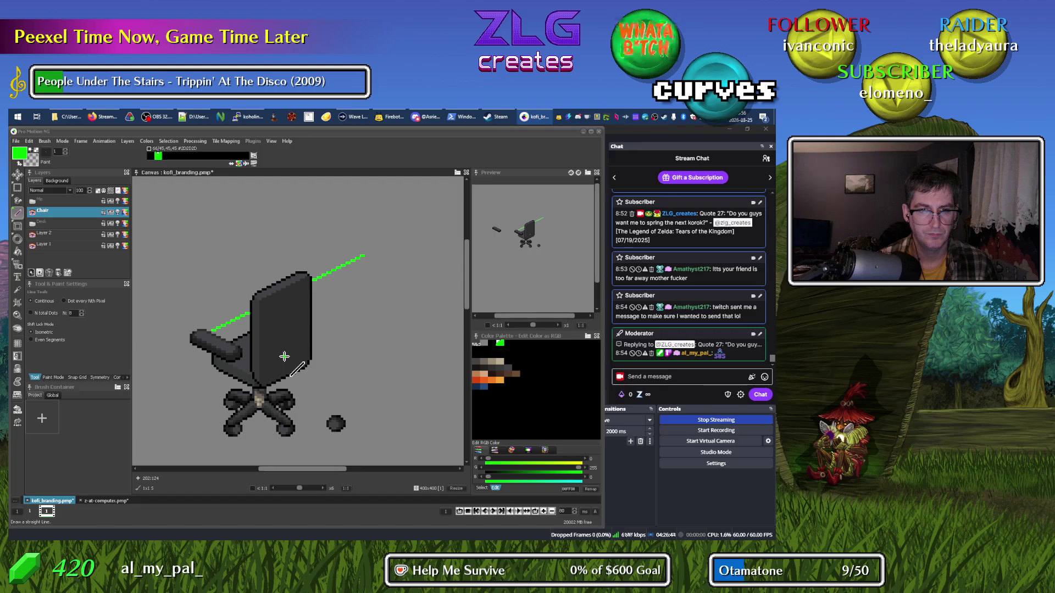
pyautogui.click(270, 301)
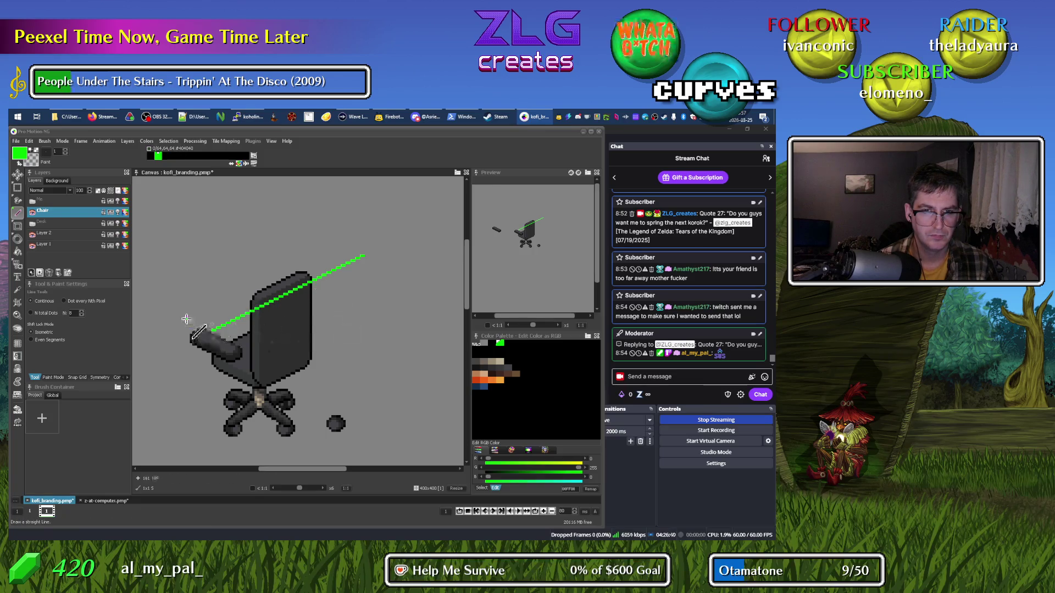
# Pan the canvas and pick up the loose spare armrest as a brush.
pyautogui.moveTo(186, 320); pyautogui.dragTo(288, 317)
pyautogui.press('b')
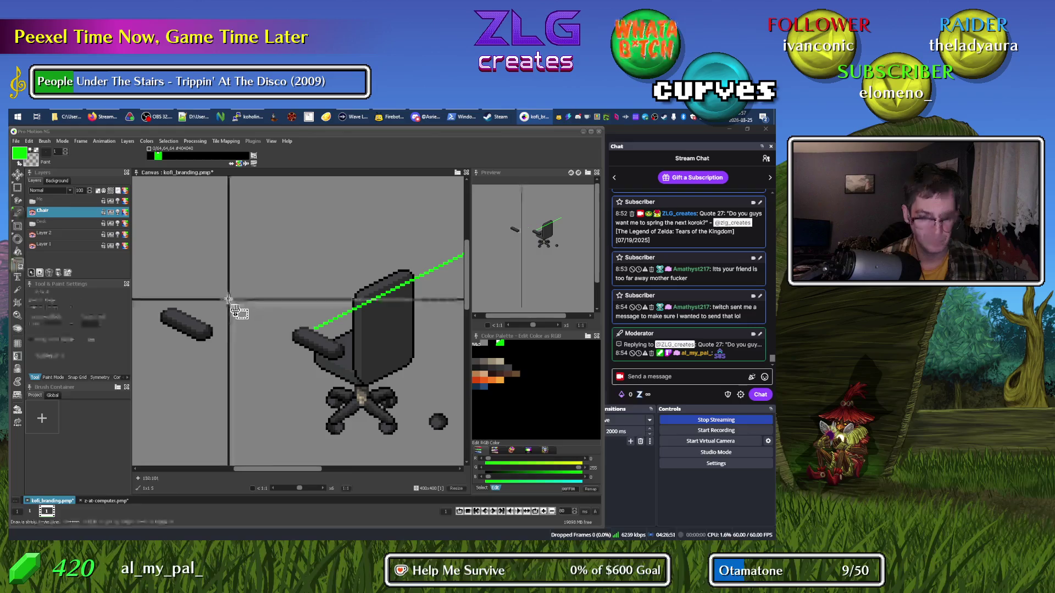
pyautogui.moveTo(161, 309); pyautogui.dragTo(210, 339)
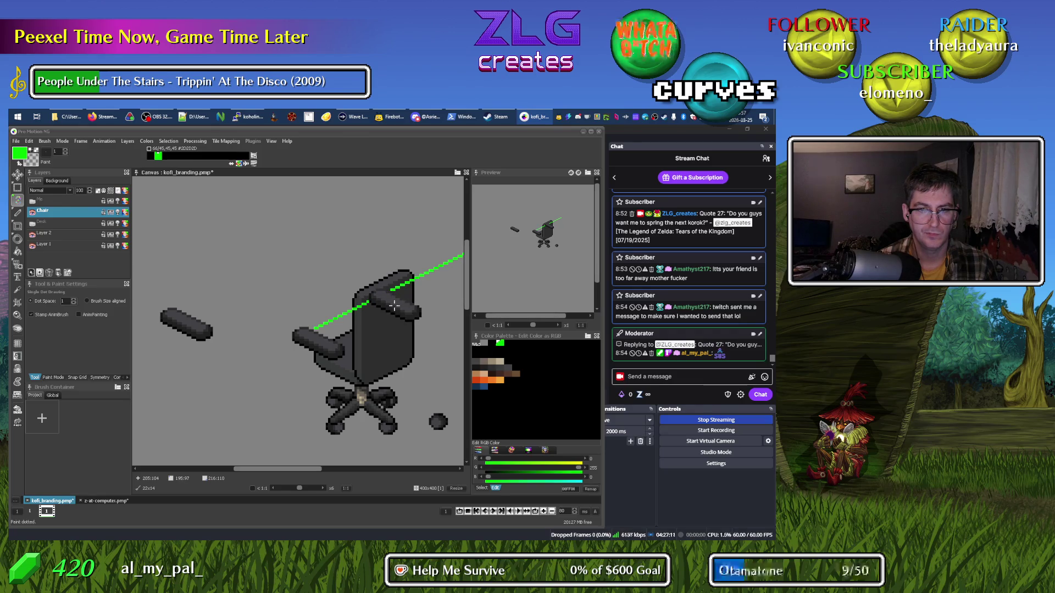
# Stamp the grabbed armrest on the chair's right side at the green guide, undoing a stray smudge.
pyautogui.moveTo(393, 305); pyautogui.dragTo(390, 306)
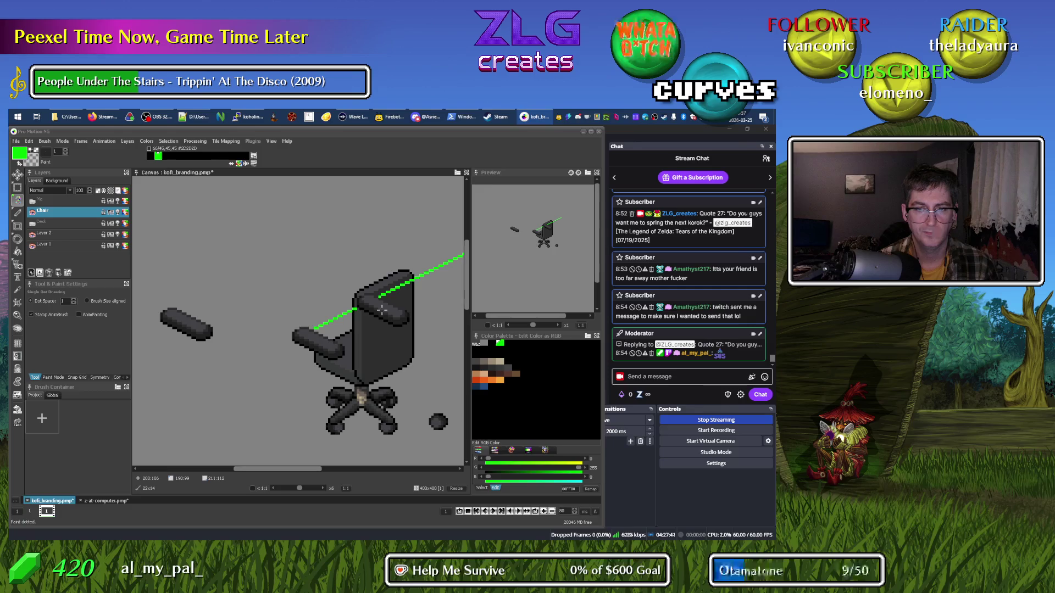
pyautogui.moveTo(349, 330); pyautogui.dragTo(315, 343)
pyautogui.hotkey('ctrl', 'z')
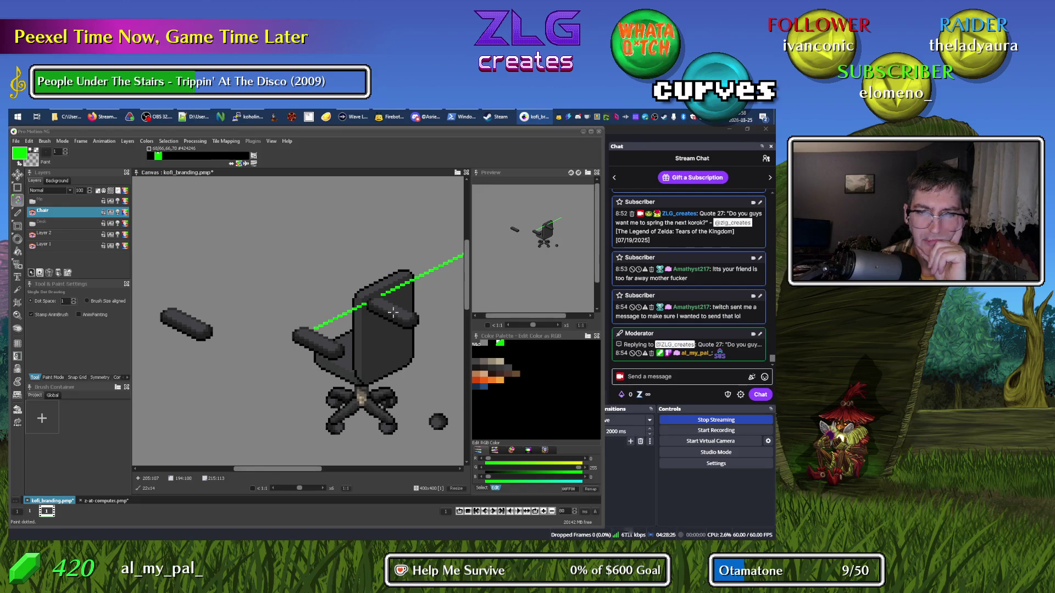
pyautogui.click(393, 312)
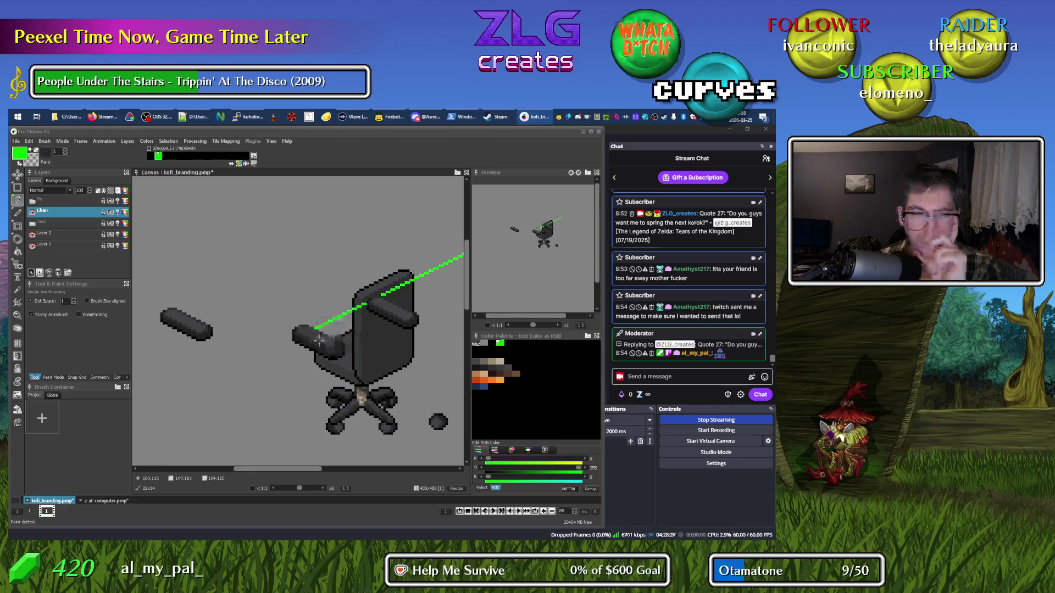
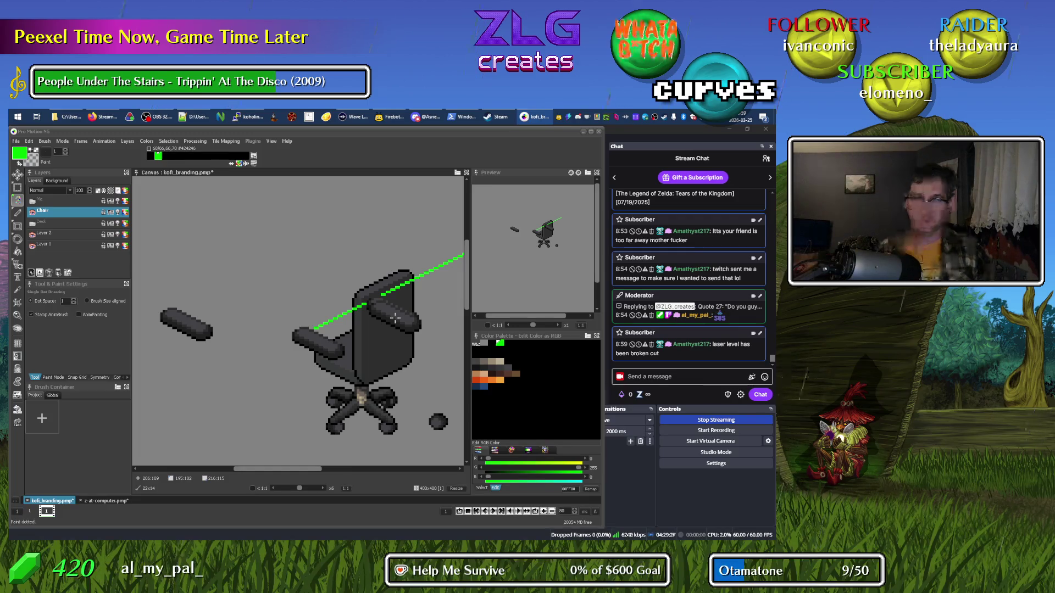
# Paint the loose armrest's edge pixels black, filling the missing edge pixel.
pyautogui.scroll(3, 401, 324)
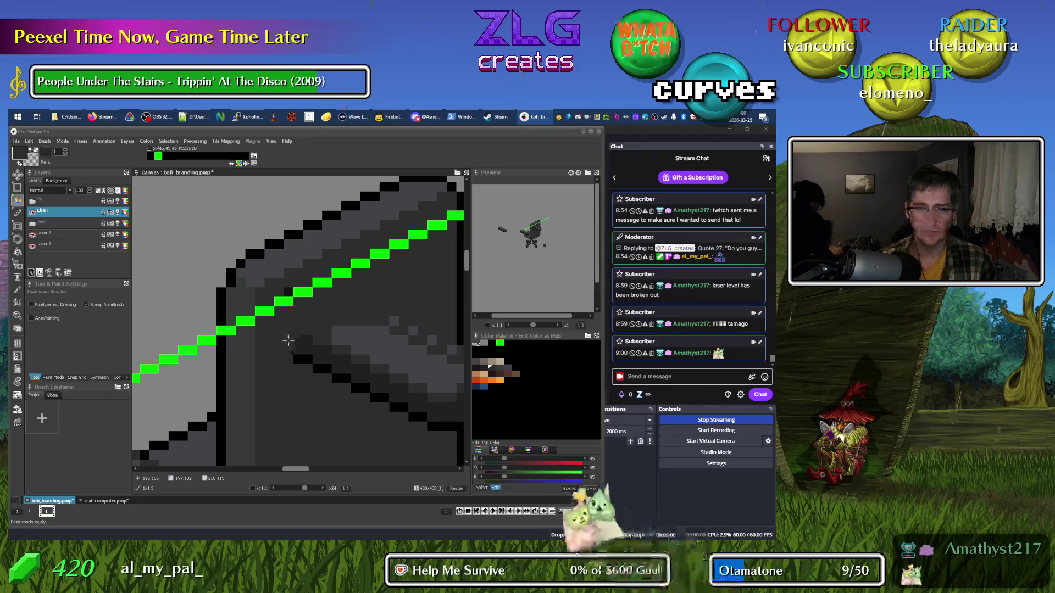
pyautogui.scroll(-2, 401, 324)
pyautogui.moveTo(404, 346); pyautogui.dragTo(281, 333)
pyautogui.scroll(3, 280, 333)
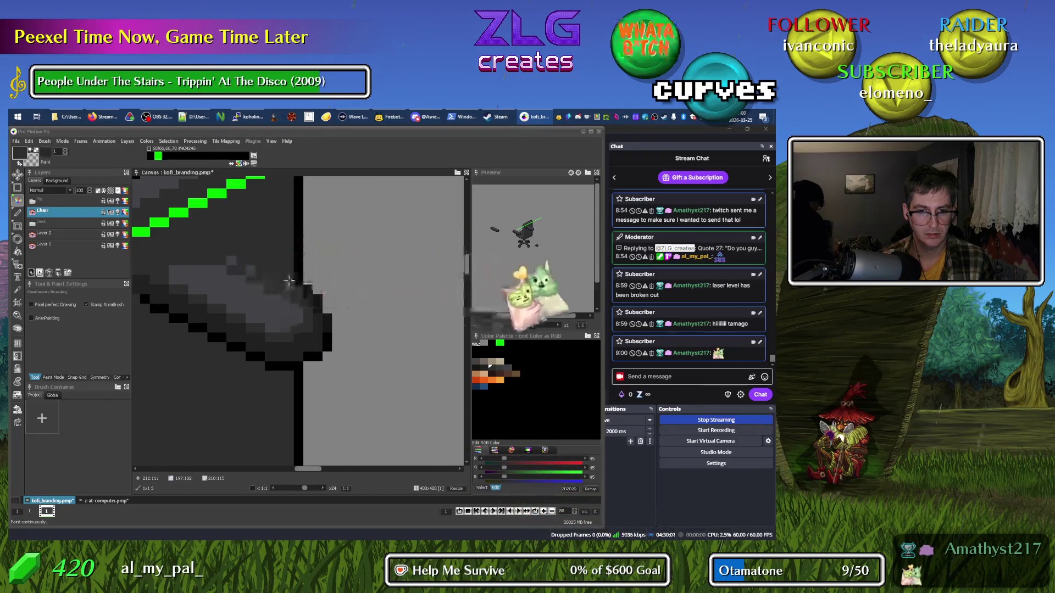
pyautogui.rightClick(296, 348)
pyautogui.moveTo(306, 286); pyautogui.dragTo(305, 351)
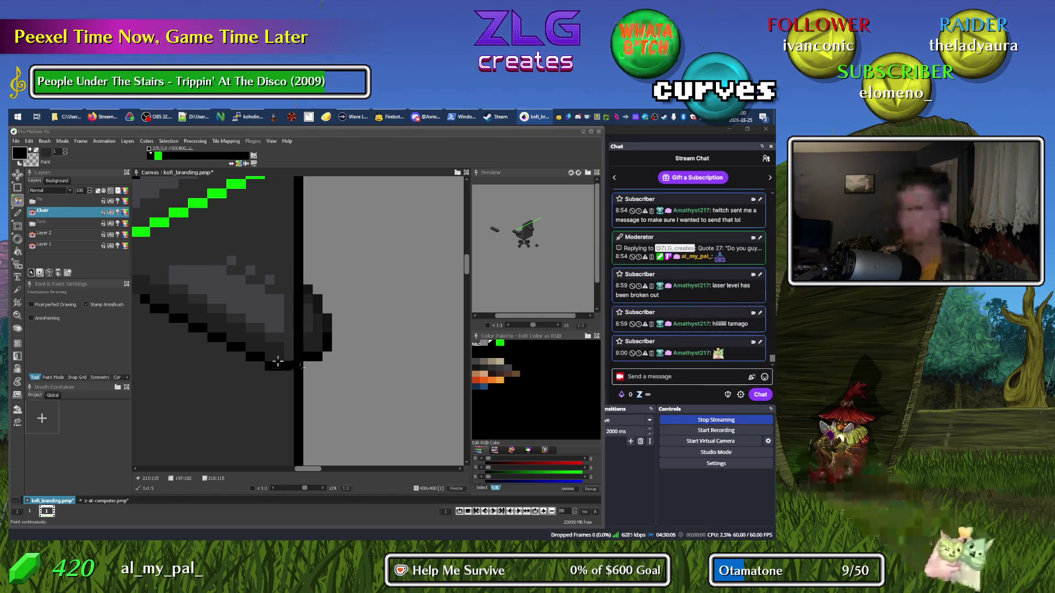
pyautogui.click(168, 363)
# Repaint the armrest's lower edge in dark grey.
pyautogui.scroll(1, 169, 363)
pyautogui.scroll(-1, 188, 316)
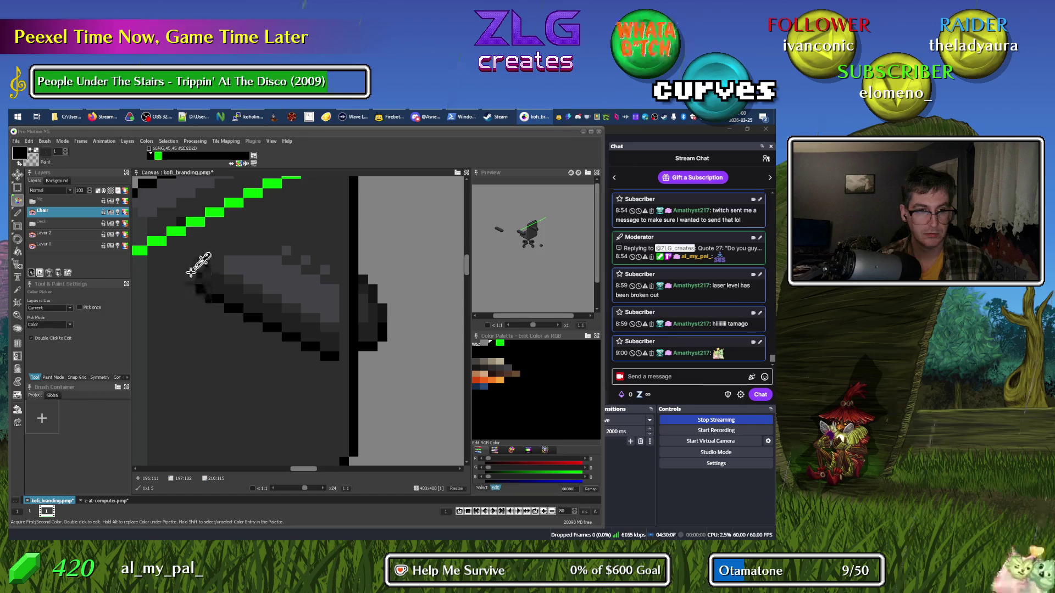
pyautogui.rightClick(200, 298)
pyautogui.moveTo(199, 298)
pyautogui.mouseDown()
pyautogui.moveTo(264, 319)
pyautogui.moveTo(235, 299)
pyautogui.moveTo(308, 351)
pyautogui.moveTo(330, 307)
pyautogui.moveTo(296, 280)
pyautogui.moveTo(282, 284)
pyautogui.moveTo(278, 307)
pyautogui.moveTo(250, 275)
pyautogui.moveTo(198, 266)
pyautogui.mouseUp()
# Cover the green guide lines on the chair back and seat with dark grey.
pyautogui.scroll(-3, 249, 330)
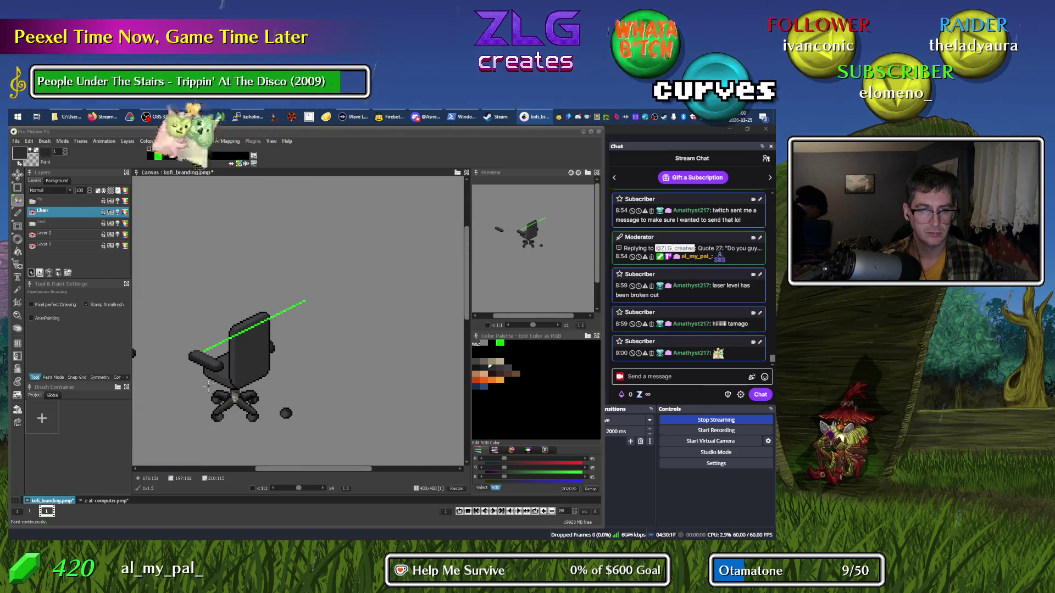
pyautogui.scroll(3, 214, 377)
pyautogui.scroll(-4, 247, 385)
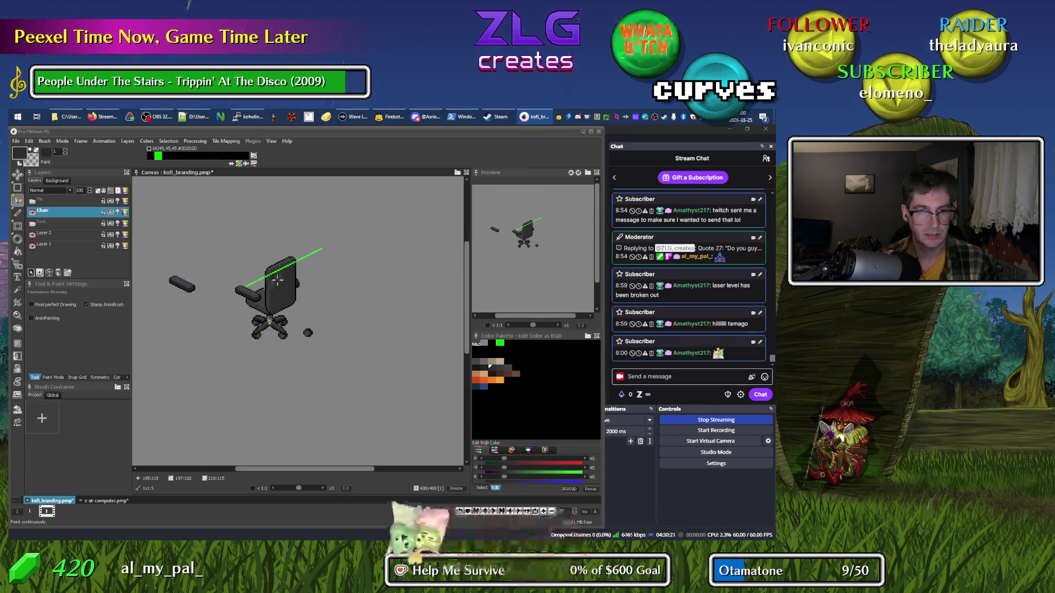
pyautogui.scroll(2, 286, 278)
pyautogui.scroll(2, 289, 276)
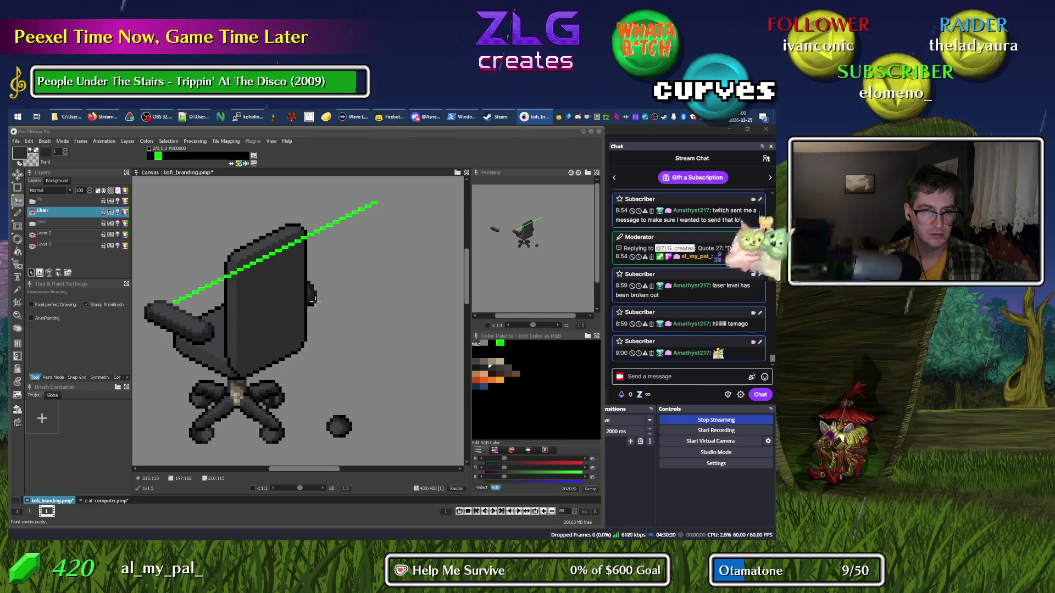
pyautogui.scroll(2, 239, 276)
pyautogui.click(225, 270)
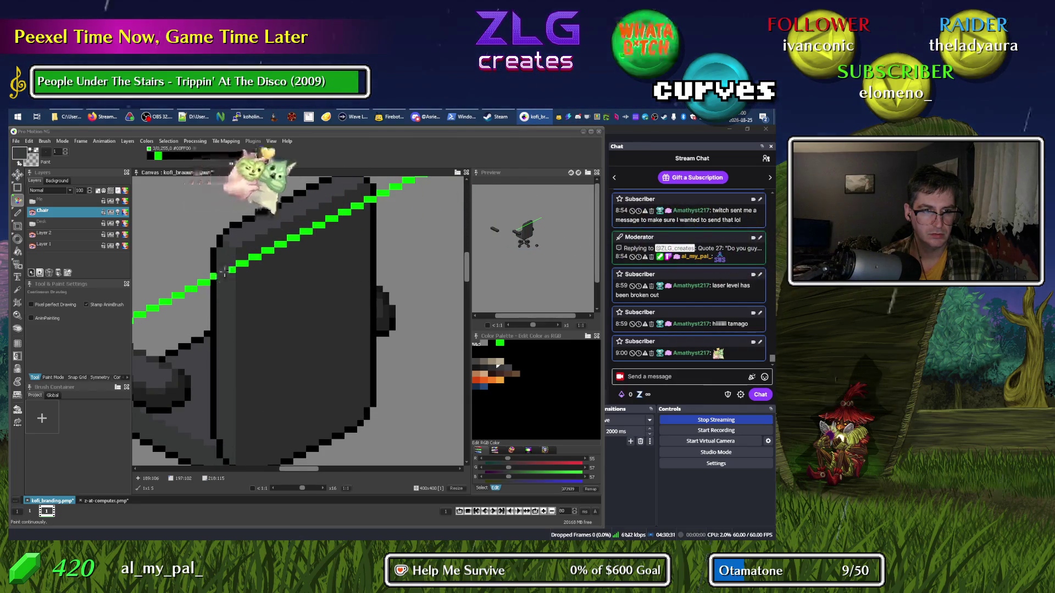
pyautogui.moveTo(242, 267)
pyautogui.mouseDown()
pyautogui.moveTo(366, 202)
pyautogui.moveTo(275, 295)
pyautogui.moveTo(417, 227)
pyautogui.mouseUp()
pyautogui.moveTo(257, 351); pyautogui.dragTo(470, 270)
pyautogui.moveTo(343, 288); pyautogui.dragTo(301, 305)
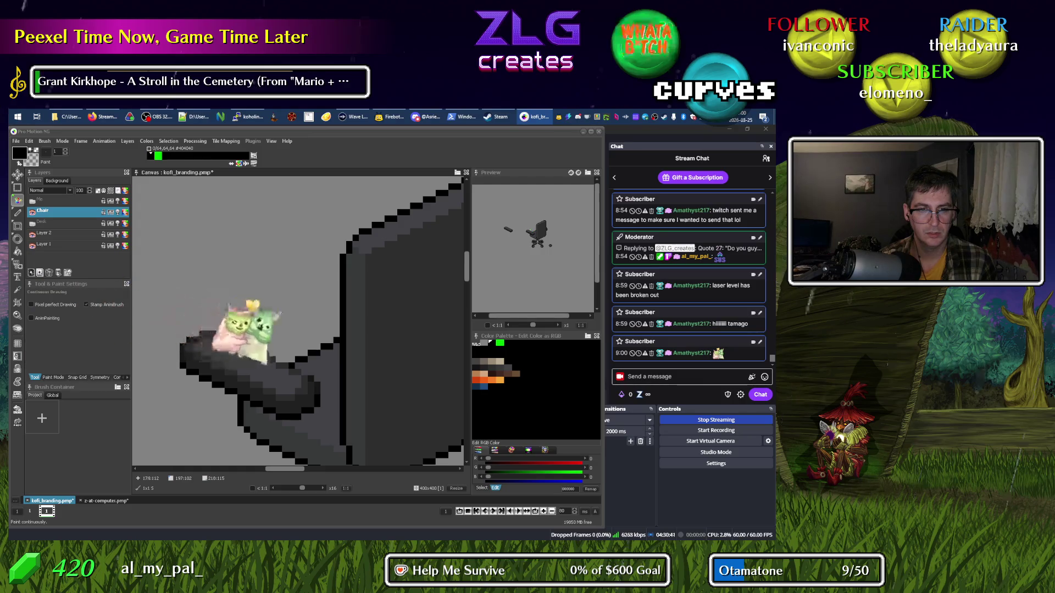
pyautogui.scroll(-2, 279, 333)
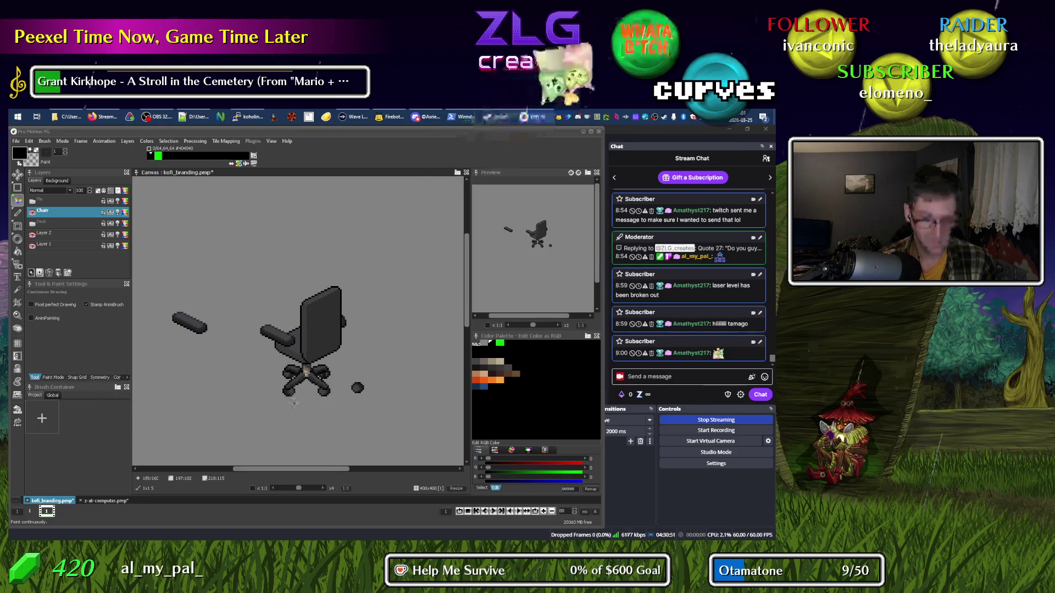
# Move the loose wheel and the loose armrest to the top-left corner of the canvas.
pyautogui.press('s')
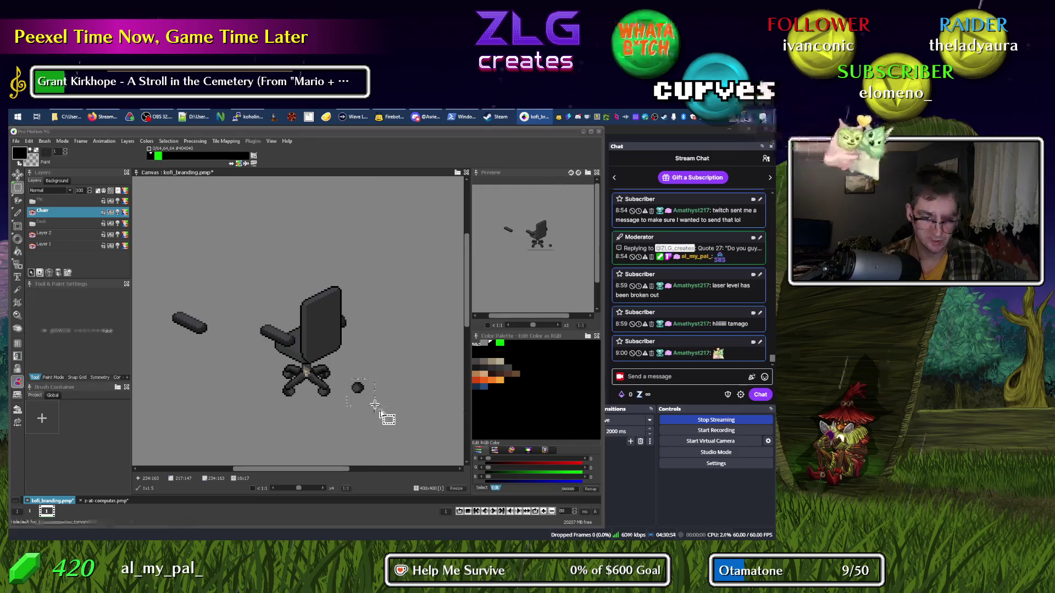
pyautogui.hotkey('ctrl', 'v')
pyautogui.moveTo(183, 245); pyautogui.dragTo(161, 213)
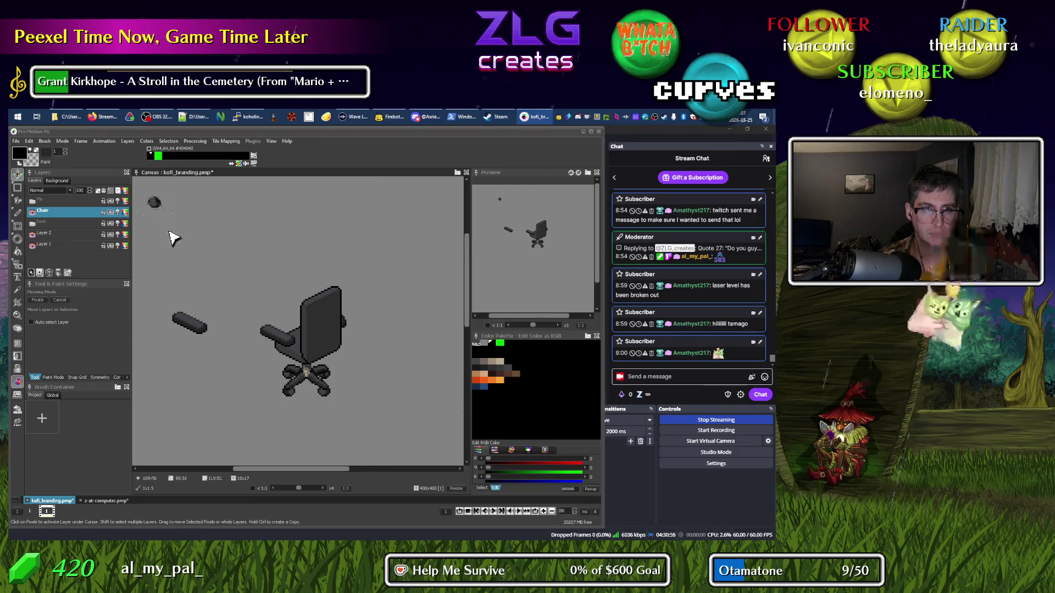
pyautogui.moveTo(207, 276); pyautogui.dragTo(280, 258)
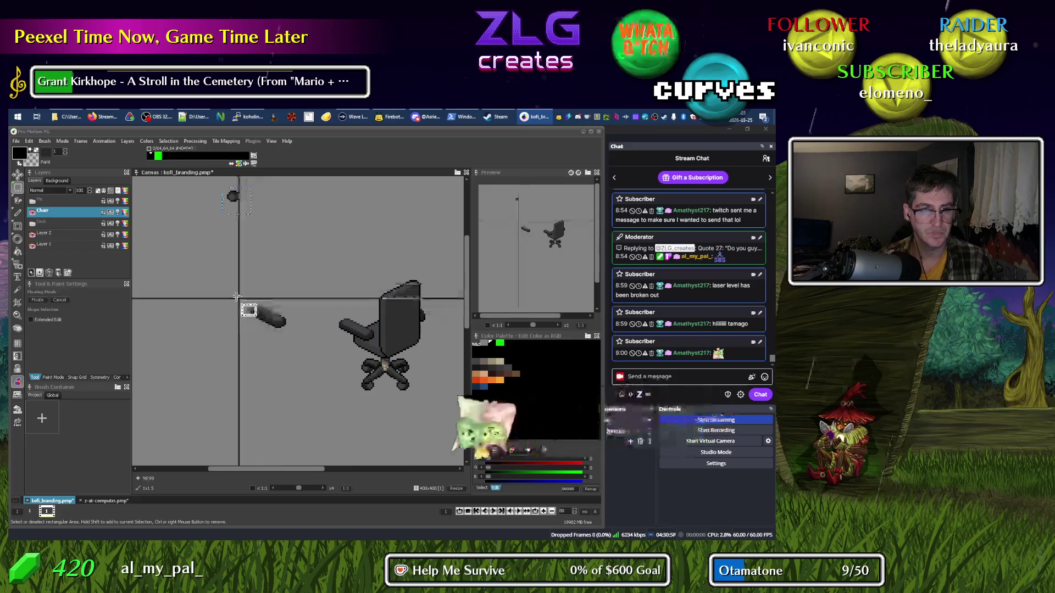
pyautogui.press('m')
pyautogui.moveTo(277, 322); pyautogui.dragTo(212, 258)
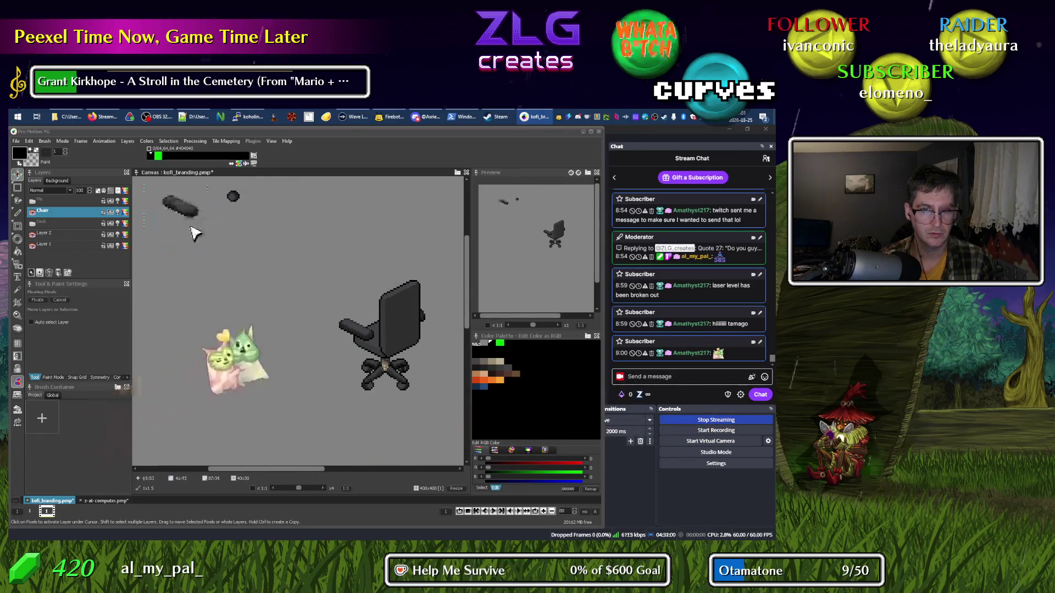
# Make the Me layer visible so the man appears seated on the chair.
pyautogui.press('s')
pyautogui.hscroll(3, 330, 296)
pyautogui.scroll(-1, 238, 305)
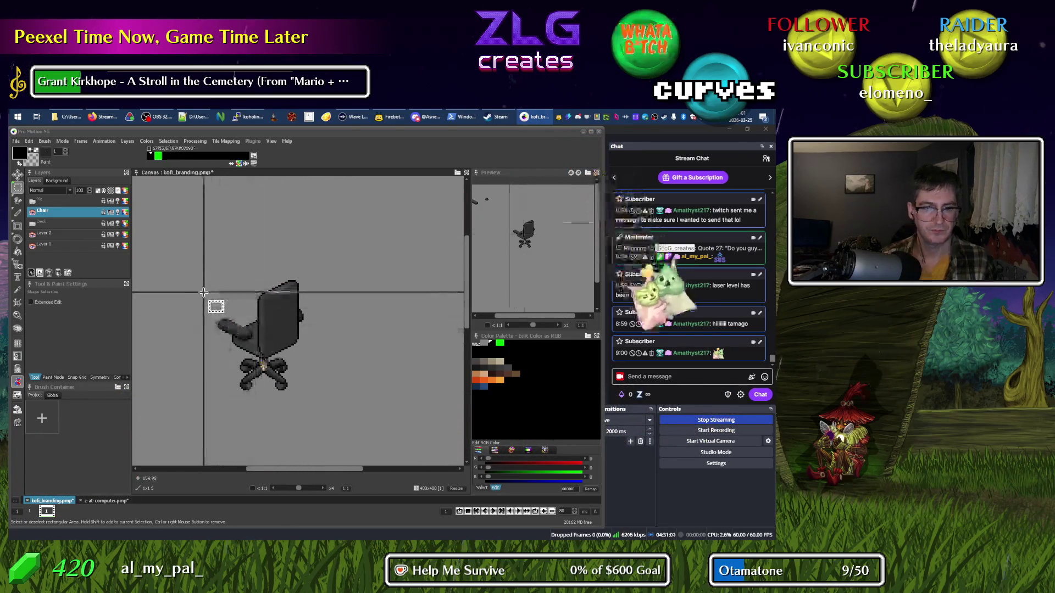
pyautogui.click(32, 201)
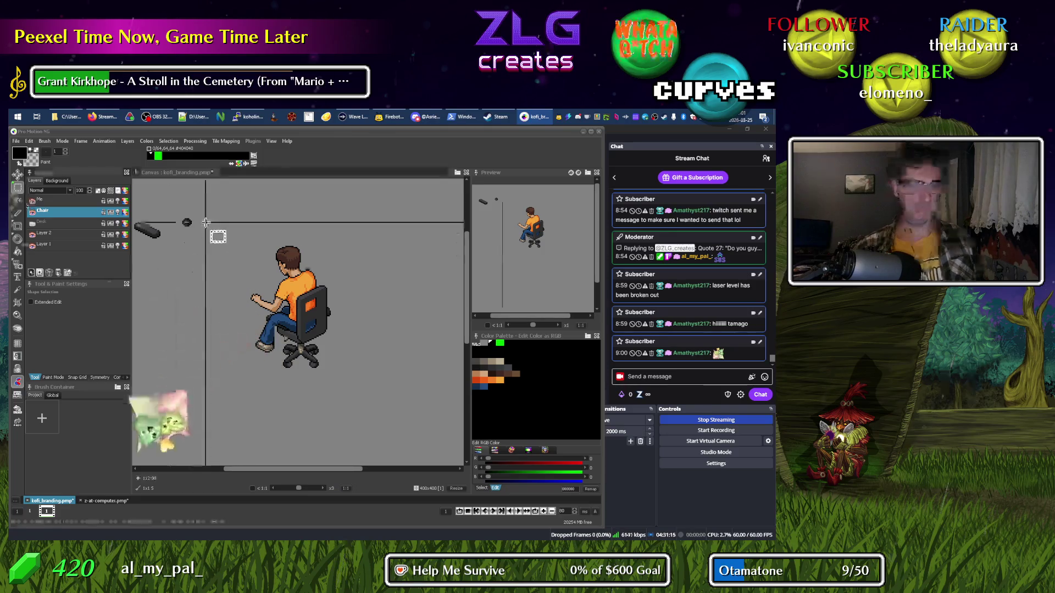
# Rename the Chair layer to 'Chair Bottom'.
pyautogui.rightClick(63, 216)
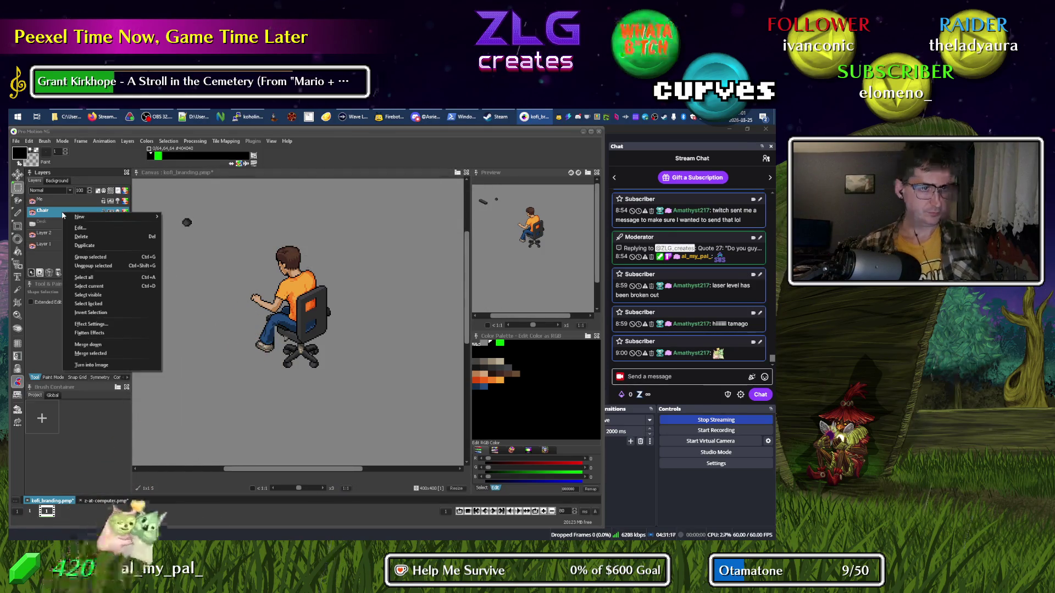
pyautogui.click(80, 227)
pyautogui.write('Chair Bottom')
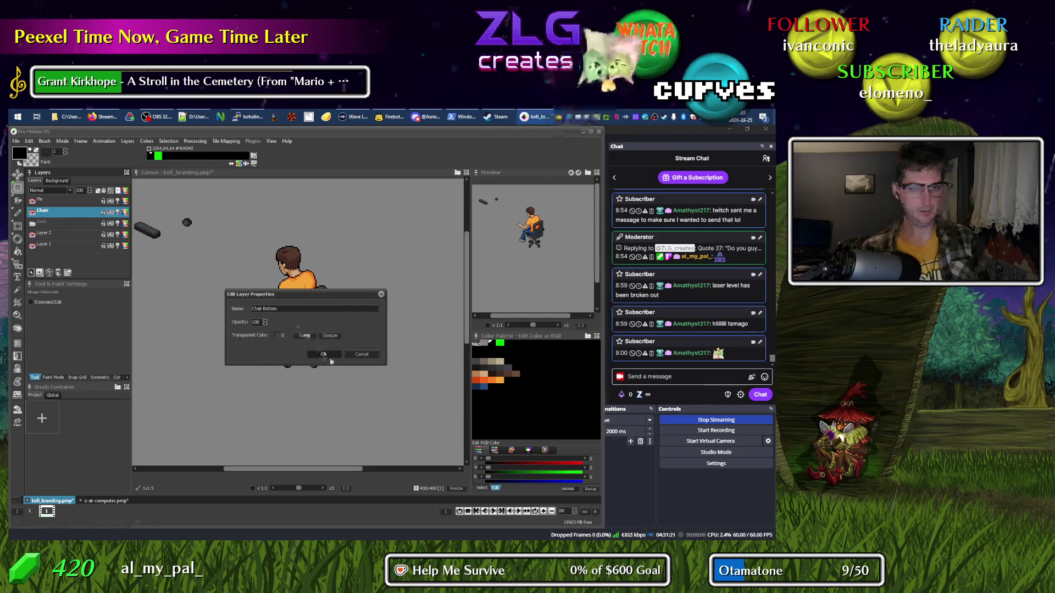
pyautogui.press('Return')
# Duplicate Chair Bottom, name the copy 'Chair Top', and move it above the Me layer.
pyautogui.rightClick(53, 215)
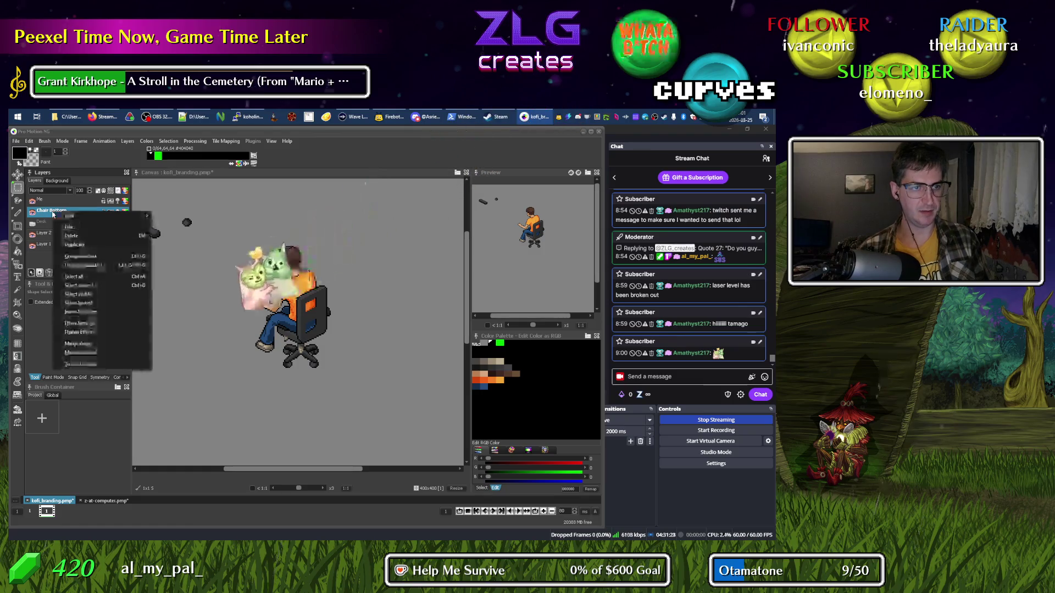
pyautogui.click(78, 245)
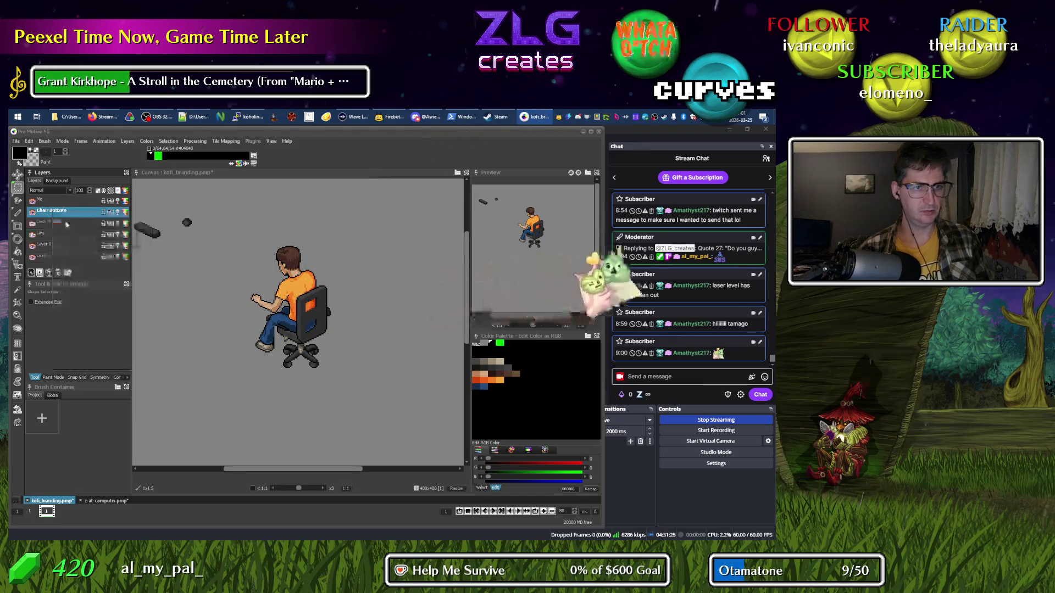
pyautogui.rightClick(63, 212)
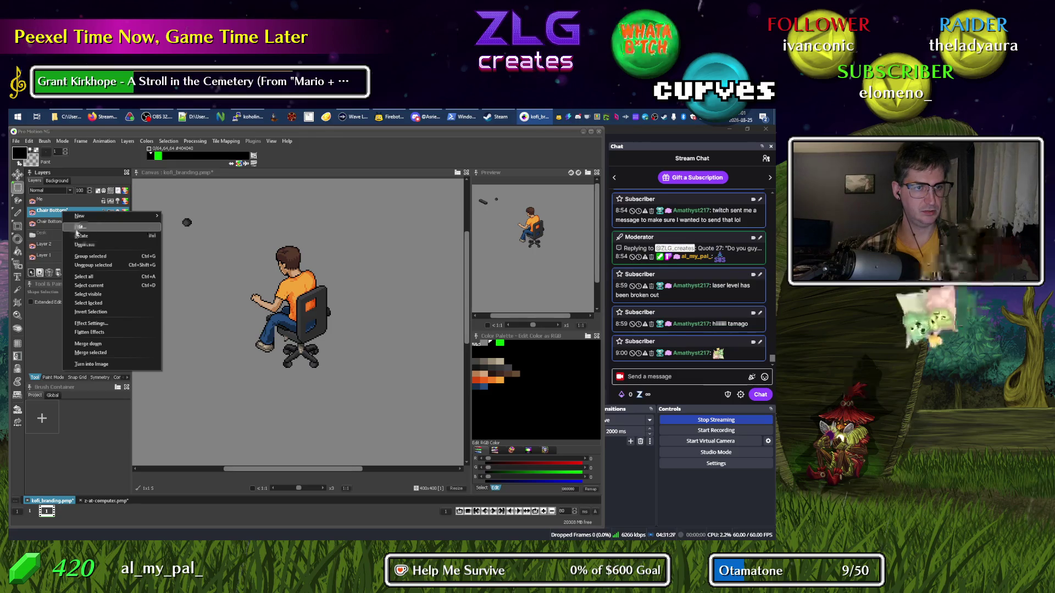
pyautogui.click(80, 227)
pyautogui.write('Chair Bottom')
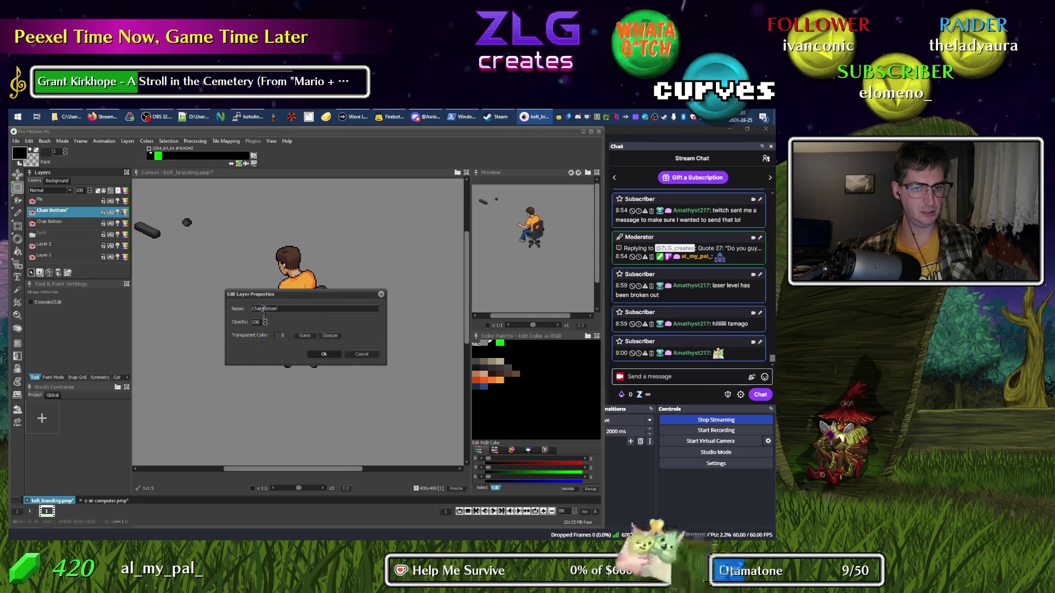
pyautogui.write('Top')
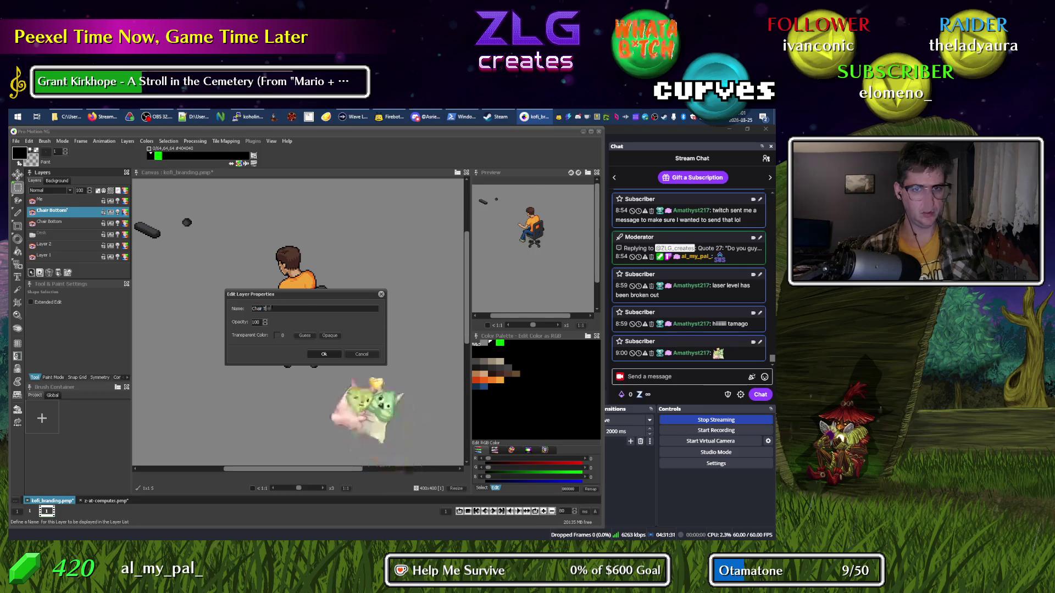
pyautogui.press('Return')
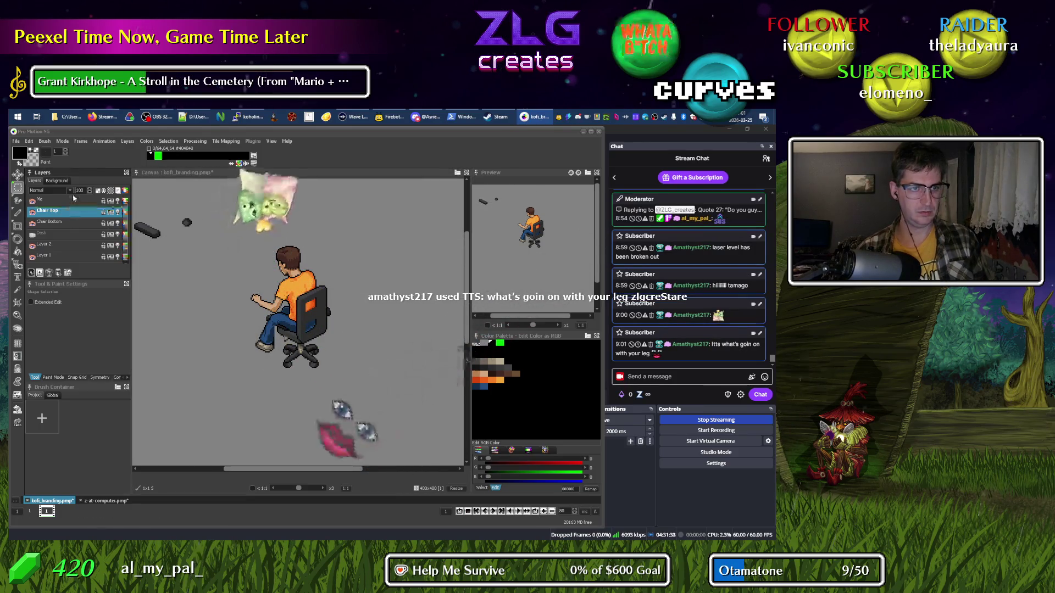
pyautogui.moveTo(71, 217); pyautogui.dragTo(70, 203)
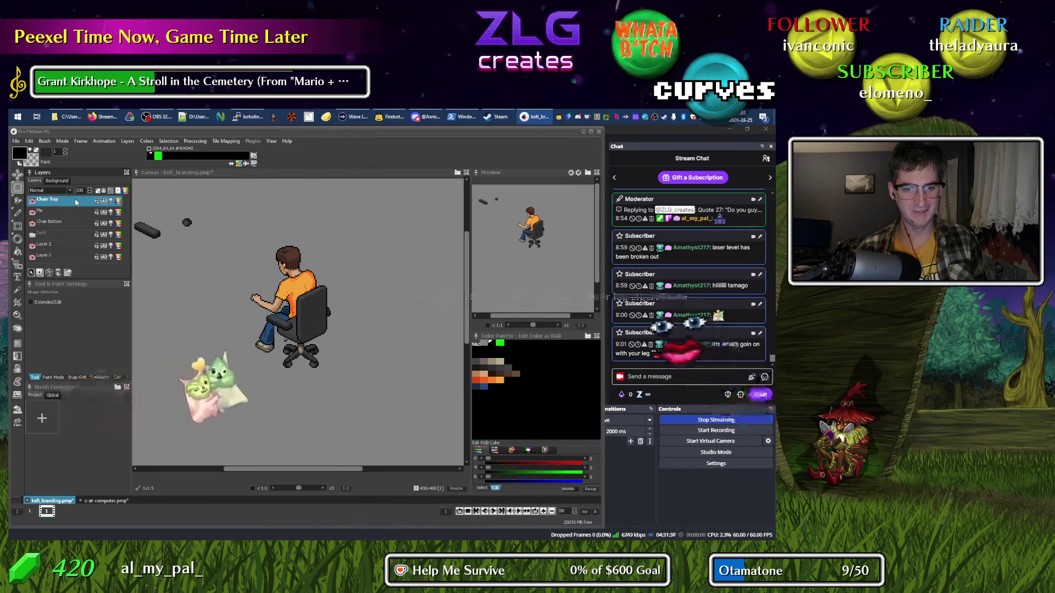
pyautogui.click(68, 210)
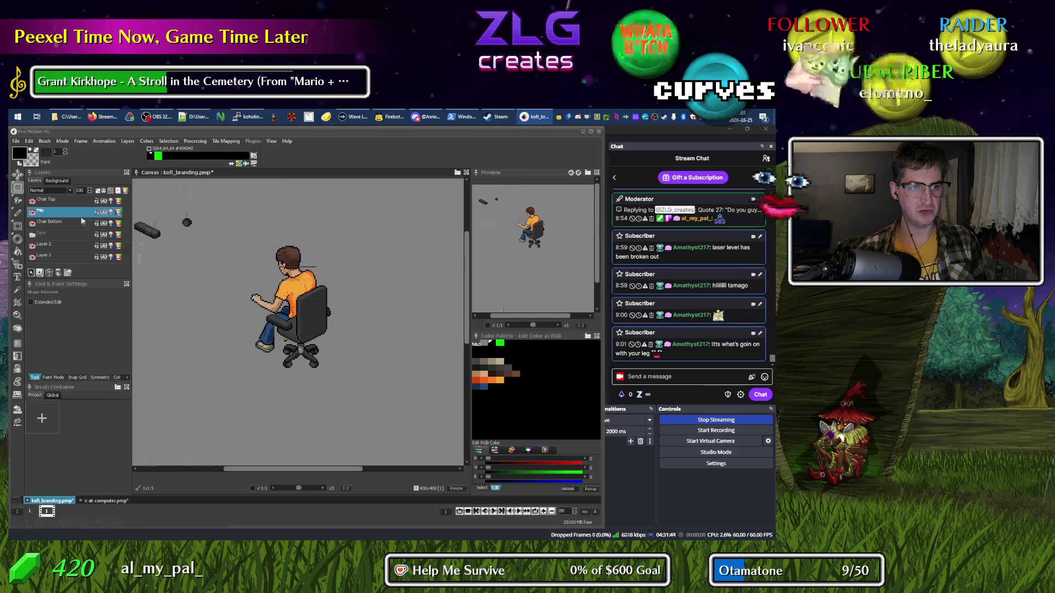
# Make Chair Bottom the active layer and undo so the seat overlaps the man's thighs.
pyautogui.press('Up')
pyautogui.scroll(4, 292, 267)
pyautogui.scroll(-2, 295, 314)
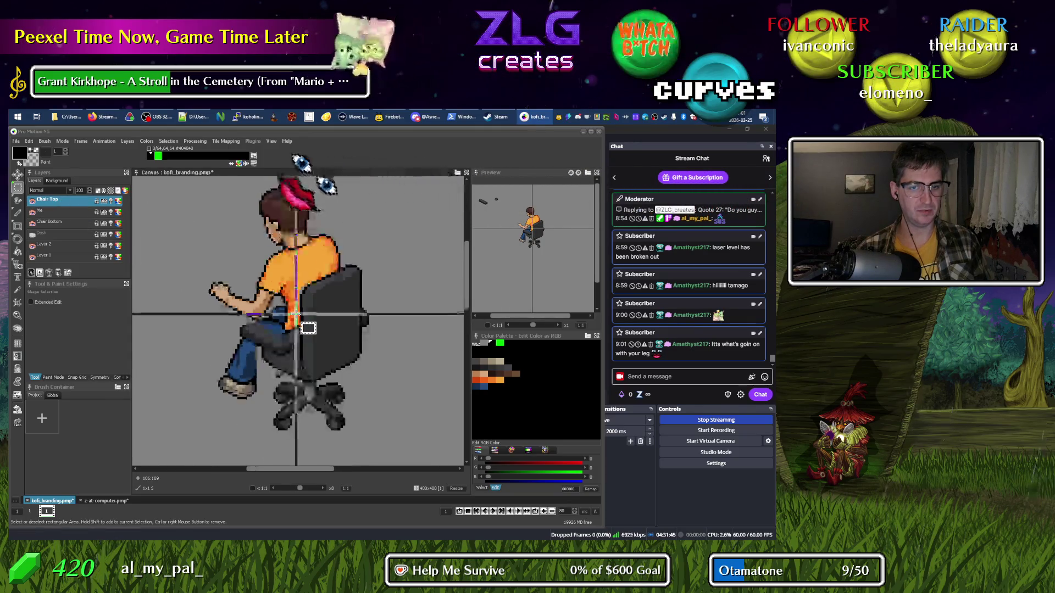
pyautogui.click(49, 222)
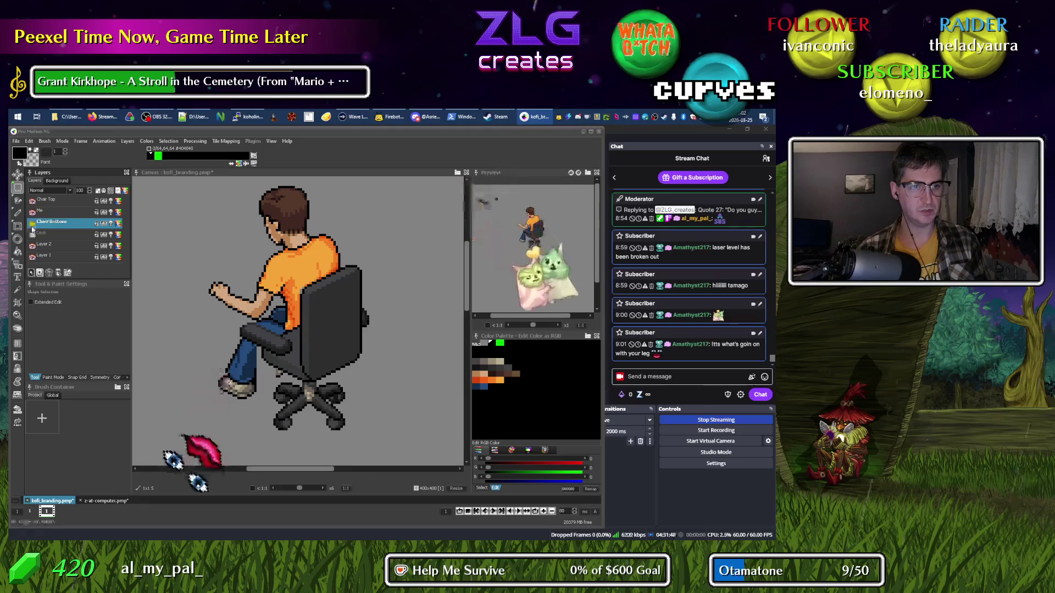
pyautogui.scroll(-2, 277, 306)
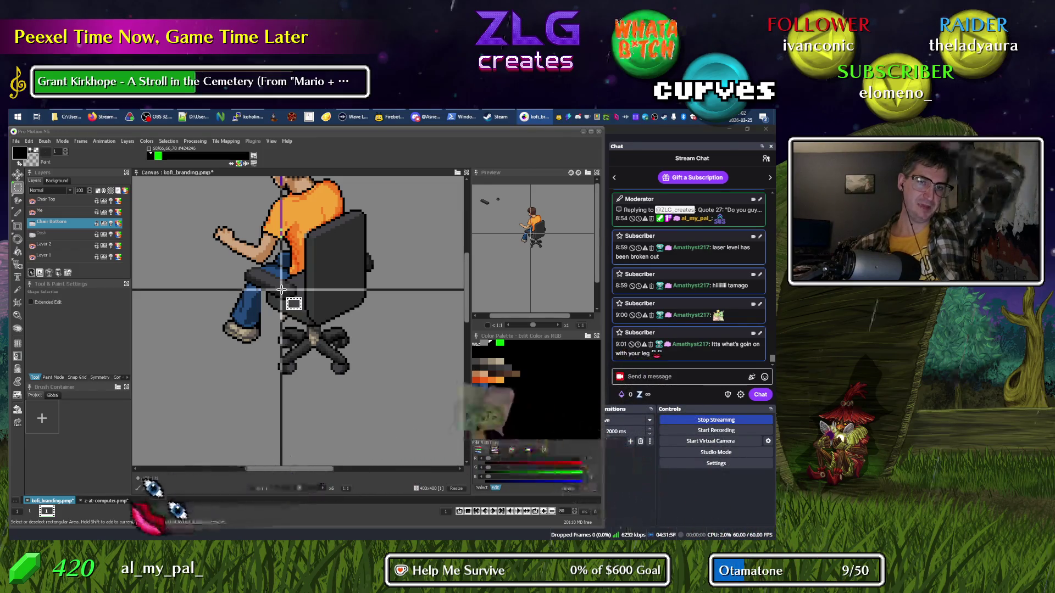
pyautogui.hotkey('ctrl', 'z')
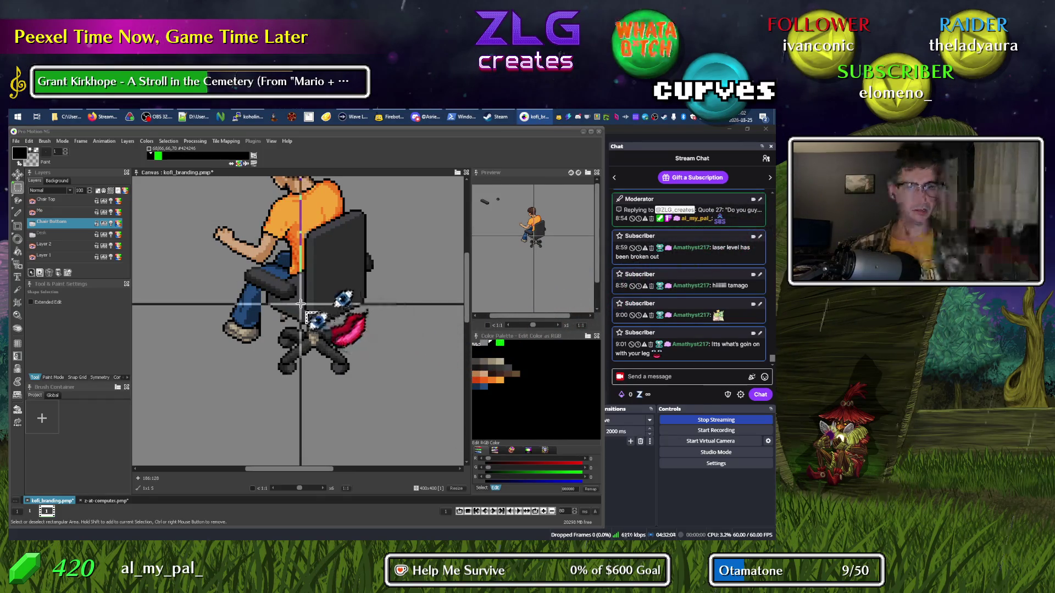
pyautogui.scroll(2, 303, 341)
# Hide the character layer and make Chair Top the active layer.
pyautogui.click(32, 212)
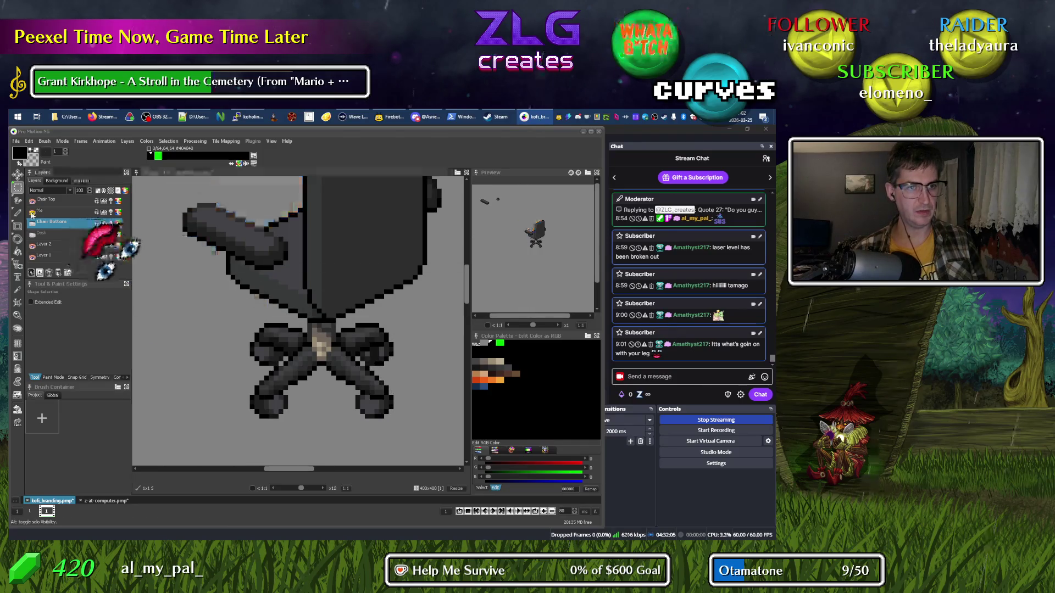
pyautogui.moveTo(245, 297); pyautogui.dragTo(267, 297)
pyautogui.press('space')
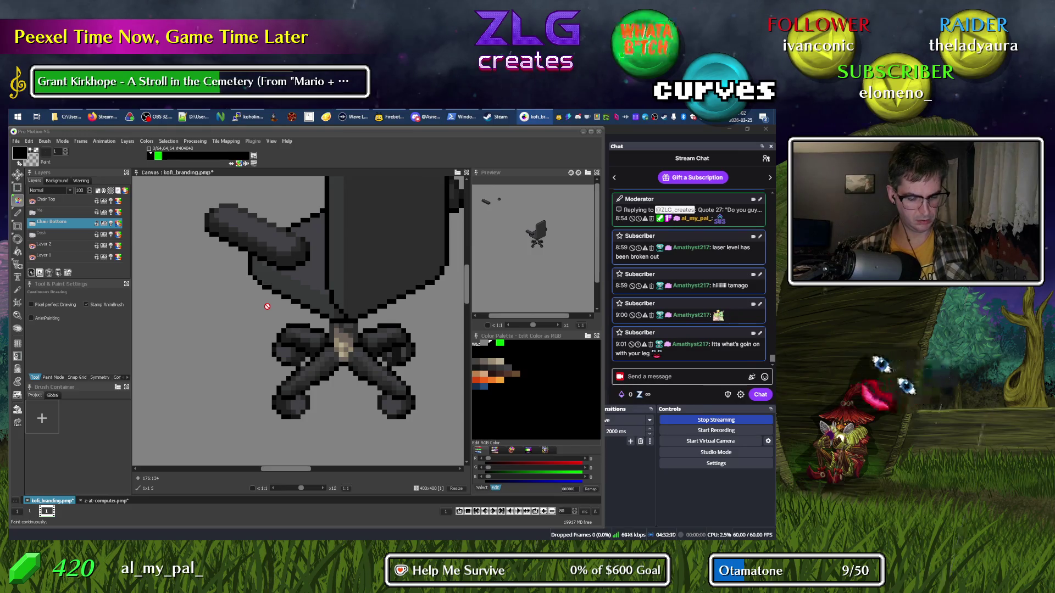
pyautogui.keyDown('ctrl'); pyautogui.click(322, 211); pyautogui.keyUp('ctrl')
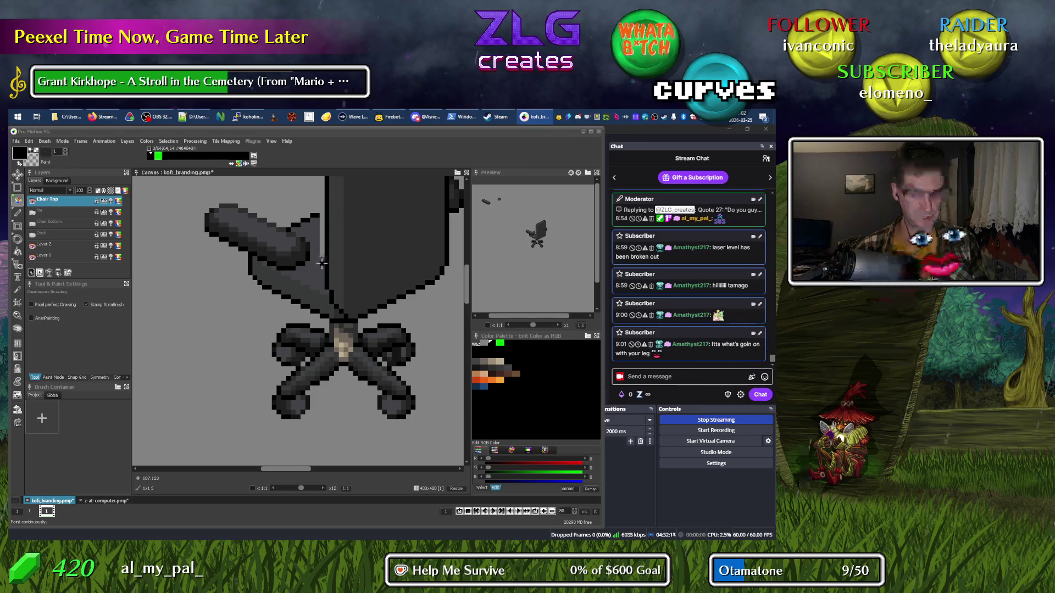
# Flood-fill the grey strut patches with background grey and erase the black diagonal line.
pyautogui.press('f')
pyautogui.click(318, 271)
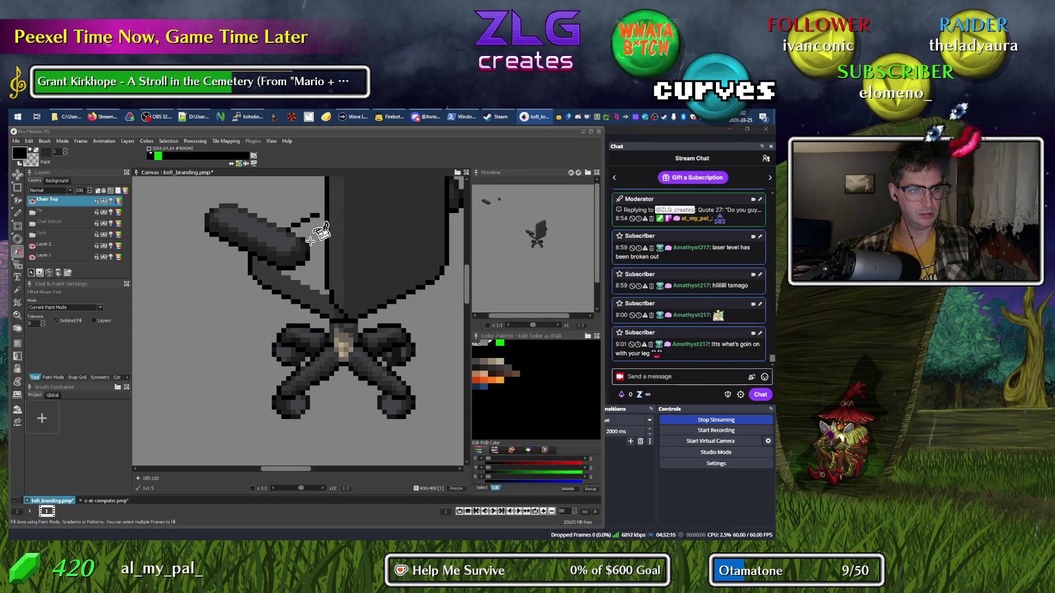
pyautogui.press('d')
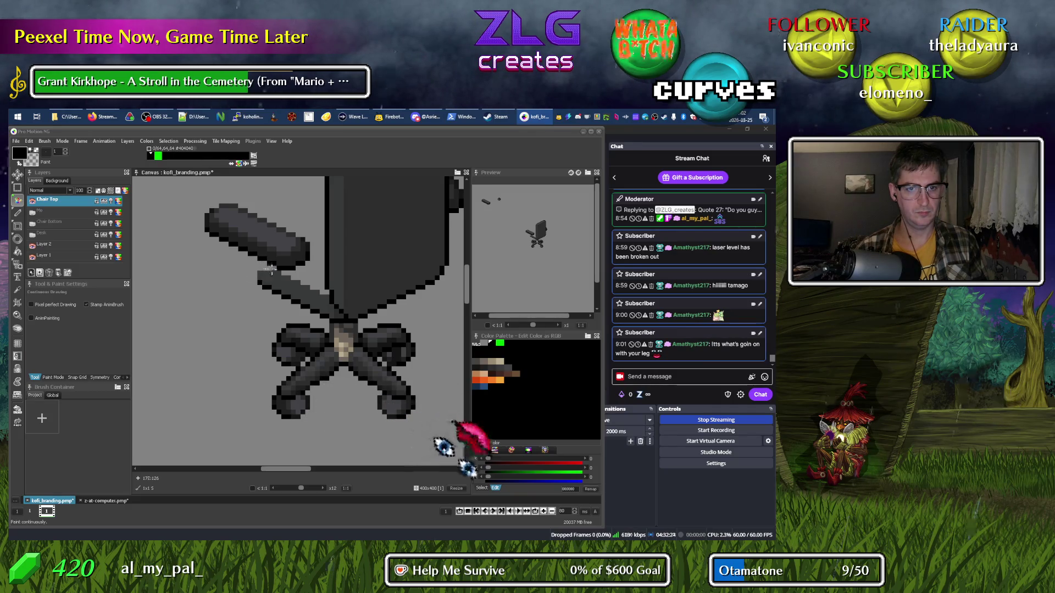
pyautogui.press('f')
pyautogui.click(273, 288)
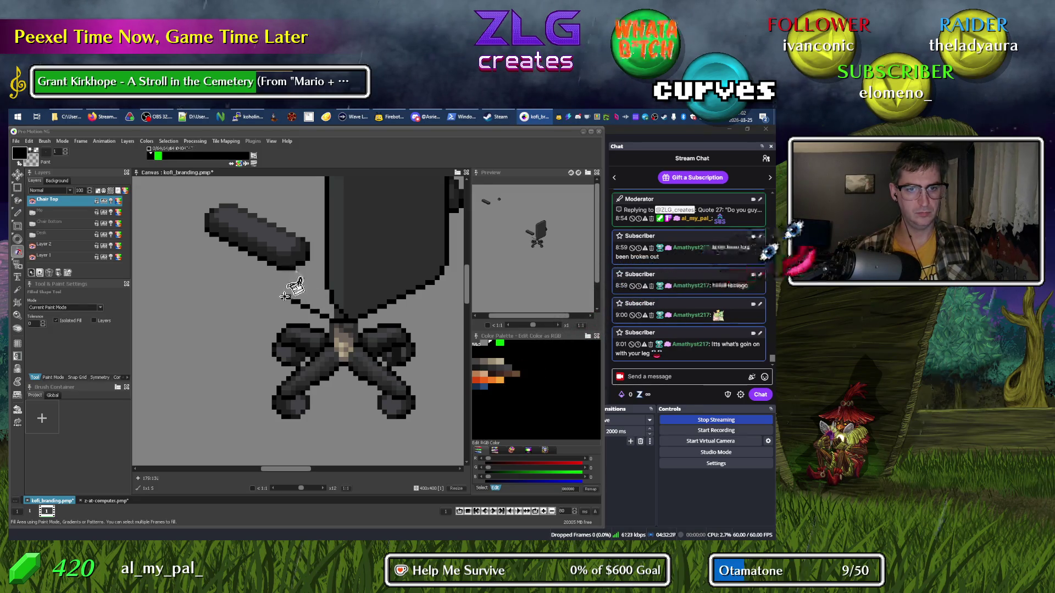
pyautogui.rightClick(313, 311)
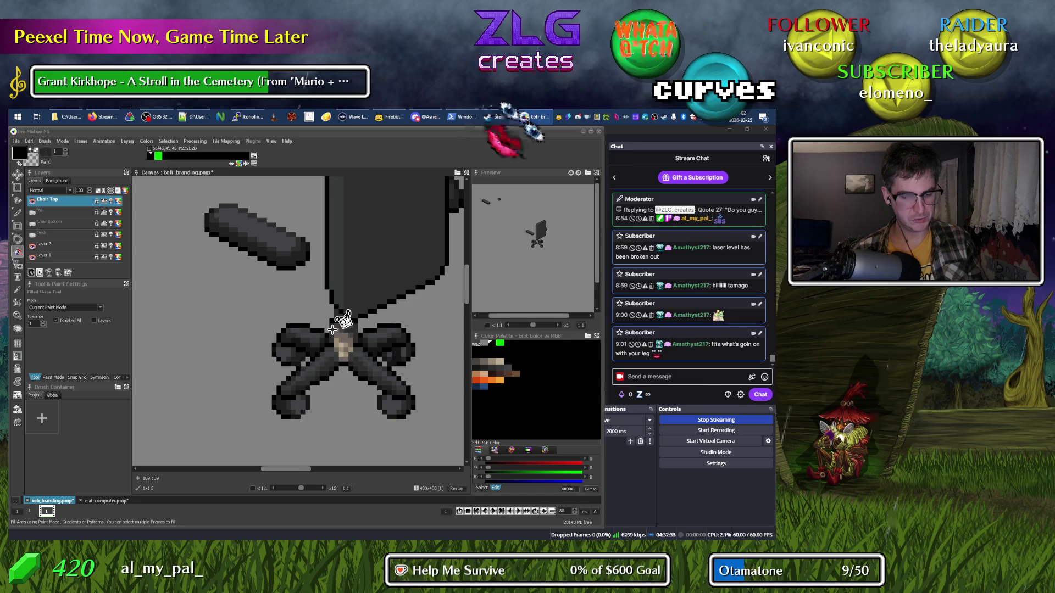
pyautogui.press('d')
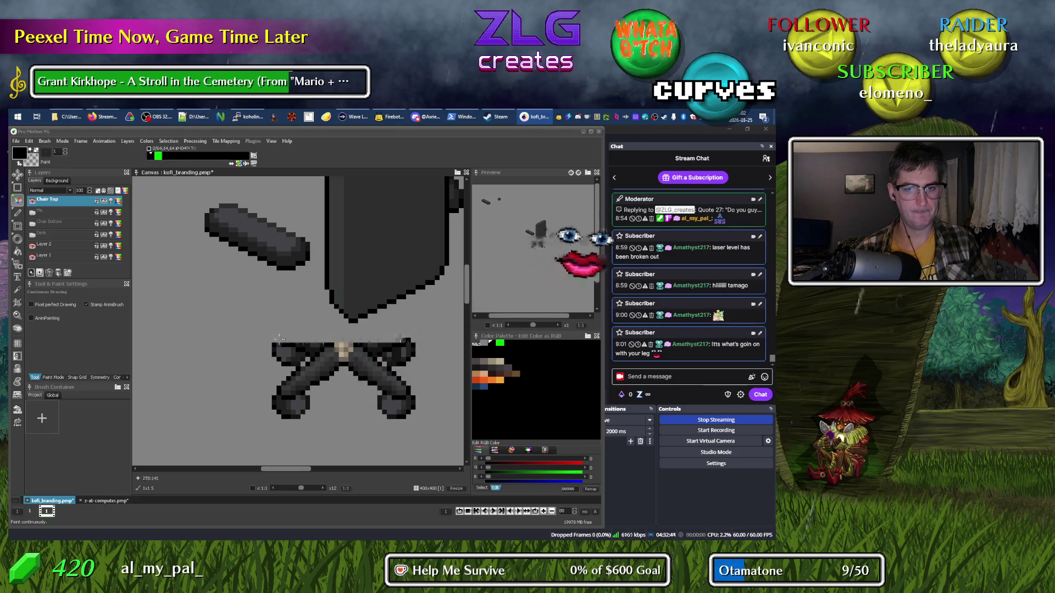
# Select and delete the crossed chair legs below the seat on Chair Top.
pyautogui.press('s')
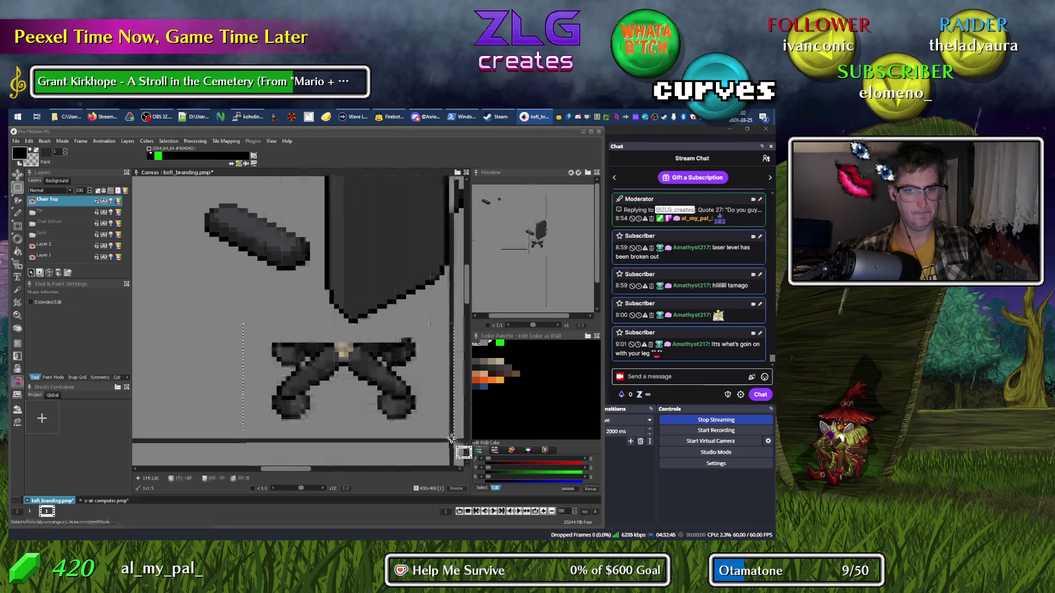
pyautogui.moveTo(244, 323); pyautogui.dragTo(430, 438)
pyautogui.press('Delete')
pyautogui.scroll(-4, 205, 320)
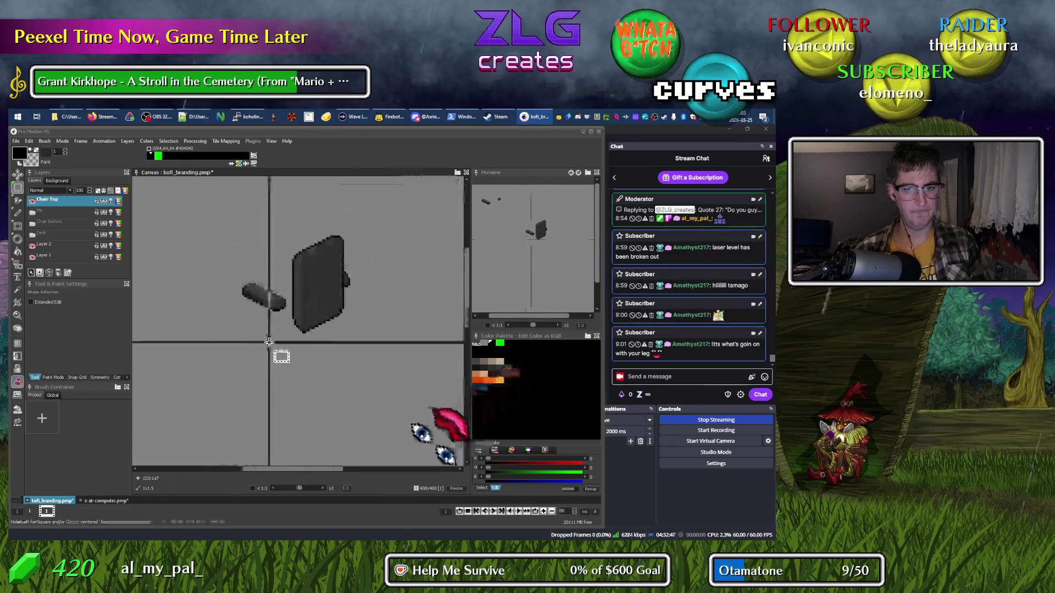
pyautogui.moveTo(401, 395); pyautogui.dragTo(418, 351)
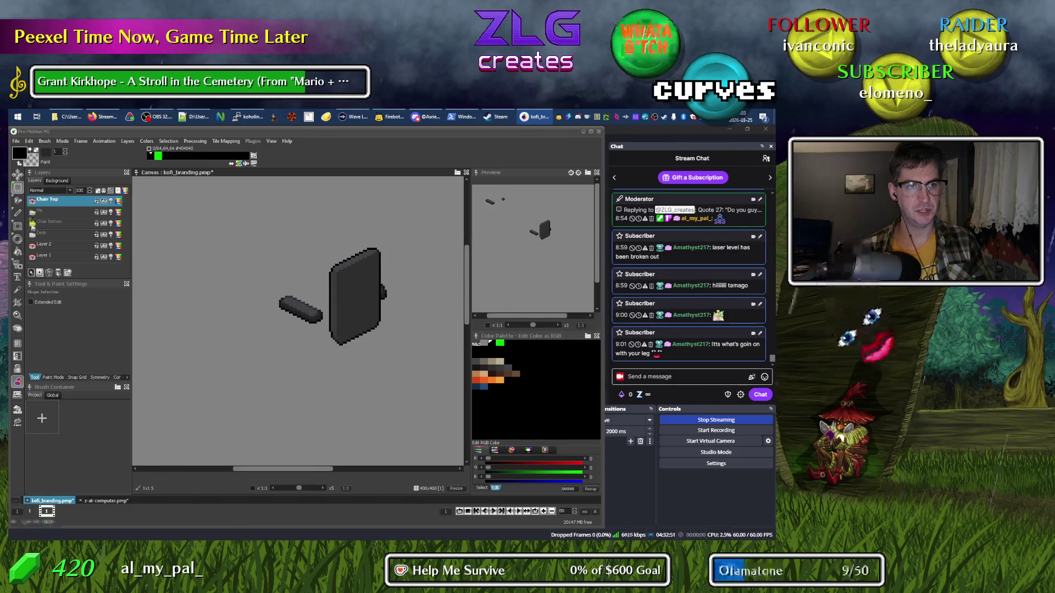
# Select and show the Chair Bottom layer again, zooming in on the armrest.
pyautogui.click(31, 223)
pyautogui.click(31, 224)
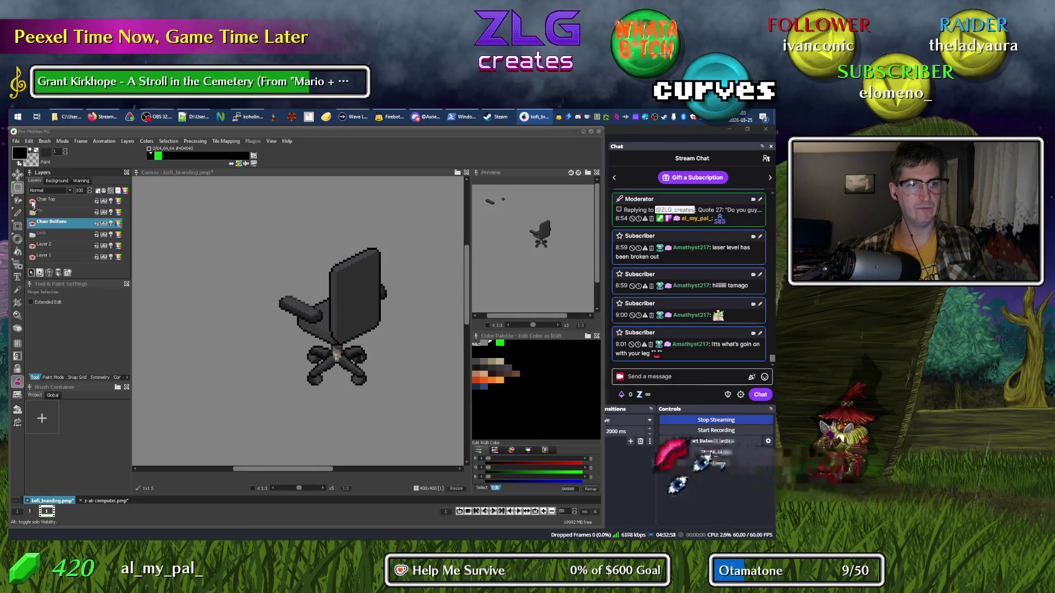
pyautogui.scroll(5, 336, 277)
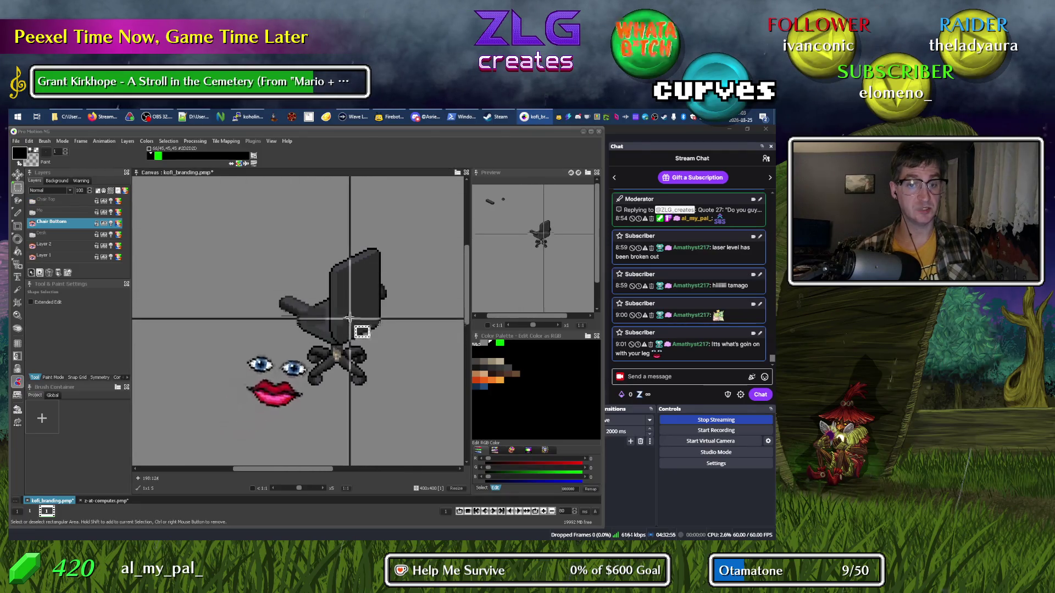
pyautogui.scroll(3, 333, 307)
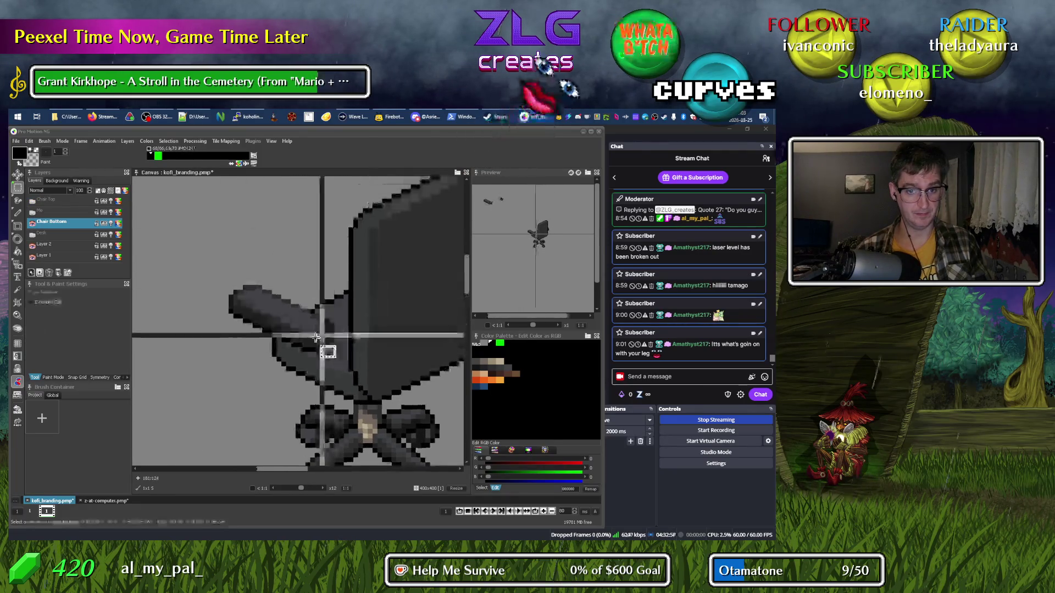
pyautogui.press('d')
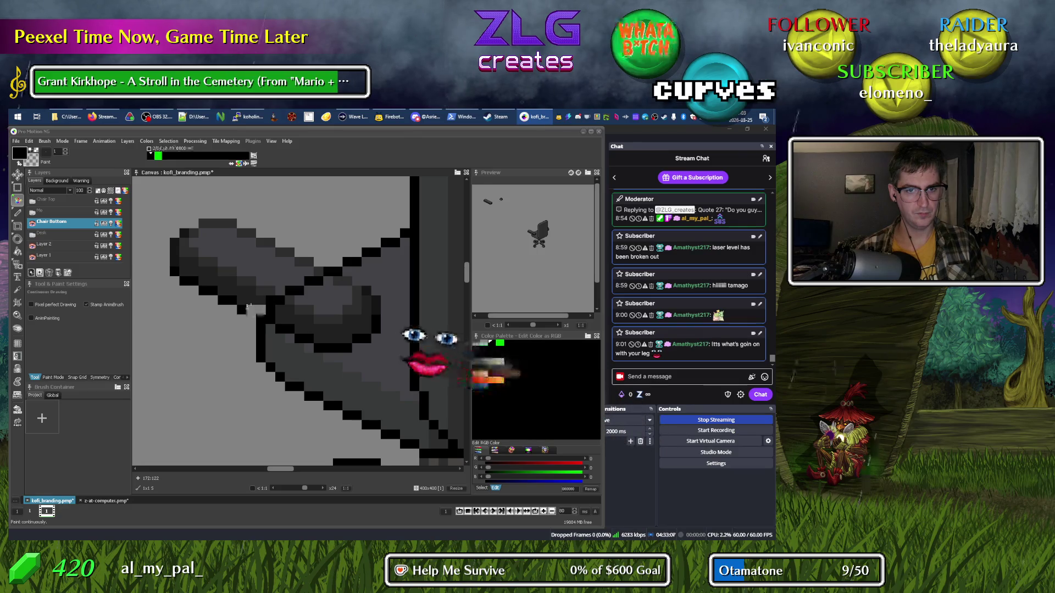
pyautogui.moveTo(244, 303); pyautogui.dragTo(256, 290)
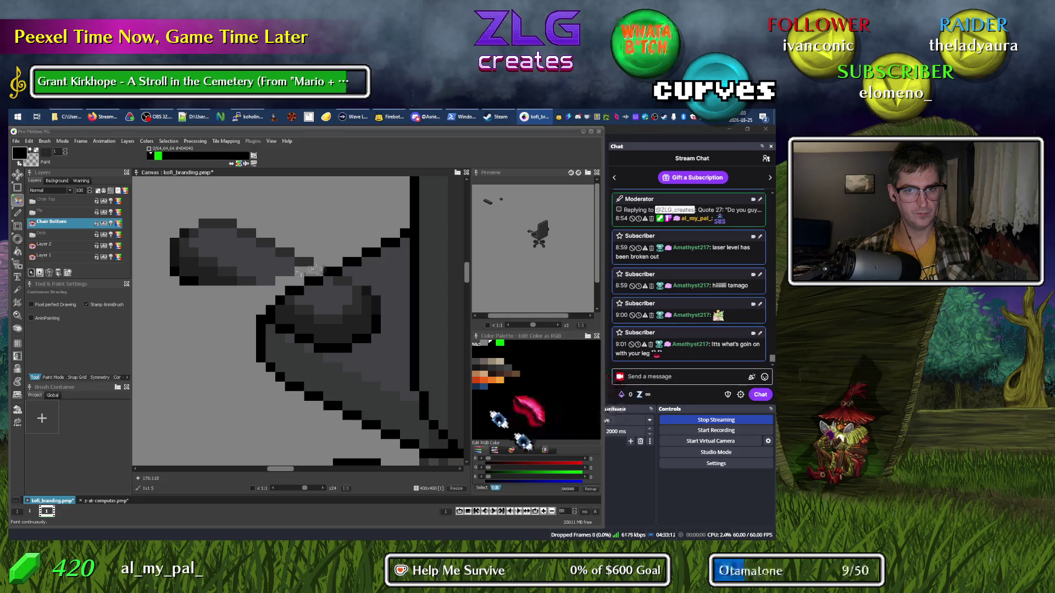
pyautogui.hotkey('ctrl', 'z')
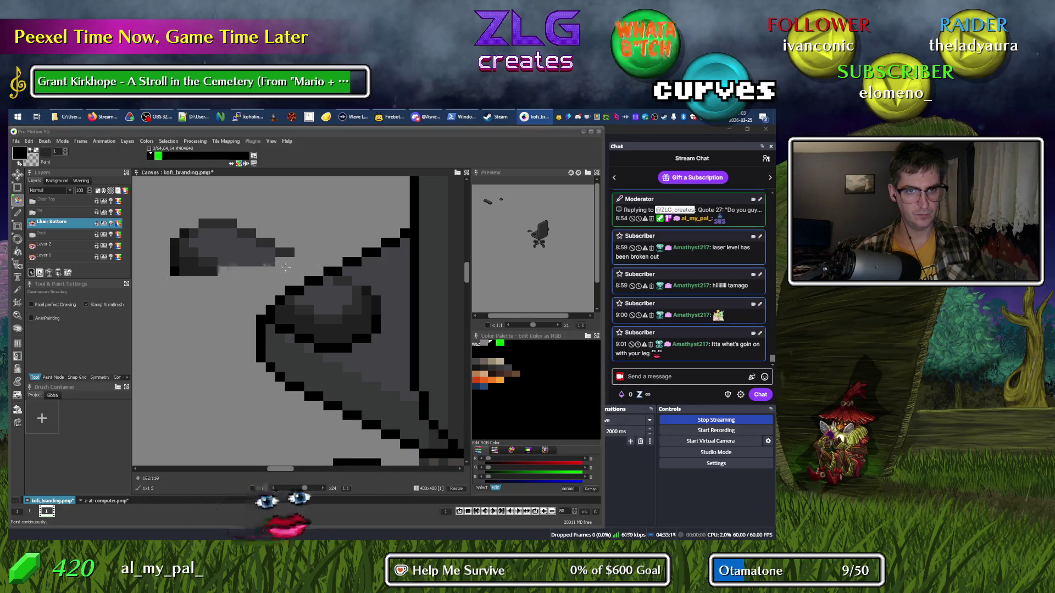
pyautogui.hotkey('ctrl', 'z')
pyautogui.hotkey('ctrl', 'z')
pyautogui.hotkey('ctrl', 'z')
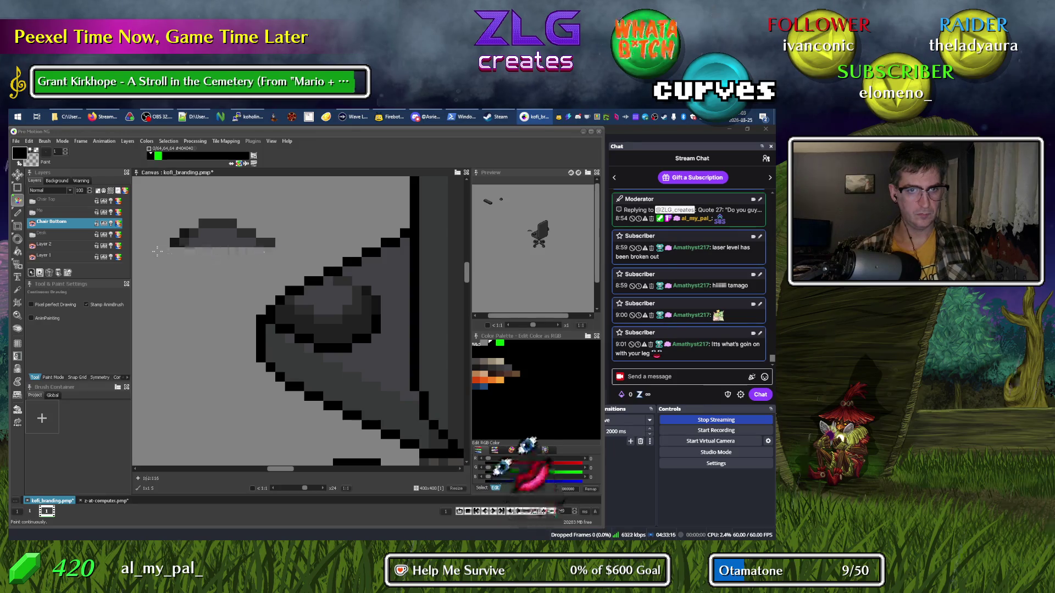
pyautogui.hotkey('ctrl', 'z')
pyautogui.hotkey('ctrl', 'z')
pyautogui.hotkey('ctrl', 'z')
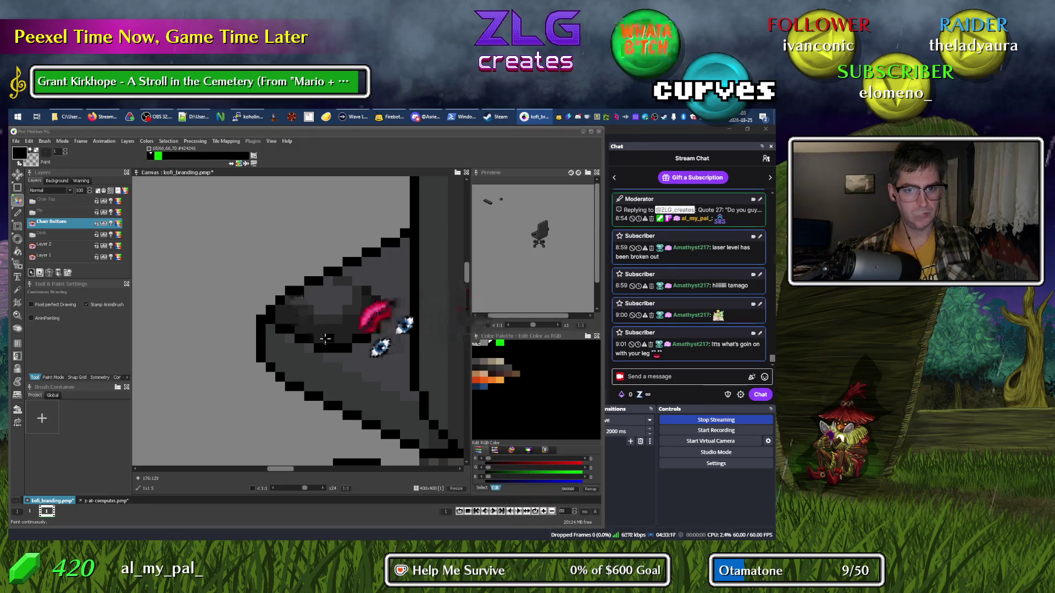
pyautogui.keyDown('ctrl'); pyautogui.click(307, 336); pyautogui.keyUp('ctrl')
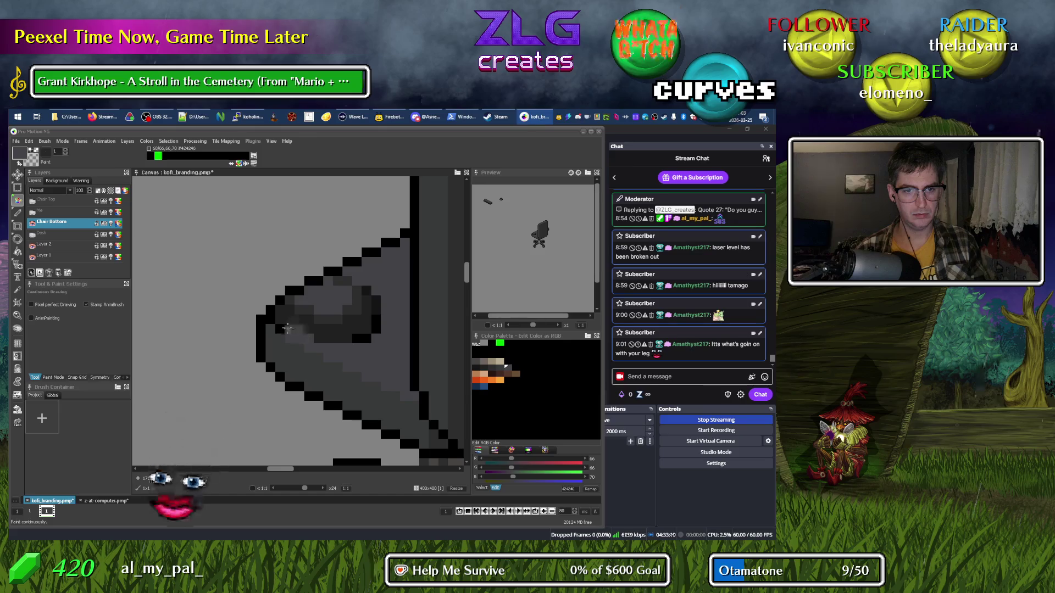
pyautogui.hotkey('ctrl', 'z')
pyautogui.hotkey('ctrl', 'z')
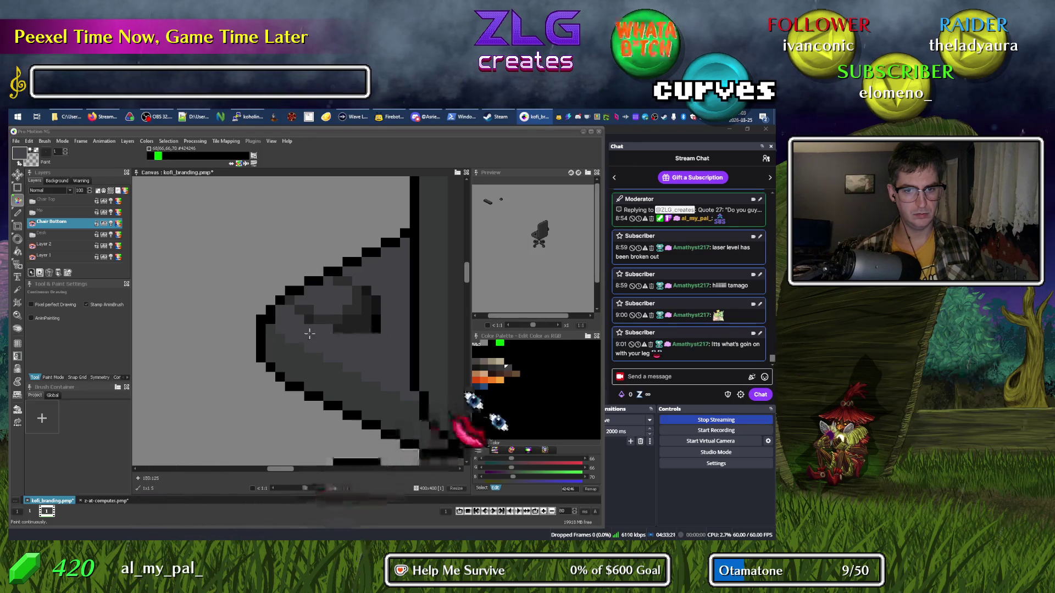
pyautogui.hotkey('ctrl', 'z')
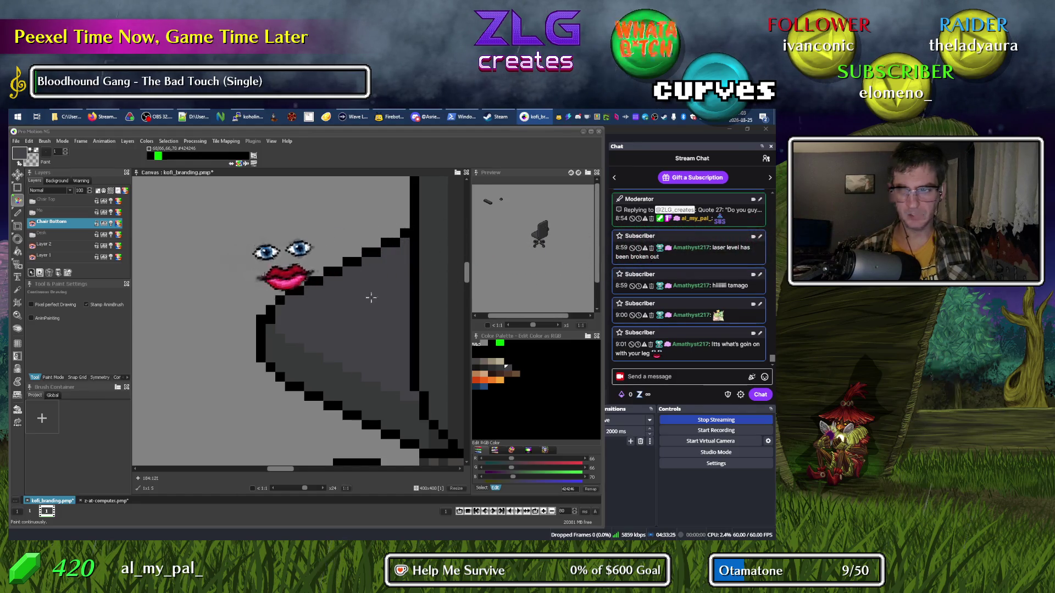
pyautogui.scroll(-5, 310, 366)
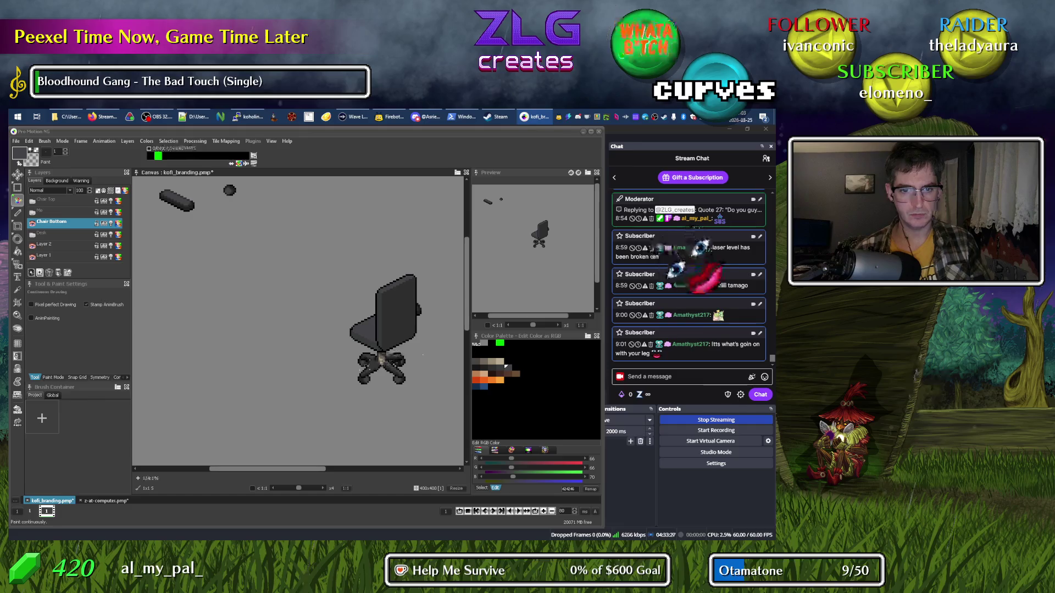
pyautogui.moveTo(423, 354); pyautogui.dragTo(272, 315)
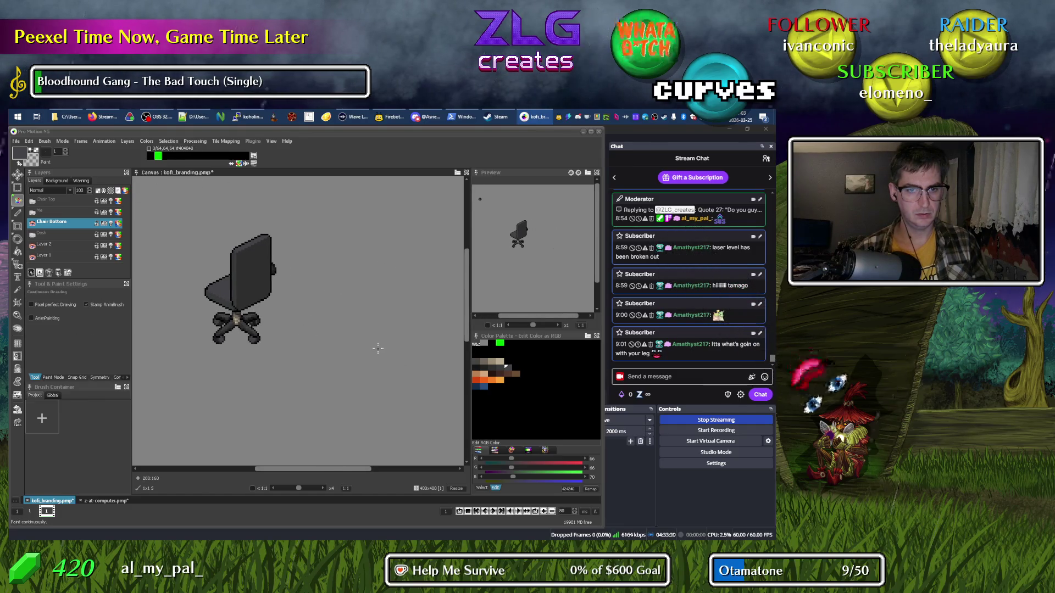
# Skip the StreamElements song request to the next queued song, then return to Pro Motion.
pyautogui.click(108, 118)
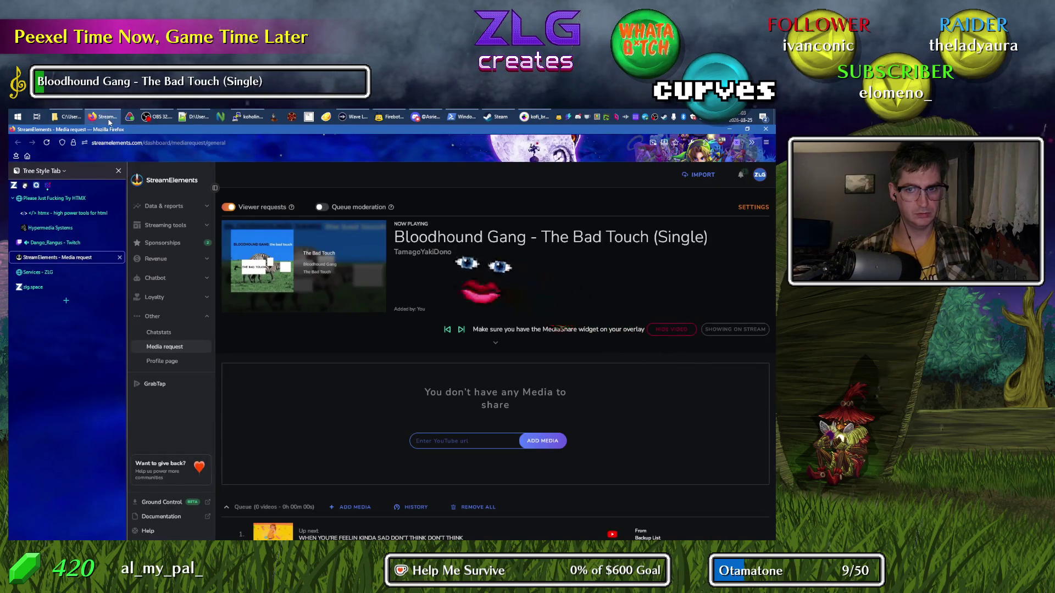
pyautogui.click(462, 330)
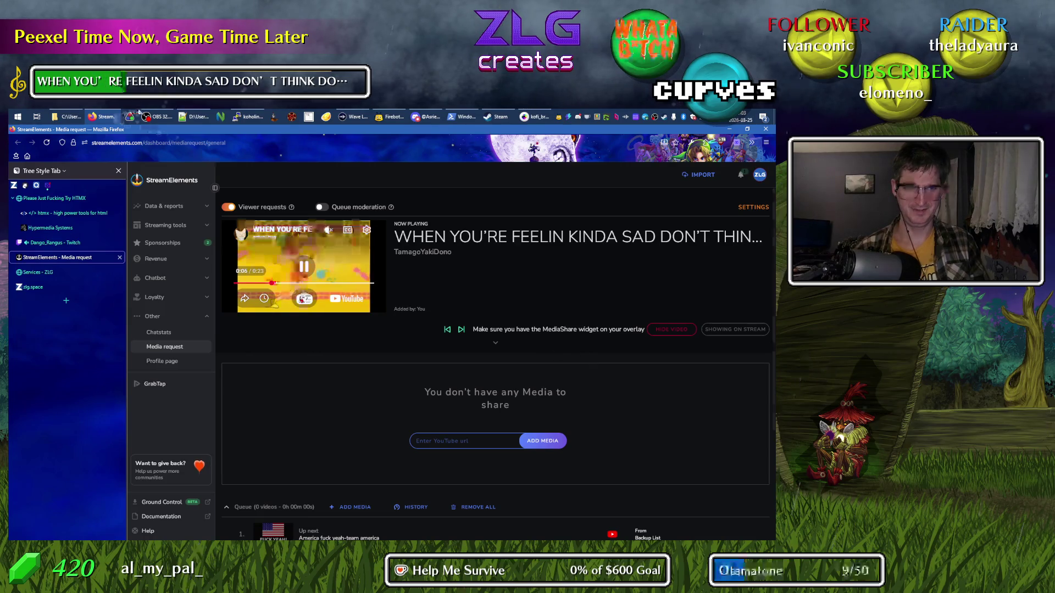
pyautogui.click(163, 116)
pyautogui.click(536, 116)
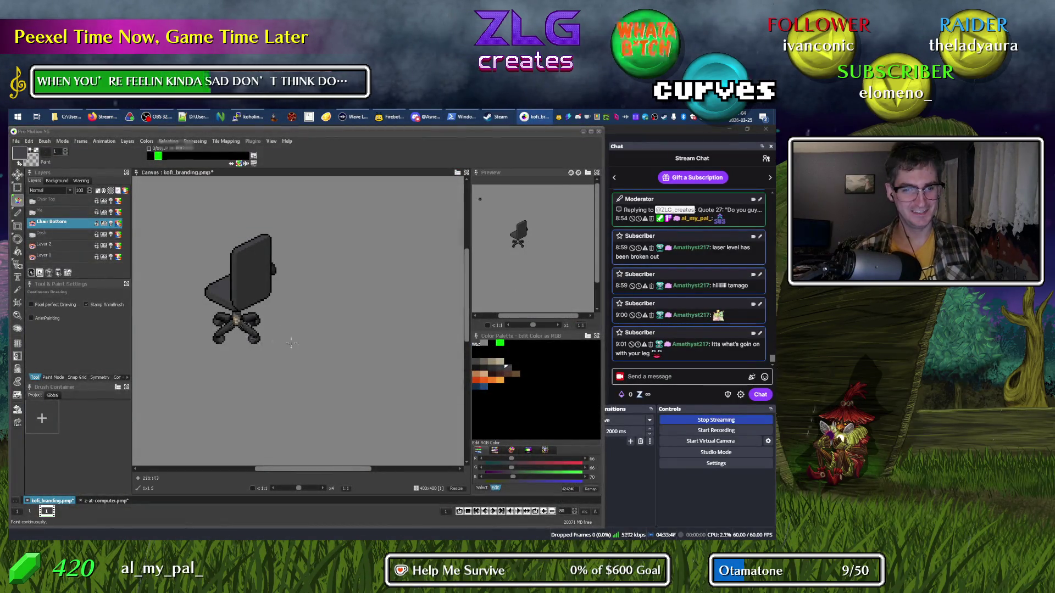
# Zoom in on the chair's backrest and set black as the drawing colour.
pyautogui.moveTo(291, 344); pyautogui.dragTo(365, 354)
pyautogui.scroll(2, 310, 297)
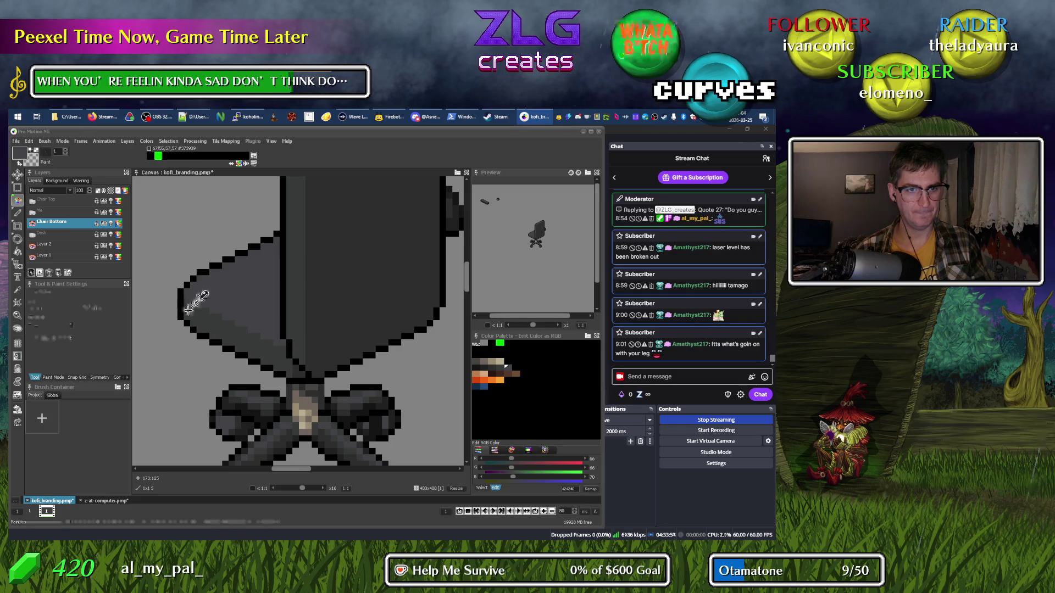
pyautogui.scroll(-4, 249, 342)
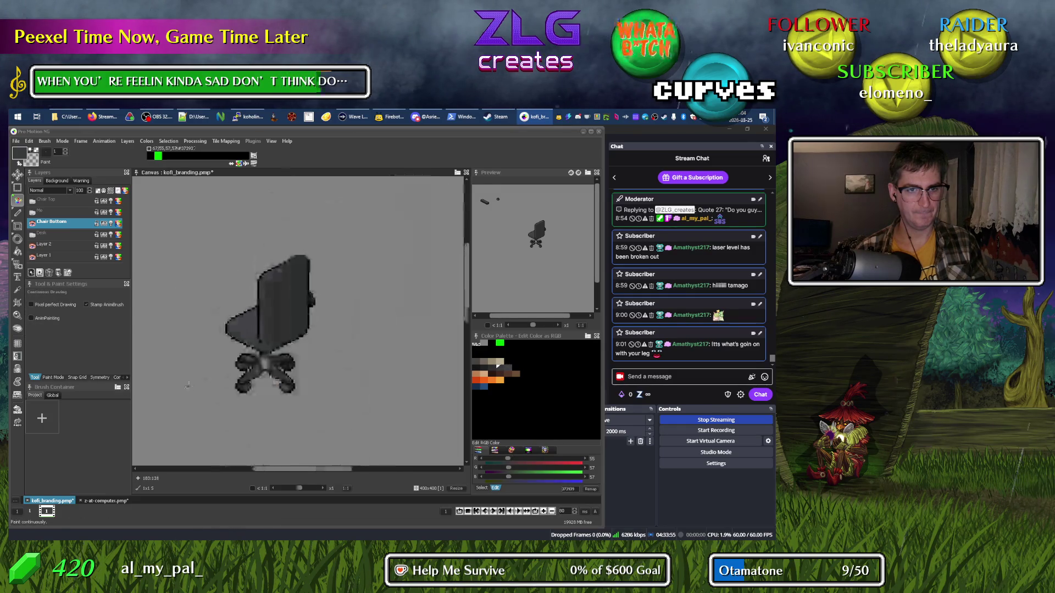
pyautogui.moveTo(224, 342); pyautogui.dragTo(275, 345)
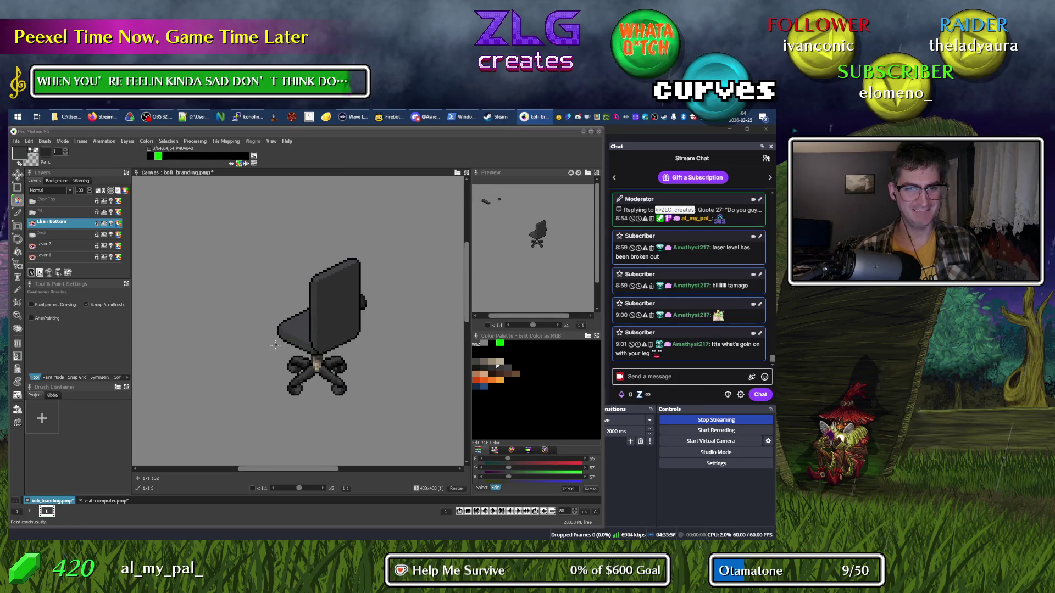
pyautogui.scroll(2, 369, 311)
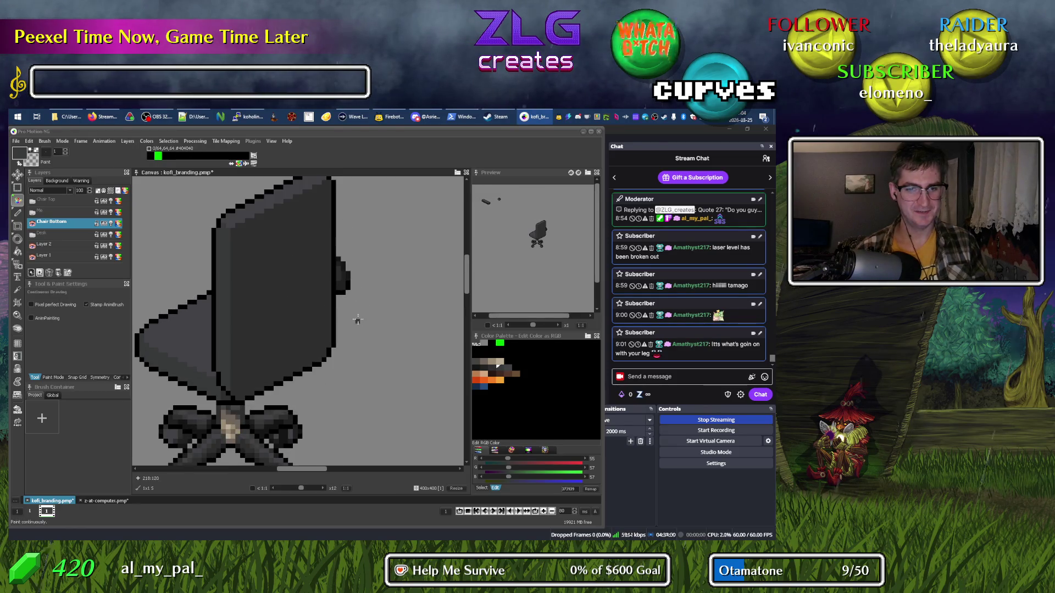
pyautogui.moveTo(253, 385)
pyautogui.mouseDown()
pyautogui.moveTo(278, 389)
pyautogui.moveTo(286, 371)
pyautogui.mouseUp()
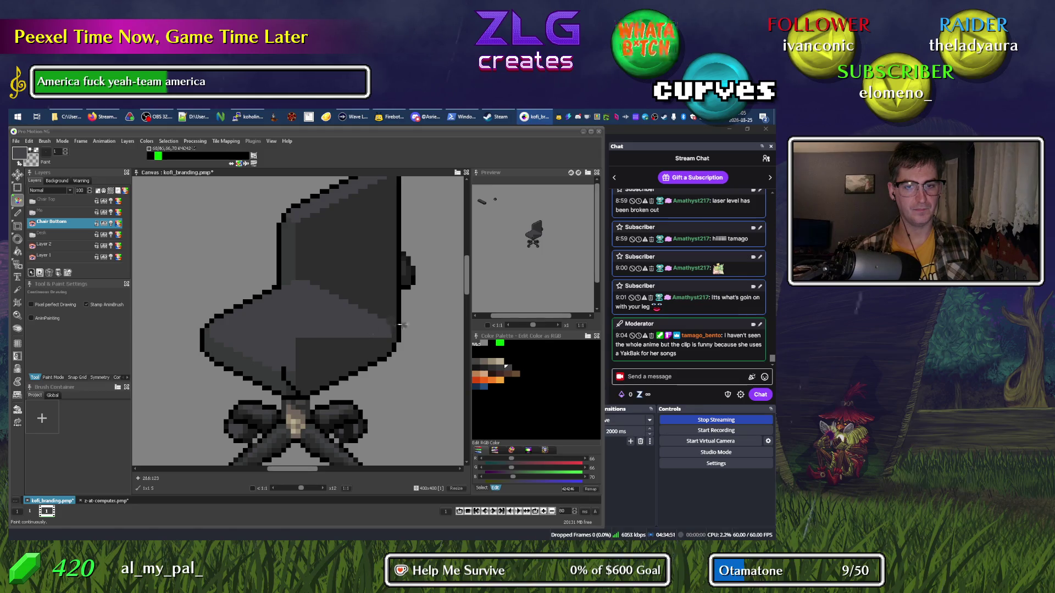
pyautogui.press(',')
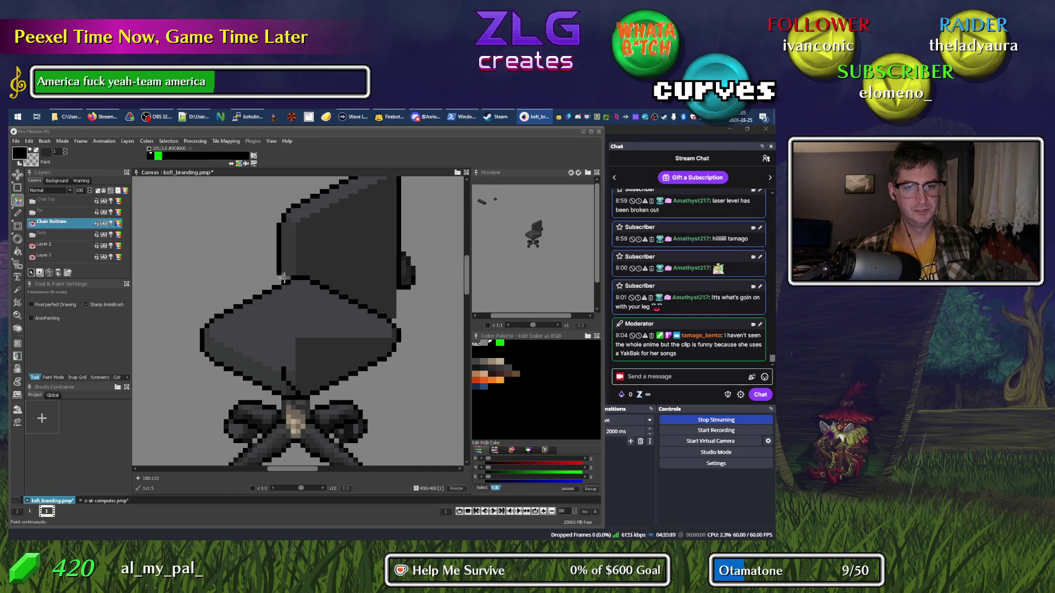
# Close off the backrest with a horizontal line and fill its dark areas with background grey.
pyautogui.moveTo(279, 272); pyautogui.dragTo(406, 272)
pyautogui.press('f')
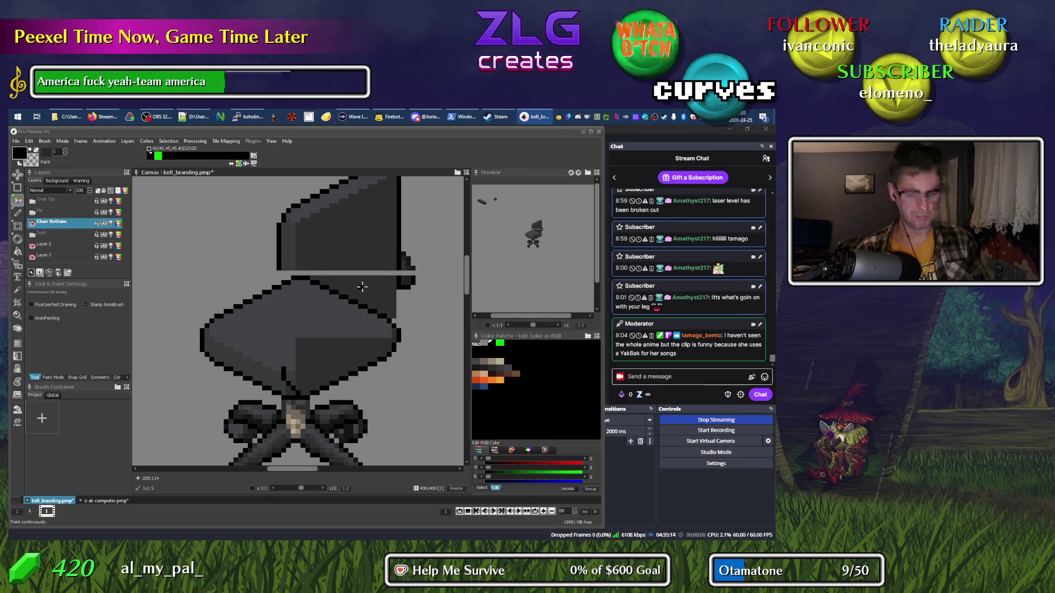
pyautogui.click(365, 280)
pyautogui.click(351, 254)
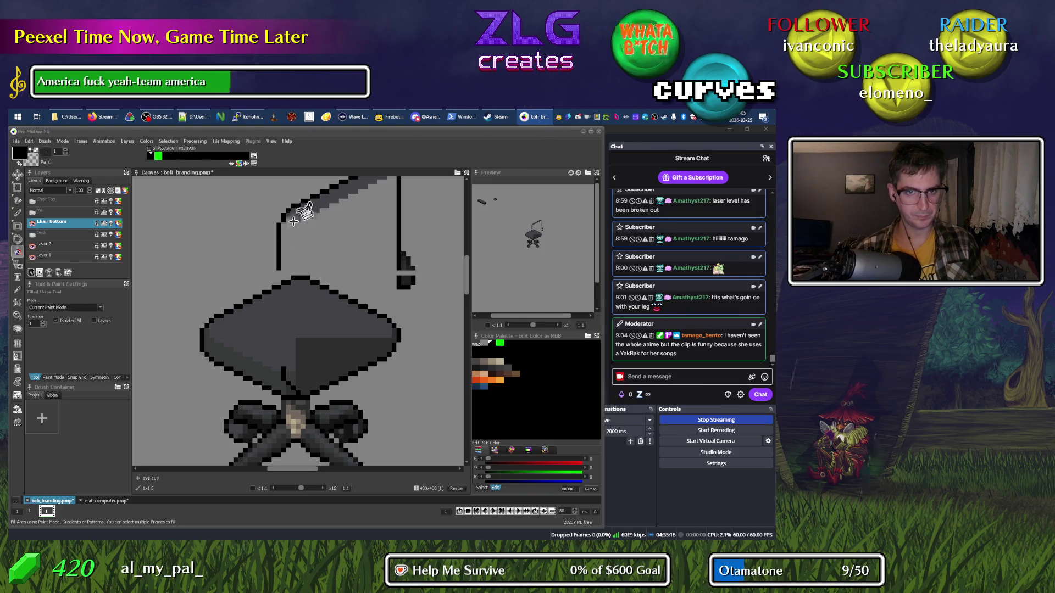
pyautogui.click(296, 220)
# Erase the backrest's remaining left edge, diagonal and vertical strokes.
pyautogui.moveTo(377, 234); pyautogui.dragTo(298, 325)
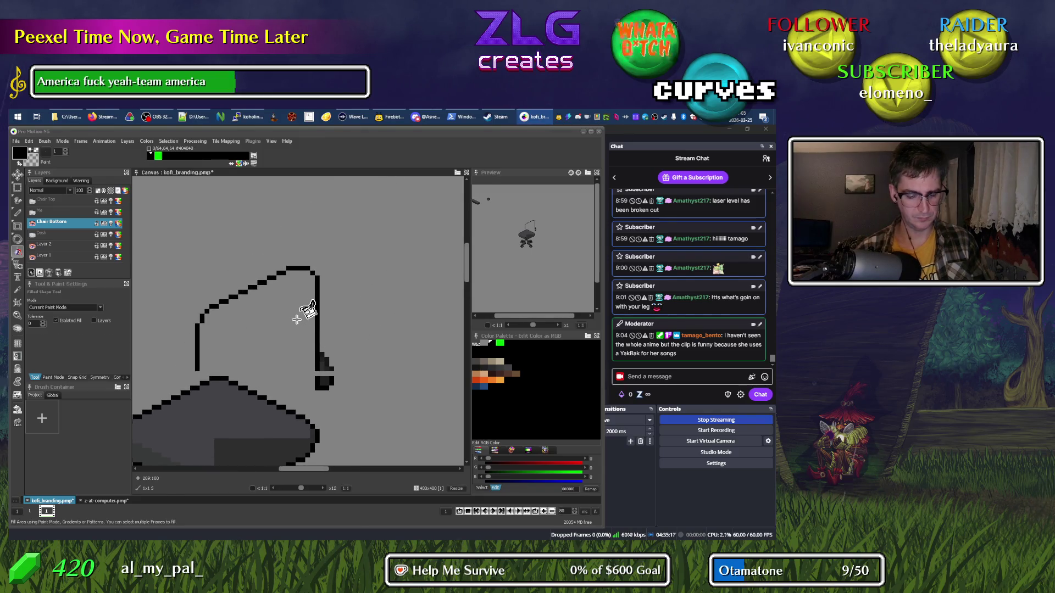
pyautogui.press('d')
pyautogui.moveTo(197, 374)
pyautogui.mouseDown()
pyautogui.moveTo(199, 327)
pyautogui.moveTo(217, 306)
pyautogui.moveTo(277, 272)
pyautogui.moveTo(316, 274)
pyautogui.mouseUp()
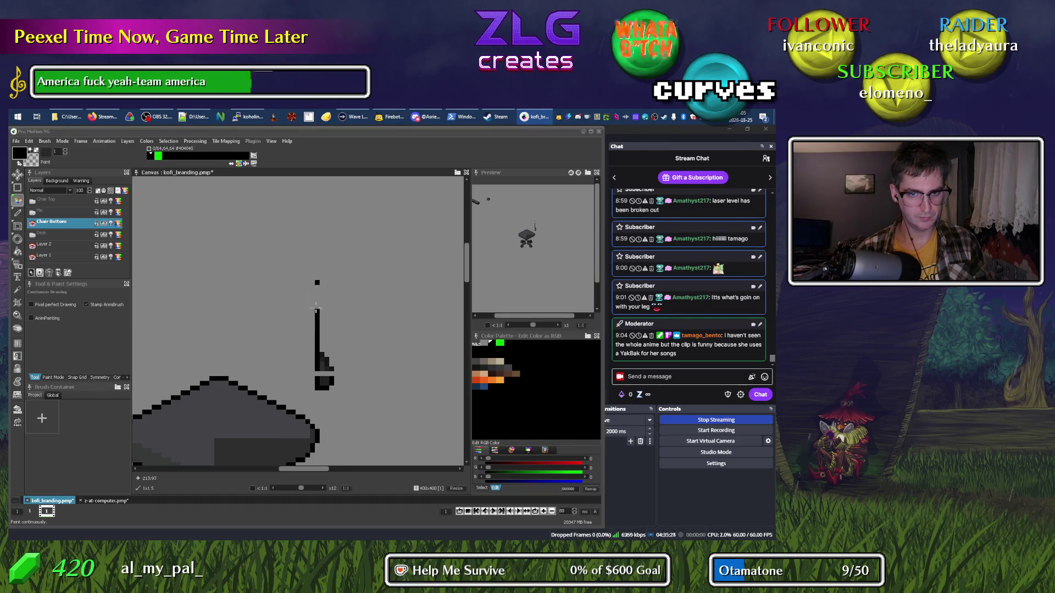
pyautogui.moveTo(317, 327)
pyautogui.mouseDown()
pyautogui.moveTo(317, 384)
pyautogui.moveTo(320, 342)
pyautogui.moveTo(328, 371)
pyautogui.mouseUp()
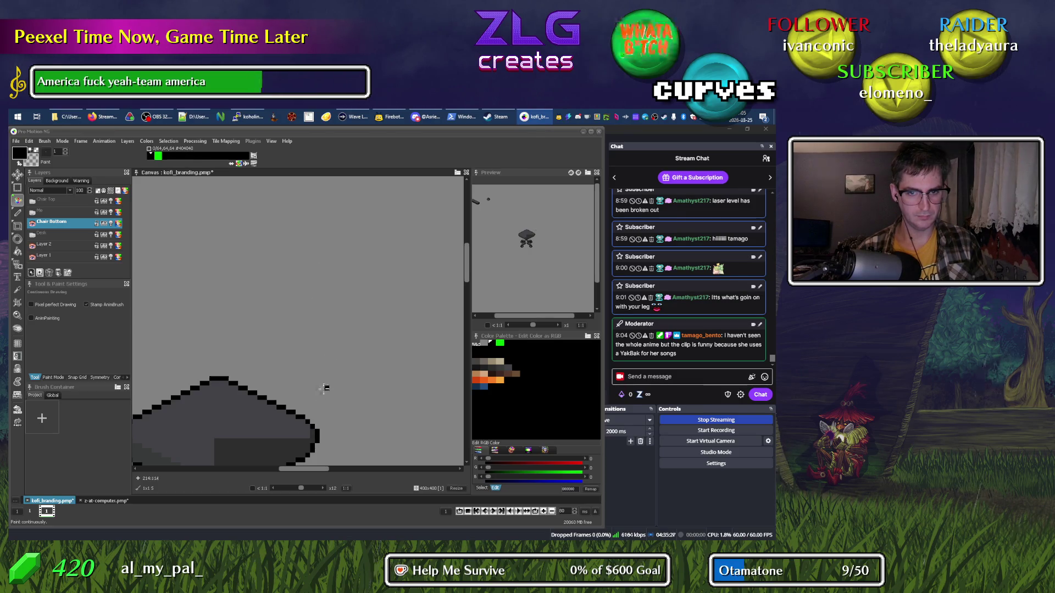
pyautogui.scroll(-4, 307, 374)
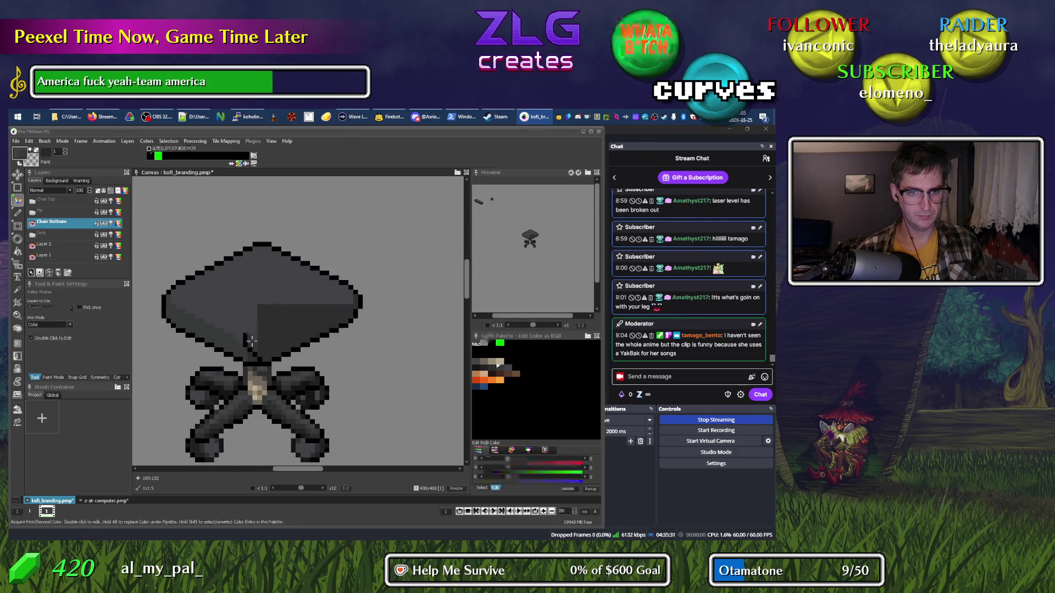
# Paint over the dark stroke under the seat and sample the seat greys, including #2D2D2D.
pyautogui.keyDown('alt'); pyautogui.click(252, 331); pyautogui.keyUp('alt')
pyautogui.moveTo(247, 335); pyautogui.dragTo(247, 347)
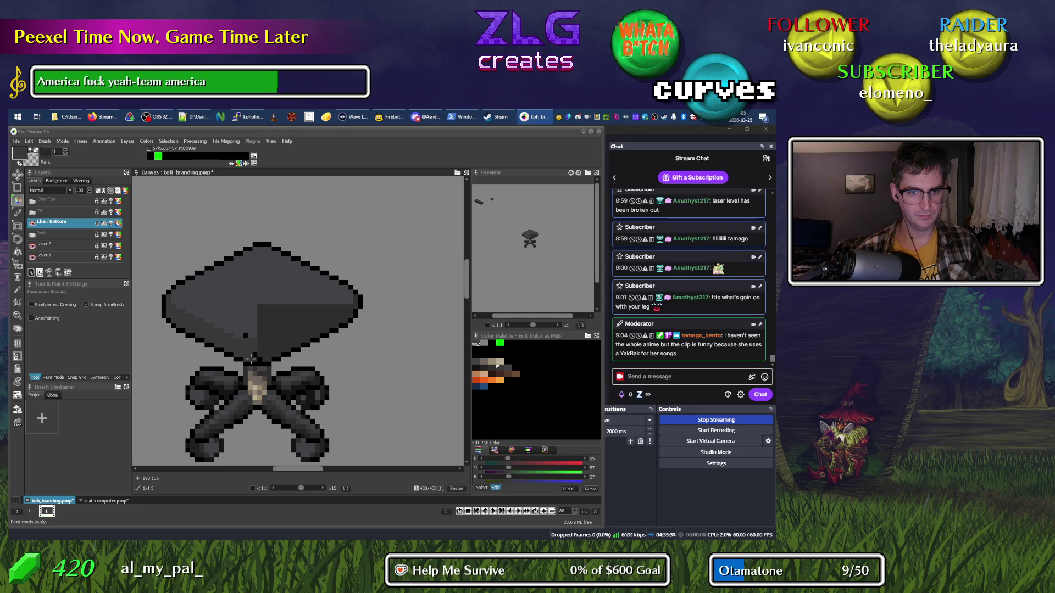
pyautogui.keyDown('alt'); pyautogui.click(246, 334); pyautogui.keyUp('alt')
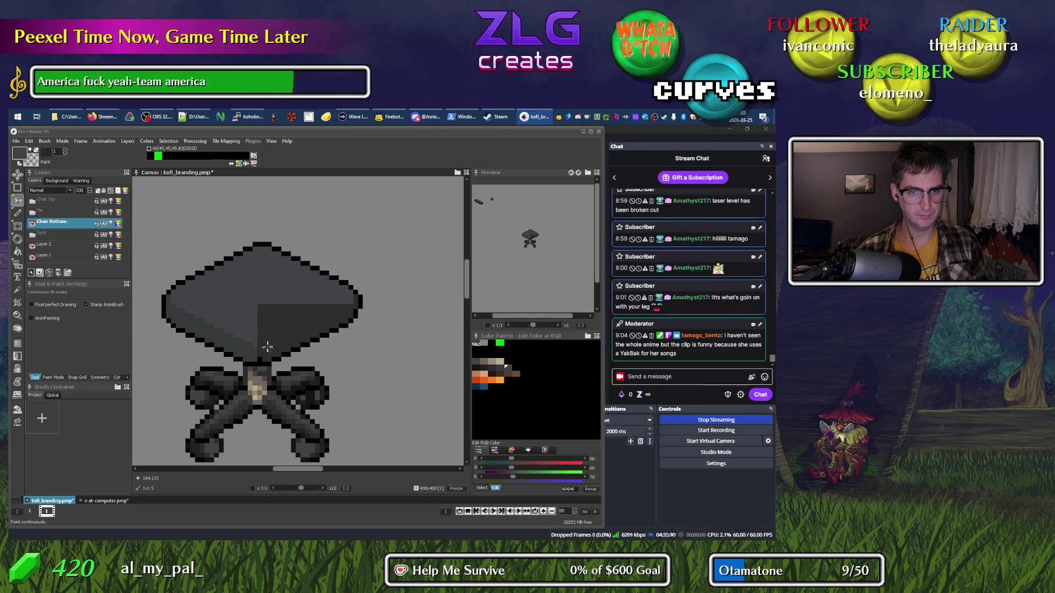
pyautogui.press('k')
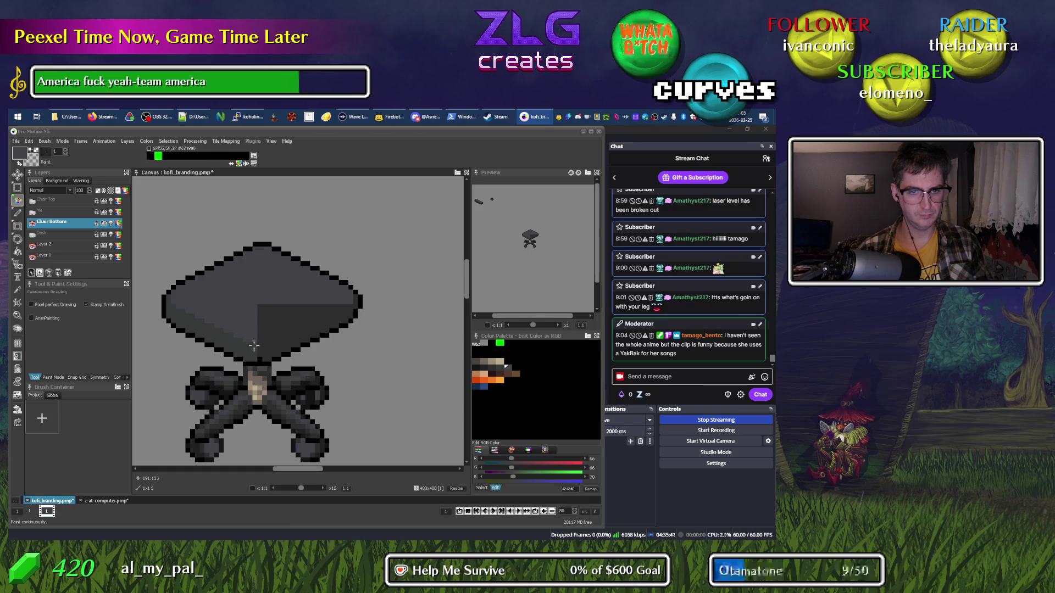
pyautogui.click(262, 353)
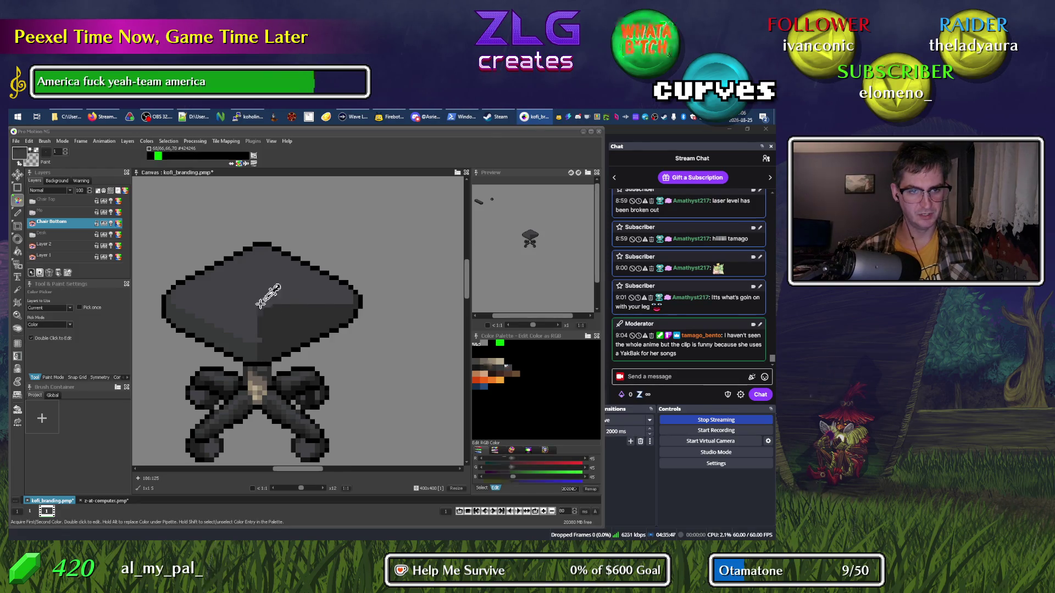
pyautogui.press('x')
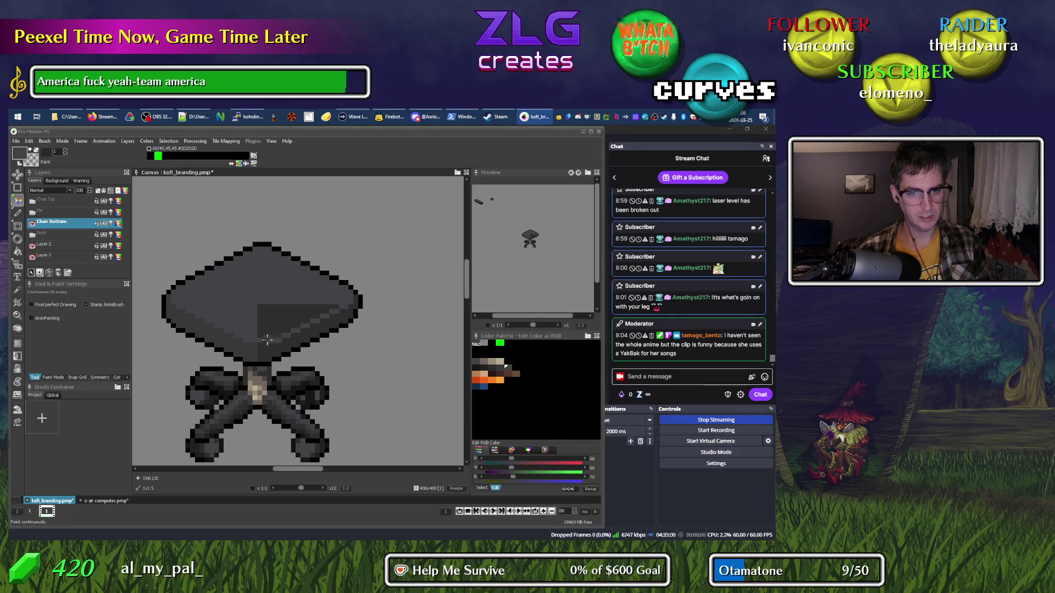
# Fill the seat's darker patch with the lighter grey, then undo that fill.
pyautogui.keyDown('alt'); pyautogui.click(276, 341); pyautogui.keyUp('alt')
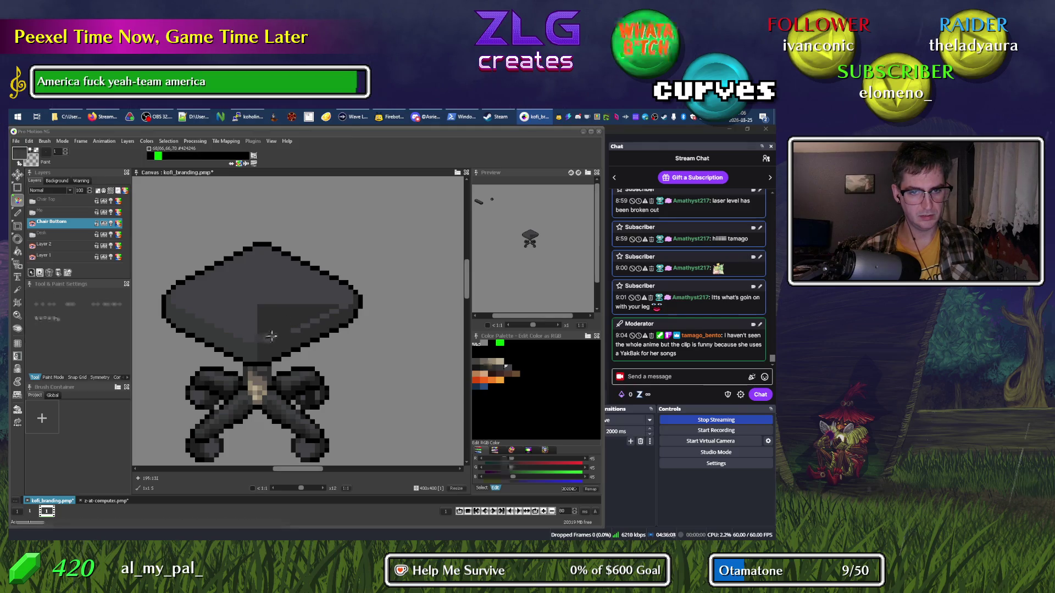
pyautogui.keyDown('alt'); pyautogui.click(277, 335); pyautogui.keyUp('alt')
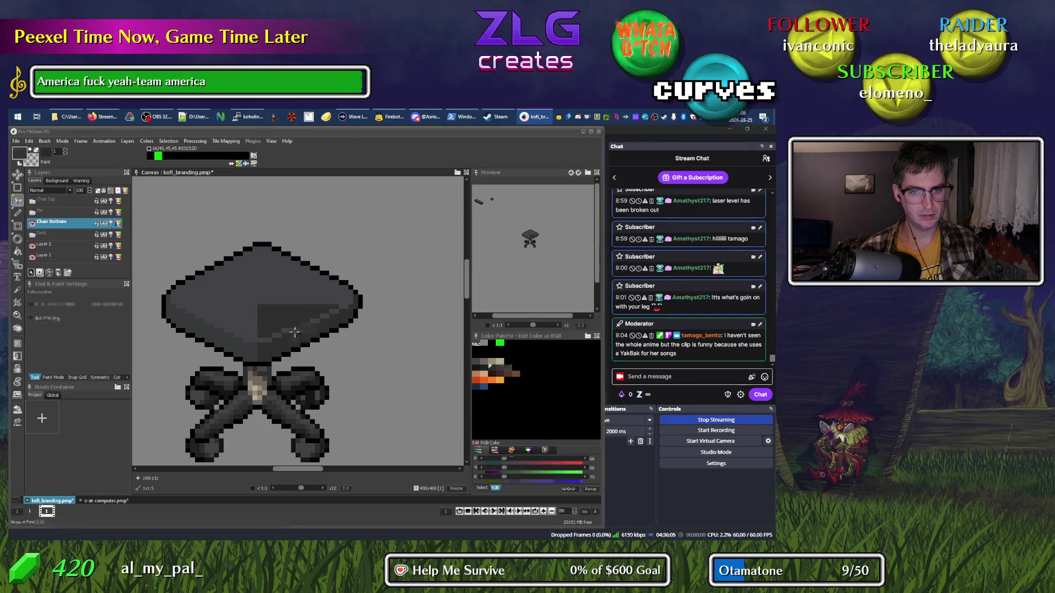
pyautogui.keyDown('alt'); pyautogui.click(300, 328); pyautogui.keyUp('alt')
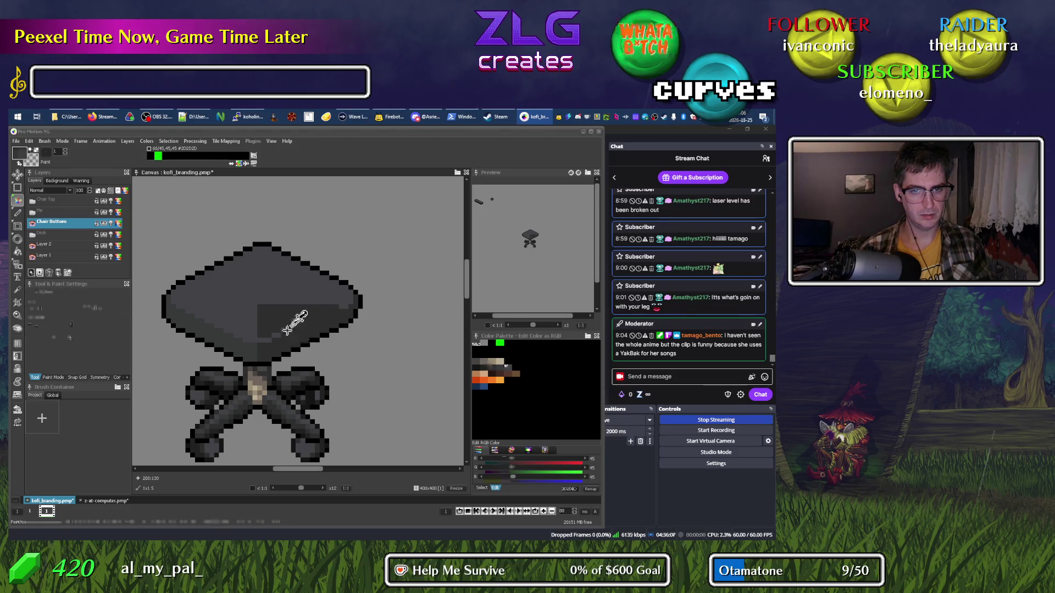
pyautogui.keyDown('alt'); pyautogui.click(295, 326); pyautogui.keyUp('alt')
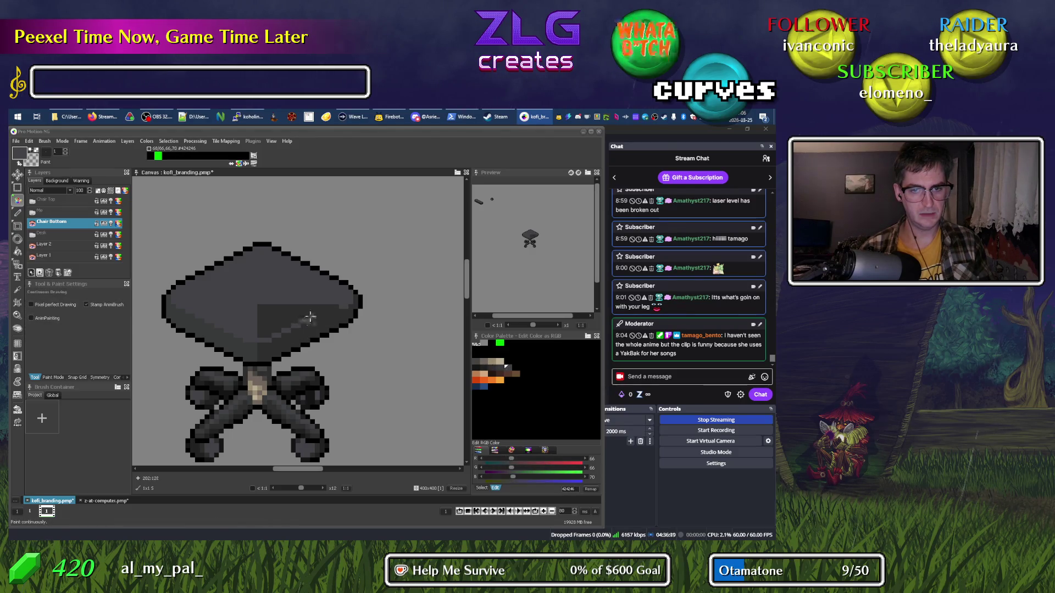
pyautogui.keyDown('alt'); pyautogui.click(334, 305); pyautogui.keyUp('alt')
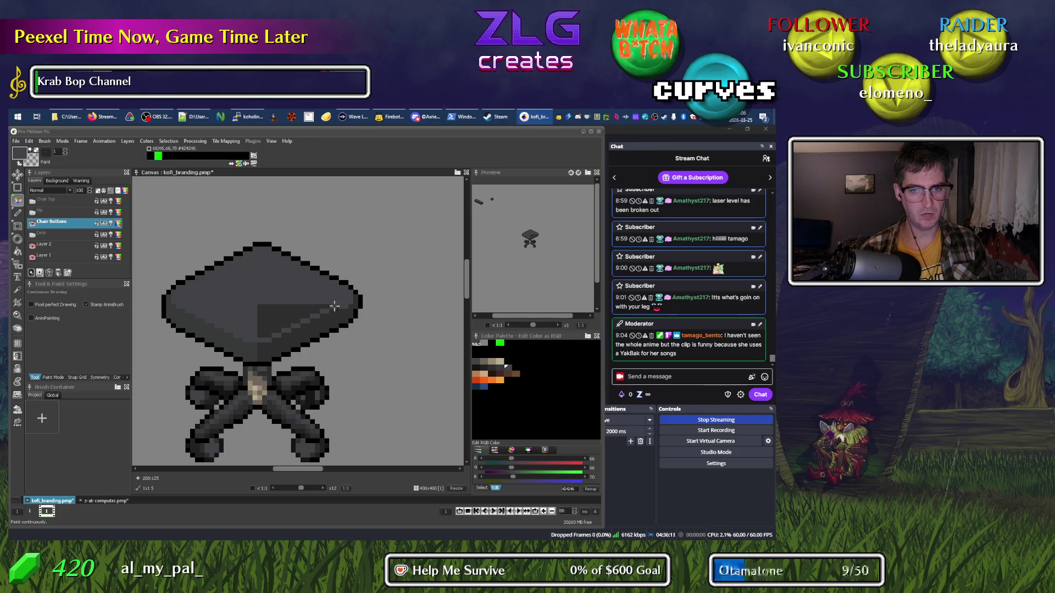
pyautogui.press('f')
pyautogui.click(291, 306)
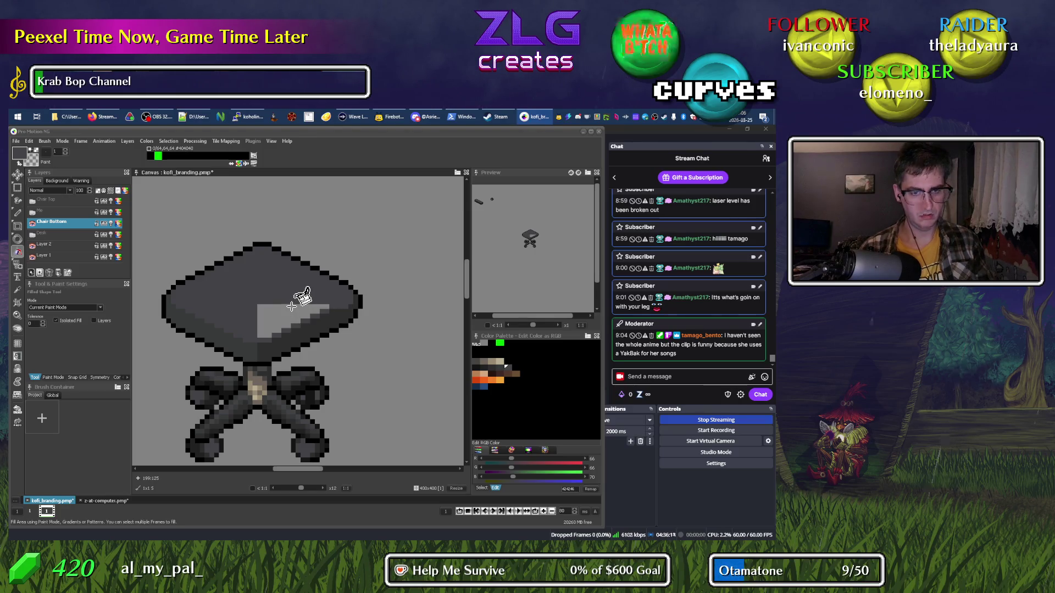
pyautogui.hotkey('ctrl', 'z')
# Undo the light-grey seat fill and sample black and dark grey #2D2D2D from the seat outline.
pyautogui.press('d')
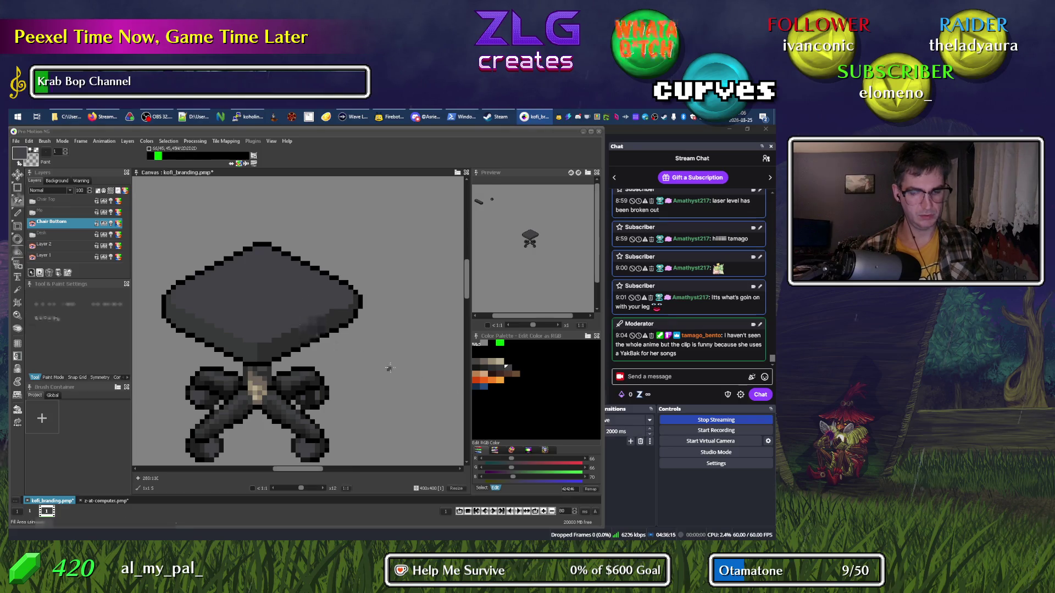
pyautogui.keyDown('alt'); pyautogui.click(343, 309); pyautogui.keyUp('alt')
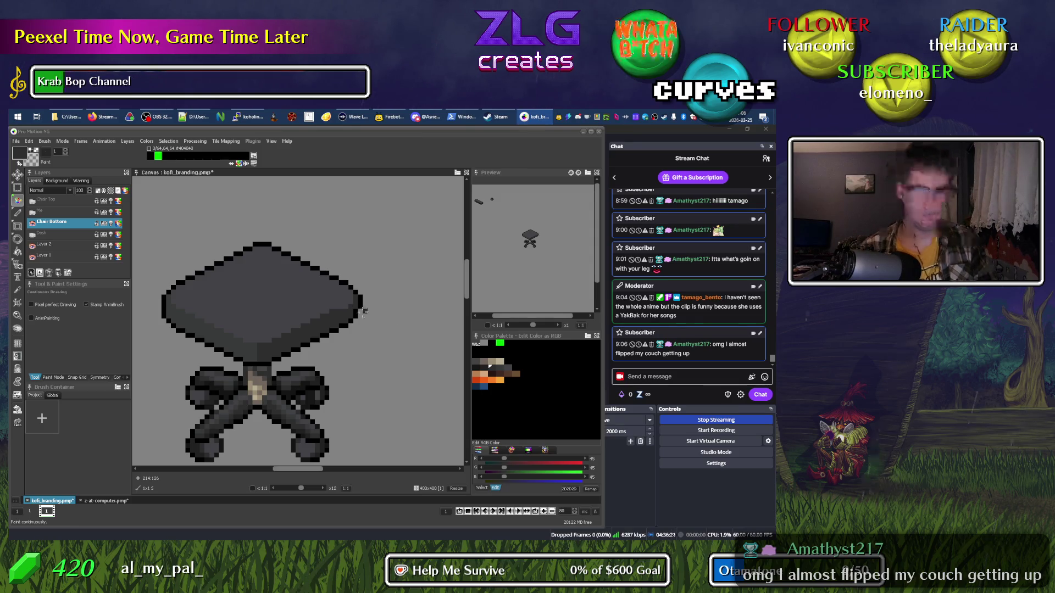
pyautogui.keyDown('alt'); pyautogui.click(357, 311); pyautogui.keyUp('alt')
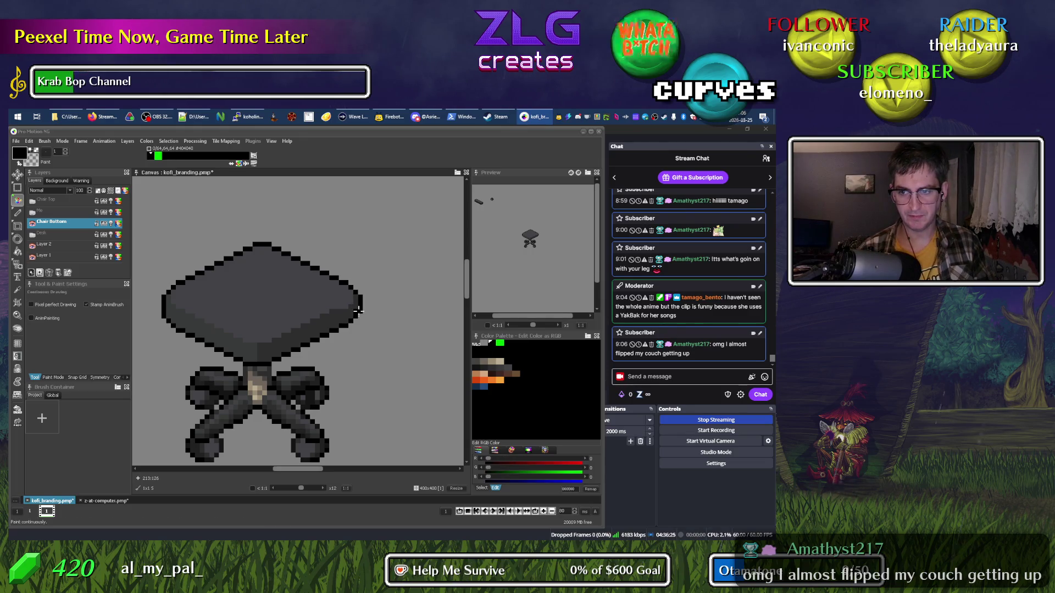
pyautogui.keyDown('alt'); pyautogui.click(335, 317); pyautogui.keyUp('alt')
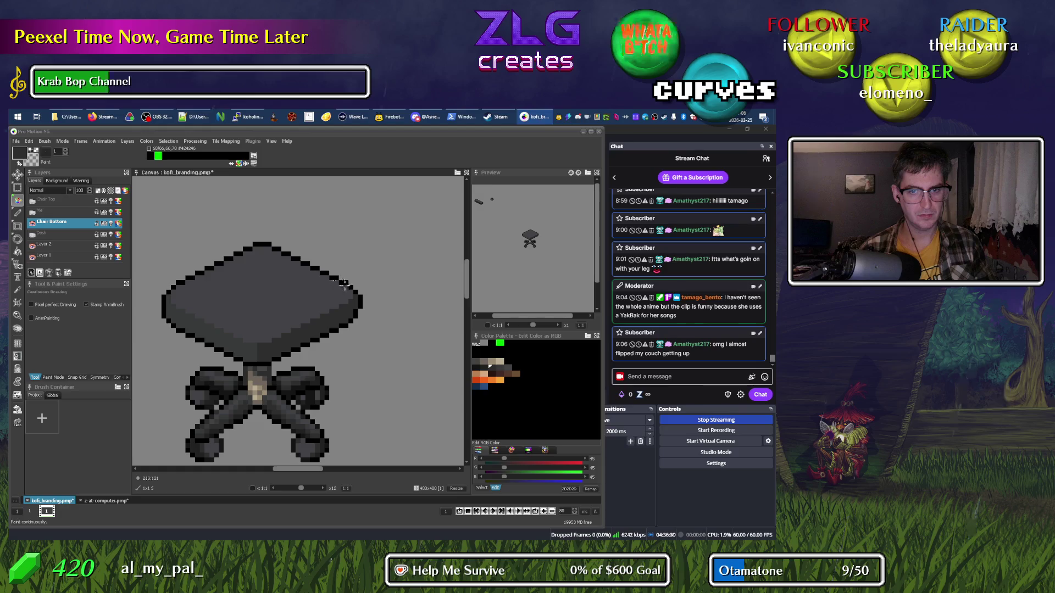
pyautogui.rightClick(361, 307)
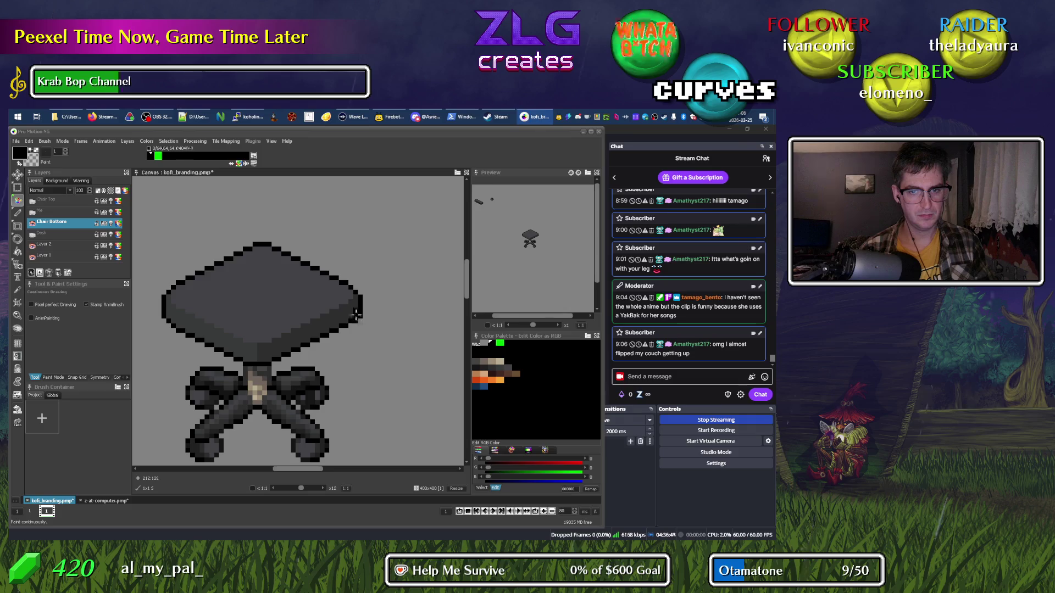
pyautogui.rightClick(357, 314)
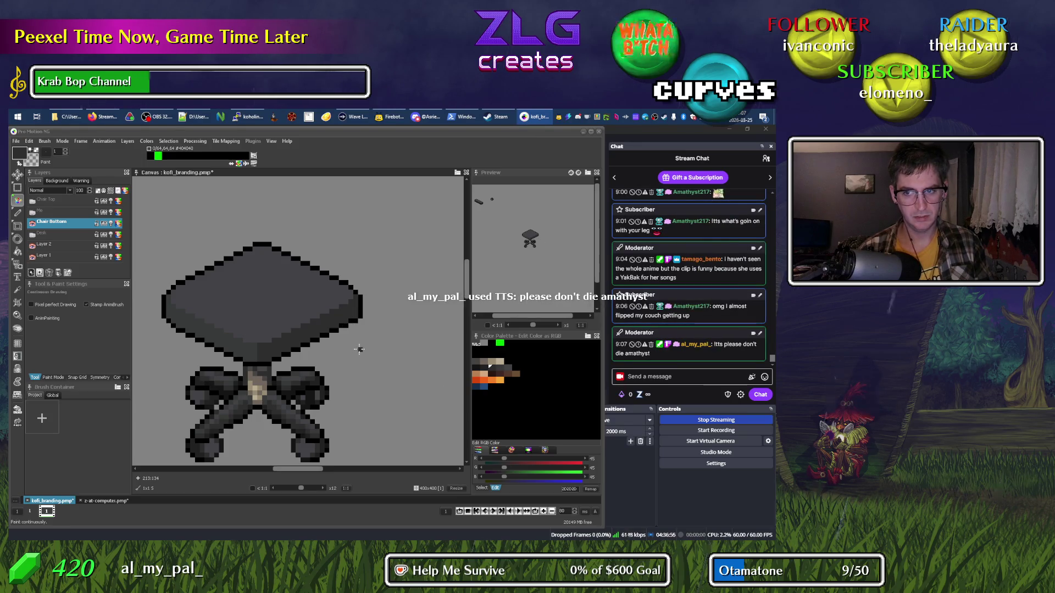
# Toggle the Chair Top layer's visibility to compare the seat with and without the backrest.
pyautogui.click(32, 202)
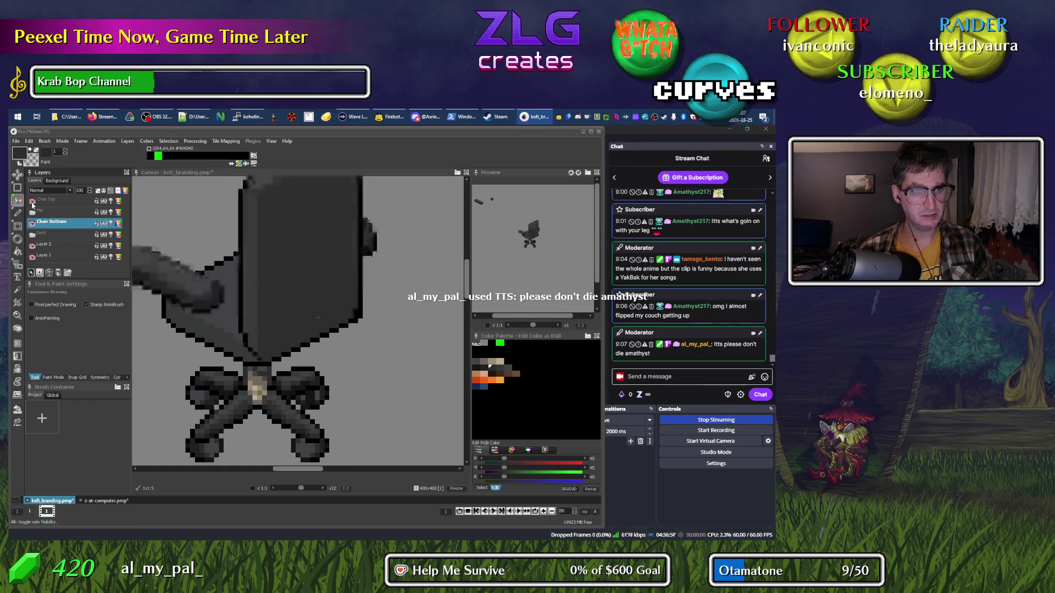
pyautogui.doubleClick(31, 202)
pyautogui.click(32, 201)
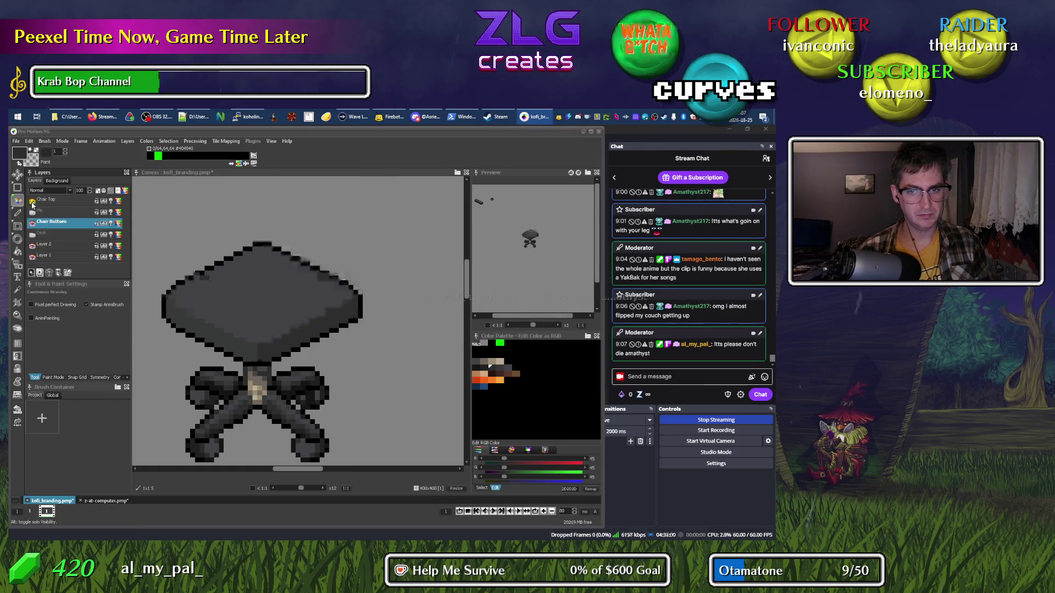
pyautogui.click(32, 202)
pyautogui.click(31, 202)
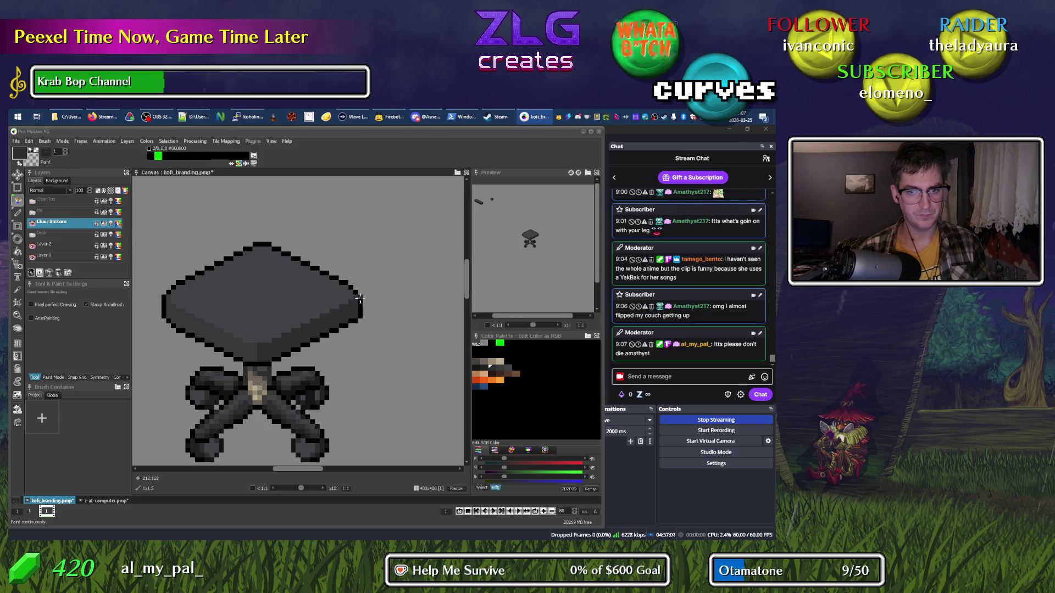
# Pencil black, #2D2D2D and 424246 grey pixels along the seat's right outline.
pyautogui.keyDown('alt'); pyautogui.click(351, 276); pyautogui.keyUp('alt')
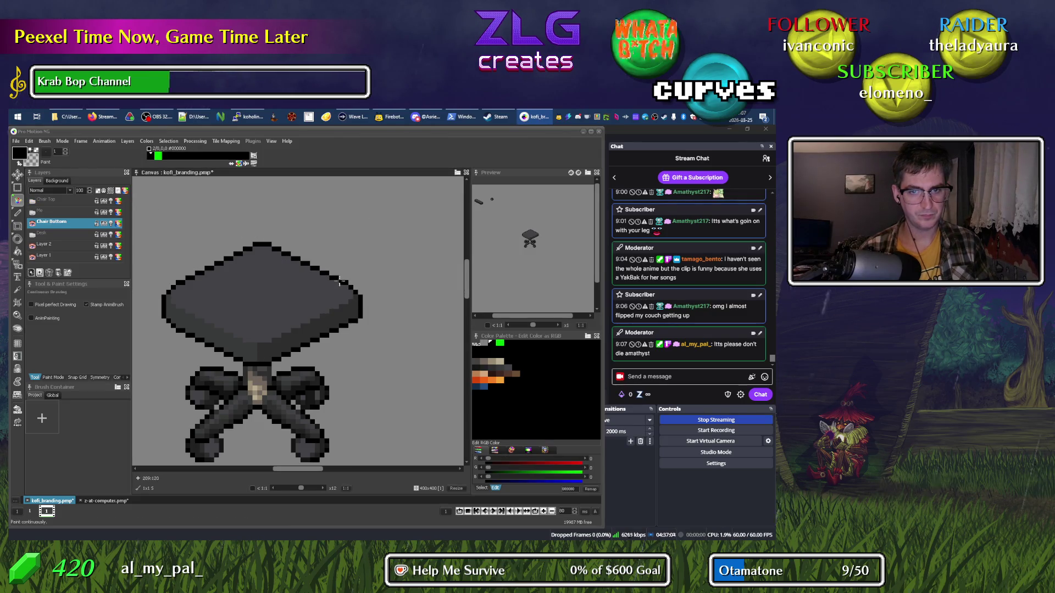
pyautogui.click(335, 278)
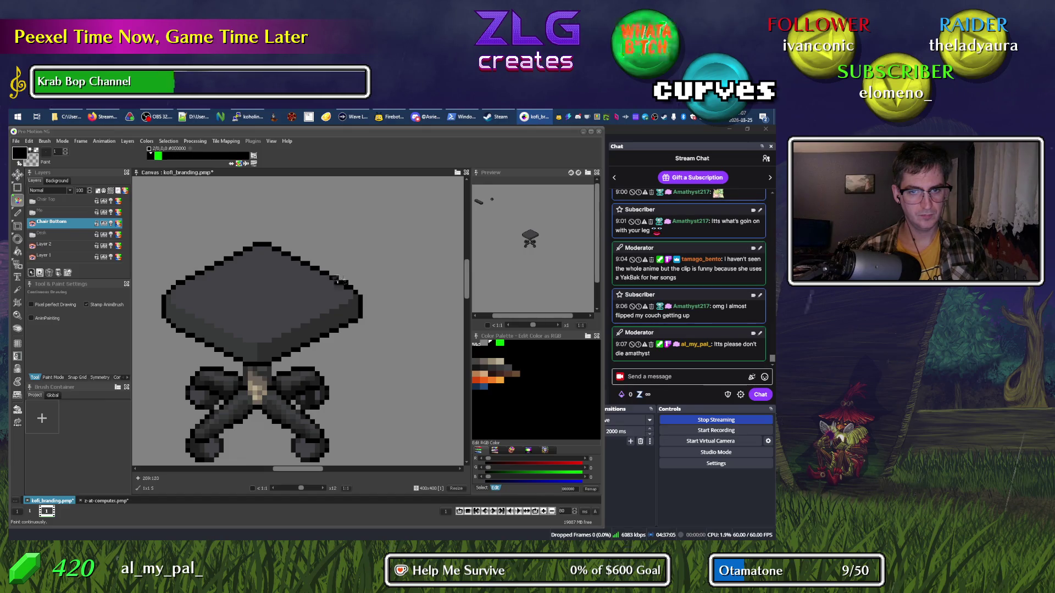
pyautogui.keyDown('alt'); pyautogui.click(351, 288); pyautogui.keyUp('alt')
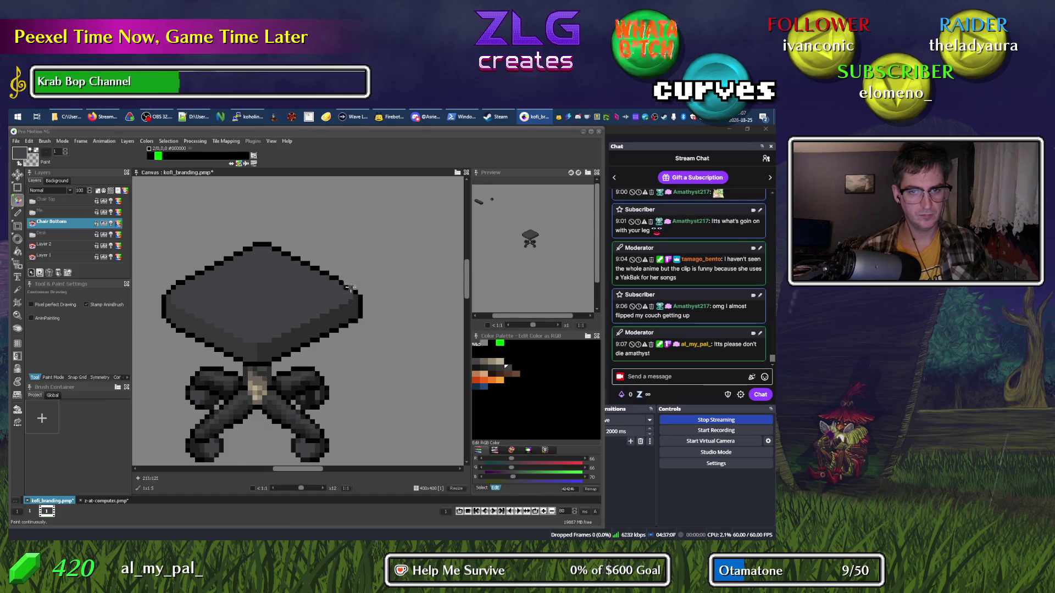
pyautogui.keyDown('alt'); pyautogui.click(355, 312); pyautogui.keyUp('alt')
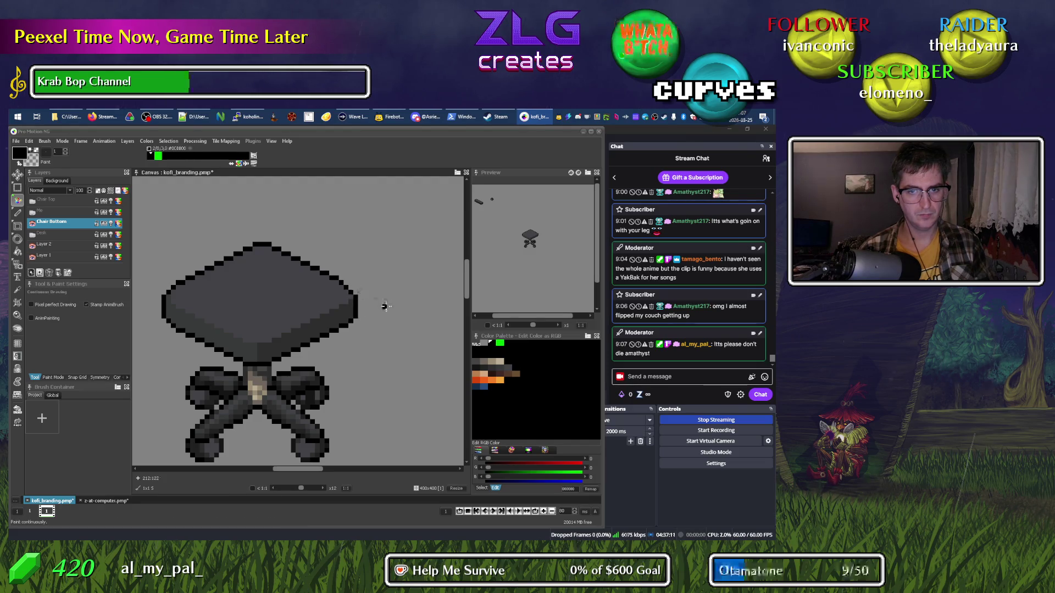
pyautogui.press('alt')
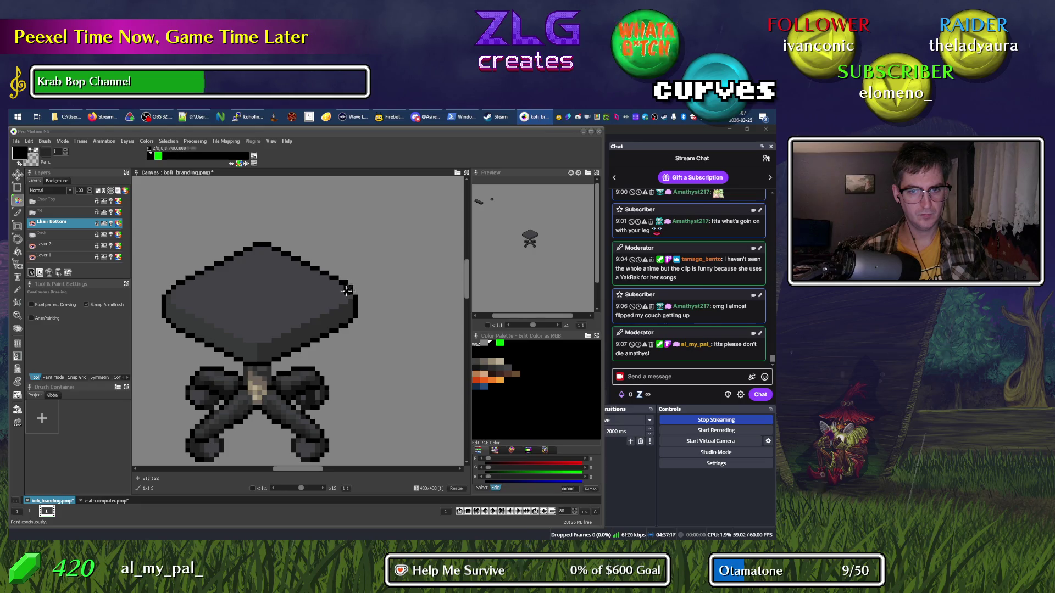
pyautogui.press('alt')
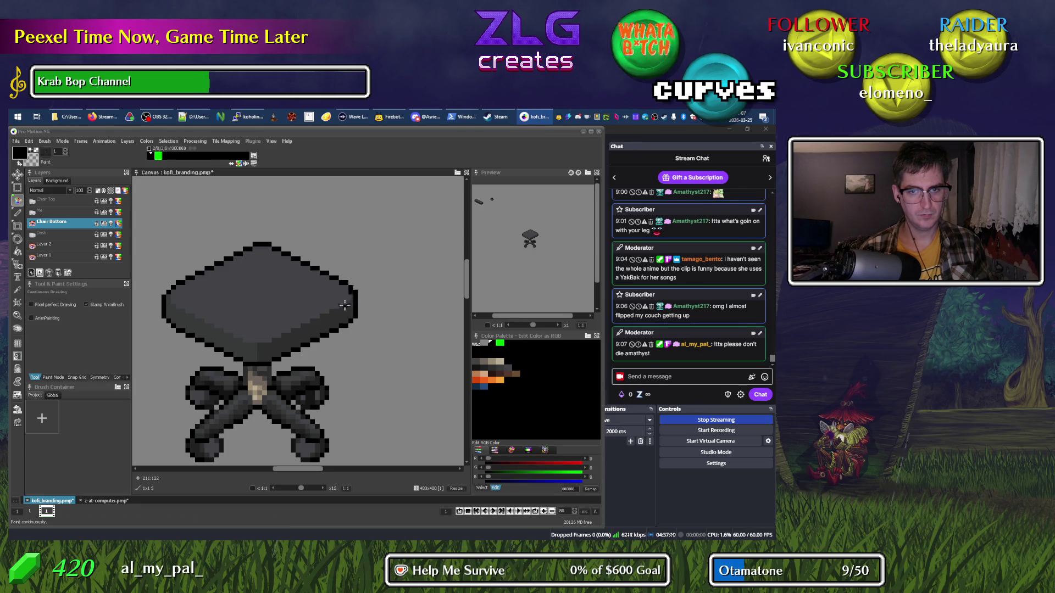
pyautogui.keyDown('alt'); pyautogui.click(350, 291); pyautogui.keyUp('alt')
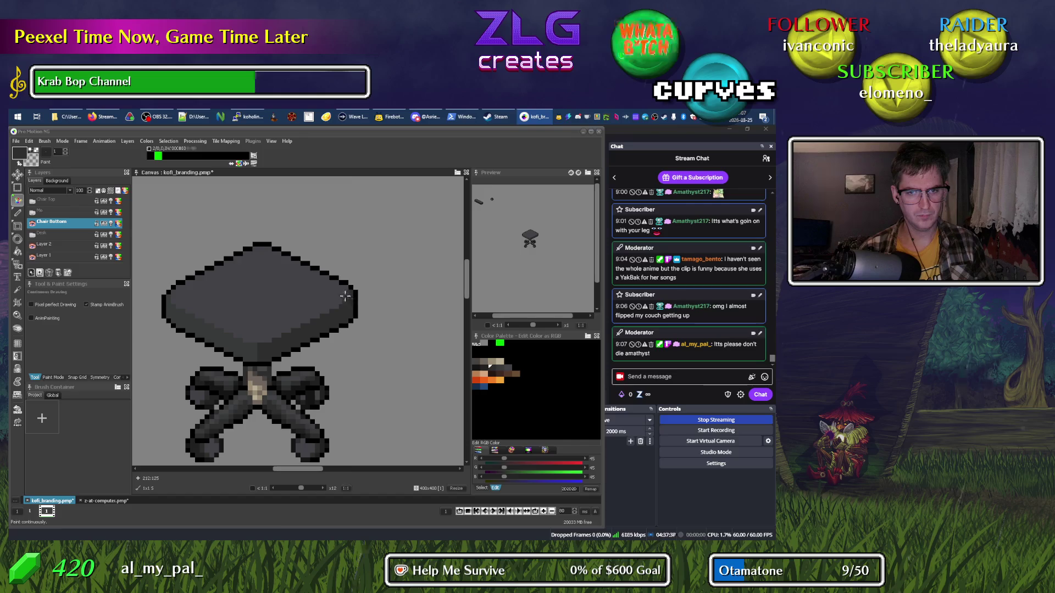
pyautogui.rightClick(324, 301)
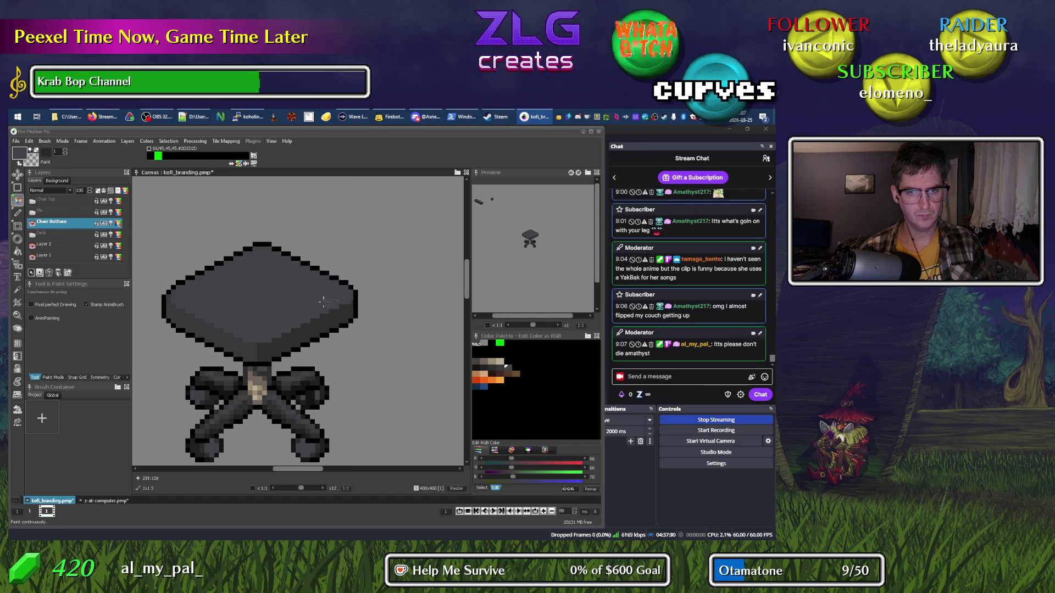
pyautogui.rightClick(350, 297)
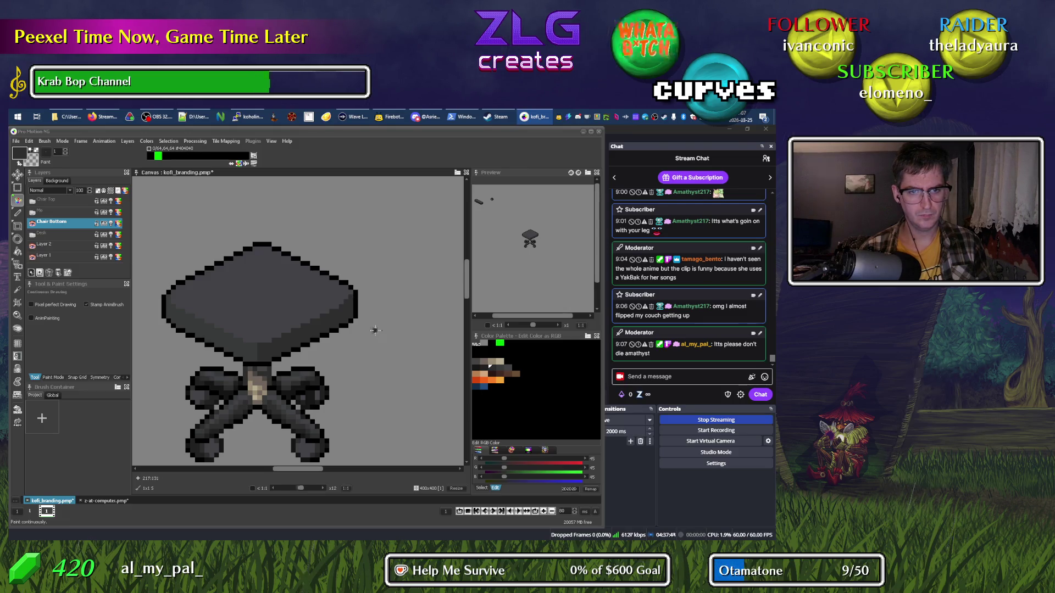
pyautogui.scroll(-3, 375, 330)
pyautogui.scroll(2, 357, 313)
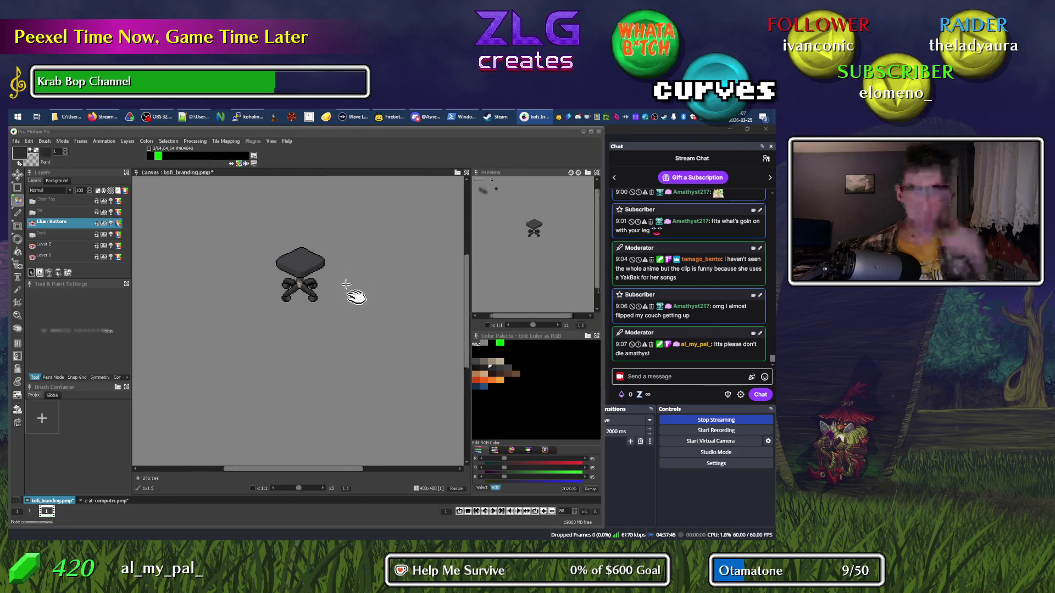
# Zoom to x5 and show the Me layer so the man sits on the seat.
pyautogui.moveTo(346, 284); pyautogui.dragTo(316, 350)
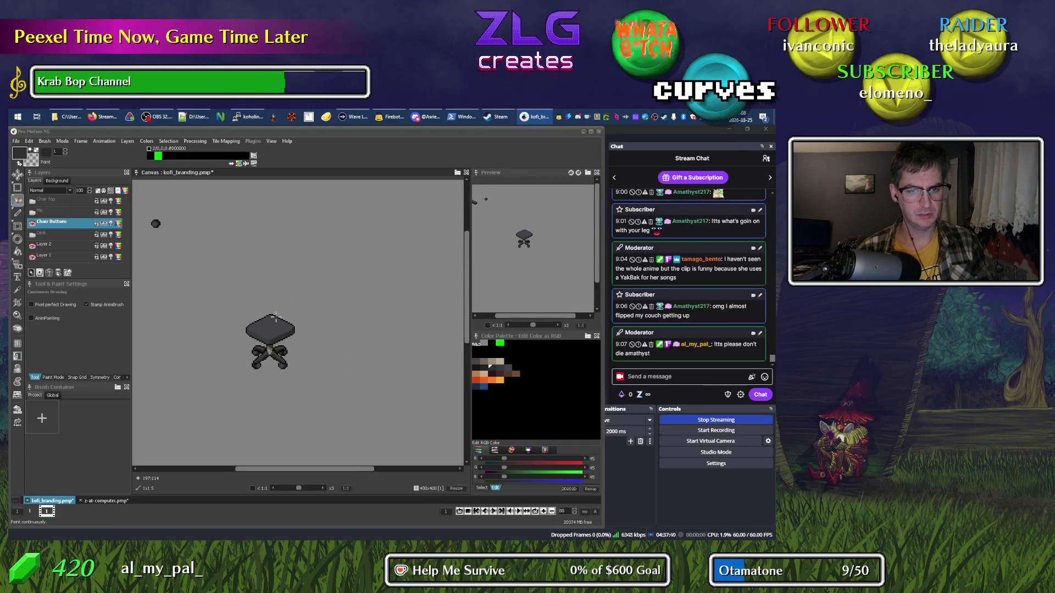
pyautogui.scroll(1, 275, 317)
pyautogui.scroll(1, 278, 317)
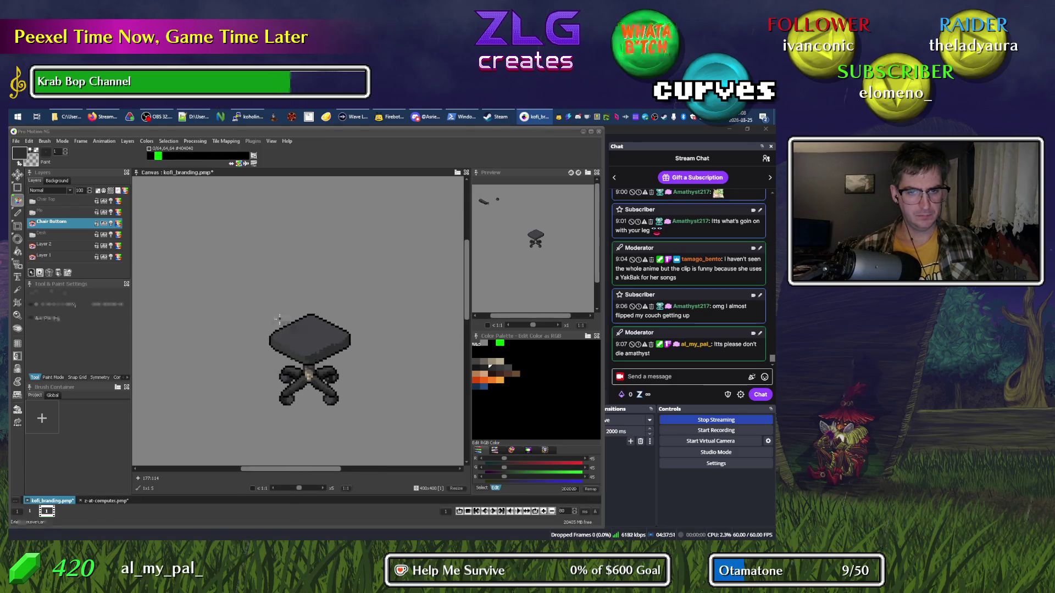
pyautogui.click(31, 207)
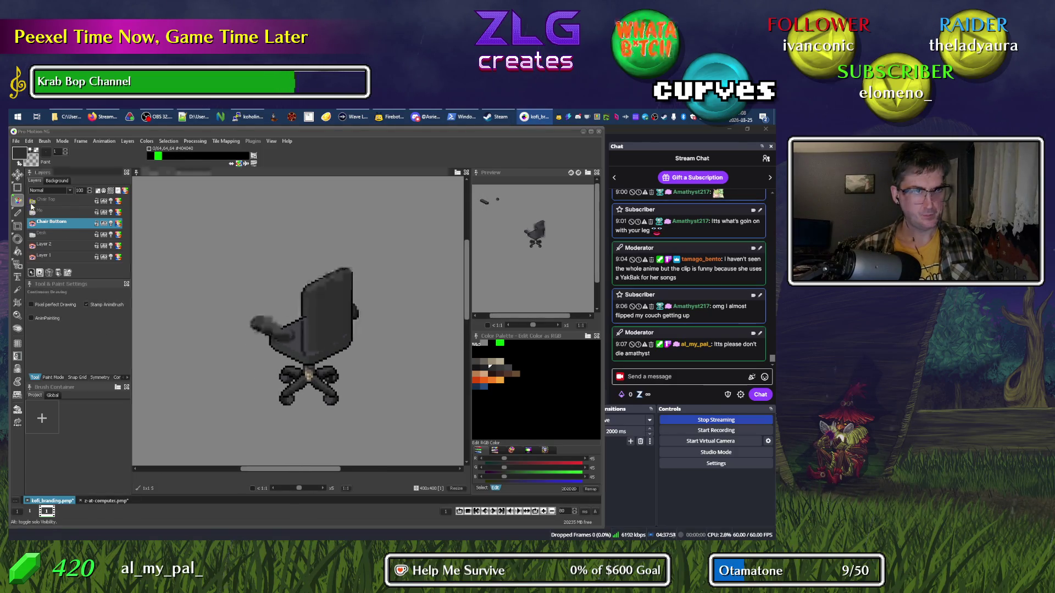
pyautogui.click(31, 207)
pyautogui.click(31, 204)
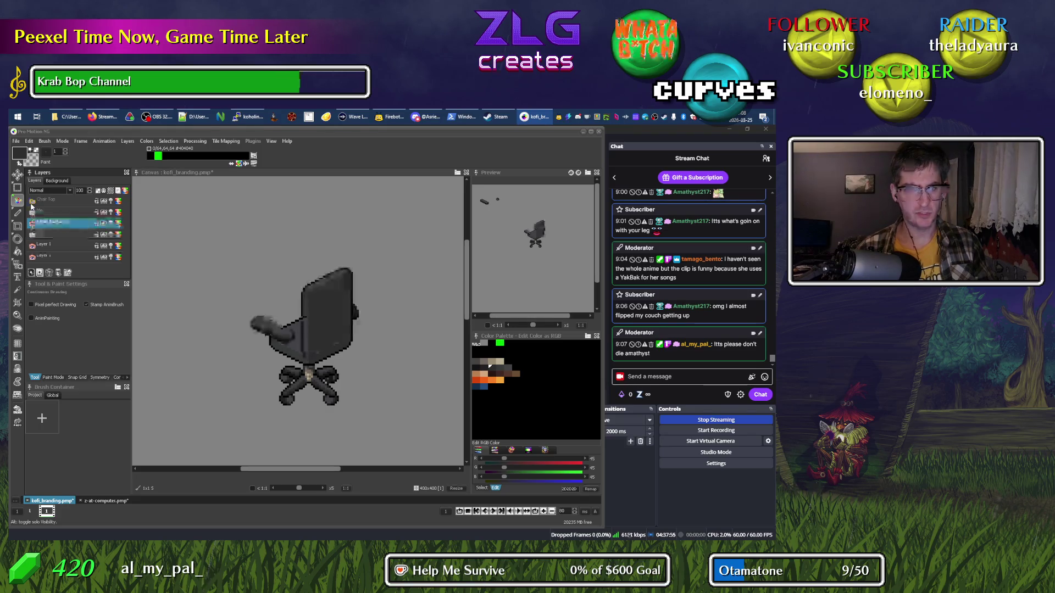
pyautogui.click(32, 205)
pyautogui.click(31, 212)
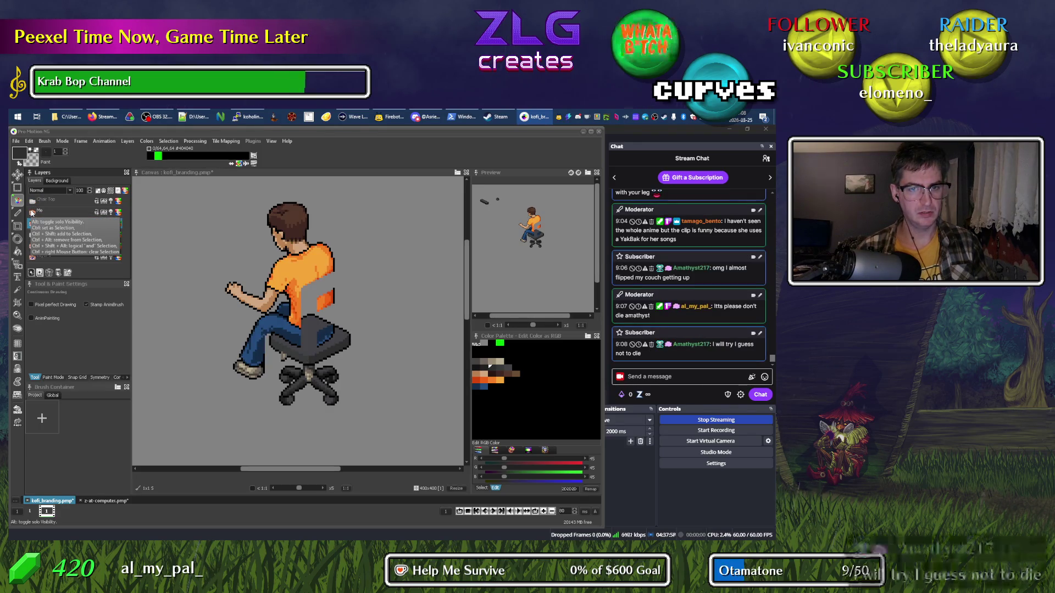
# Compare the scene with the backrest and man toggled, then make Me the active layer.
pyautogui.click(31, 203)
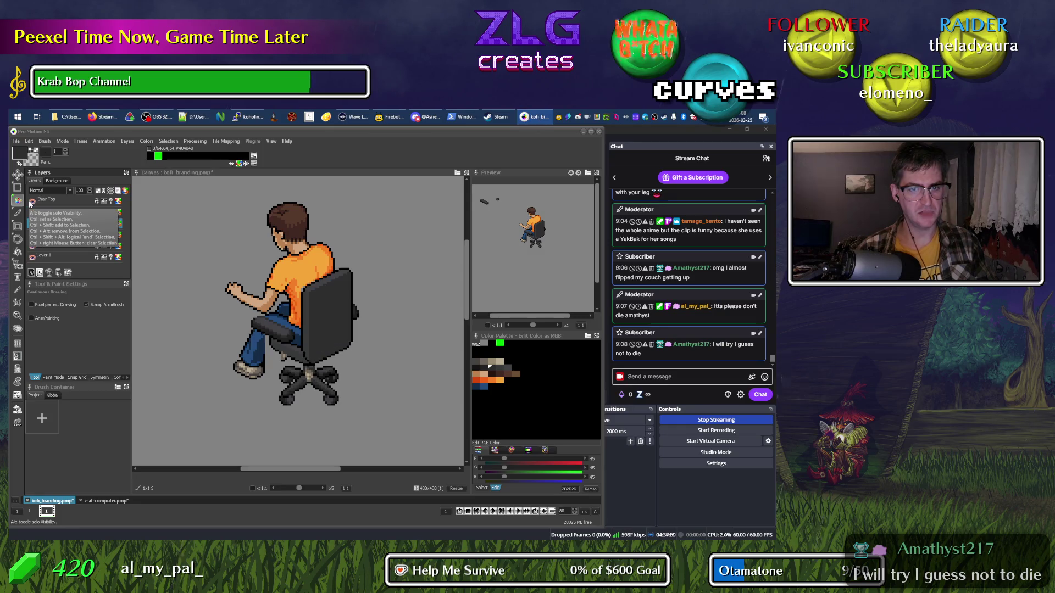
pyautogui.click(31, 202)
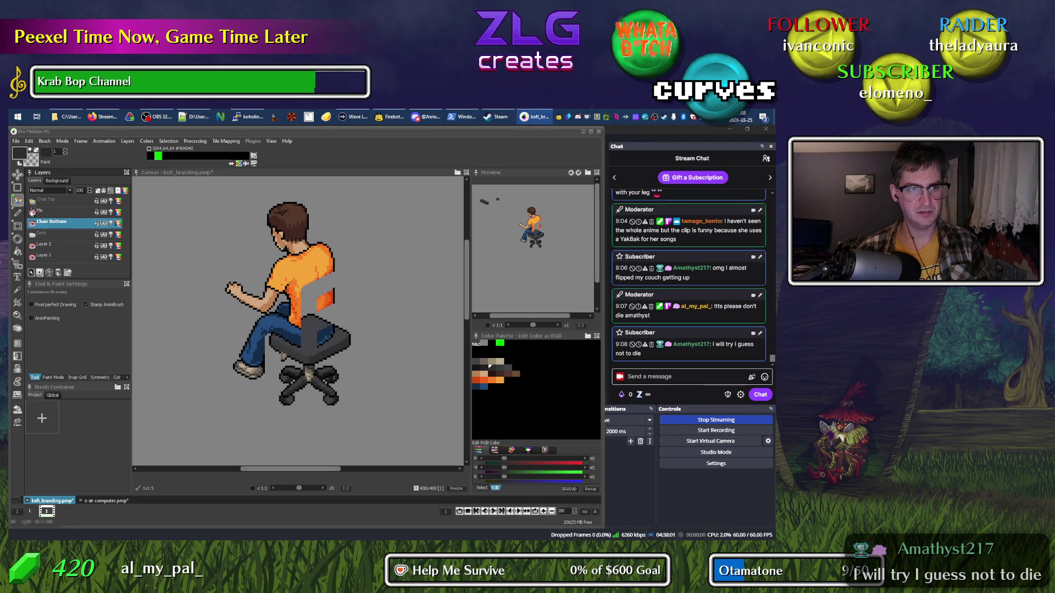
pyautogui.click(31, 212)
pyautogui.click(31, 213)
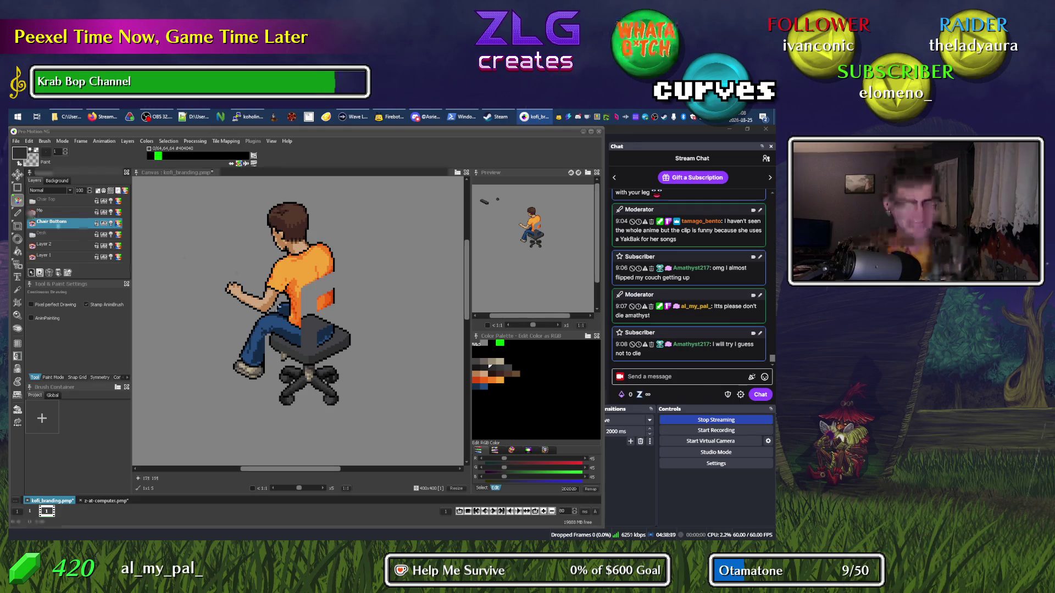
pyautogui.click(50, 210)
# Zoom in on the jeans and sample their dark navy #152C47 from the artwork.
pyautogui.scroll(4, 258, 313)
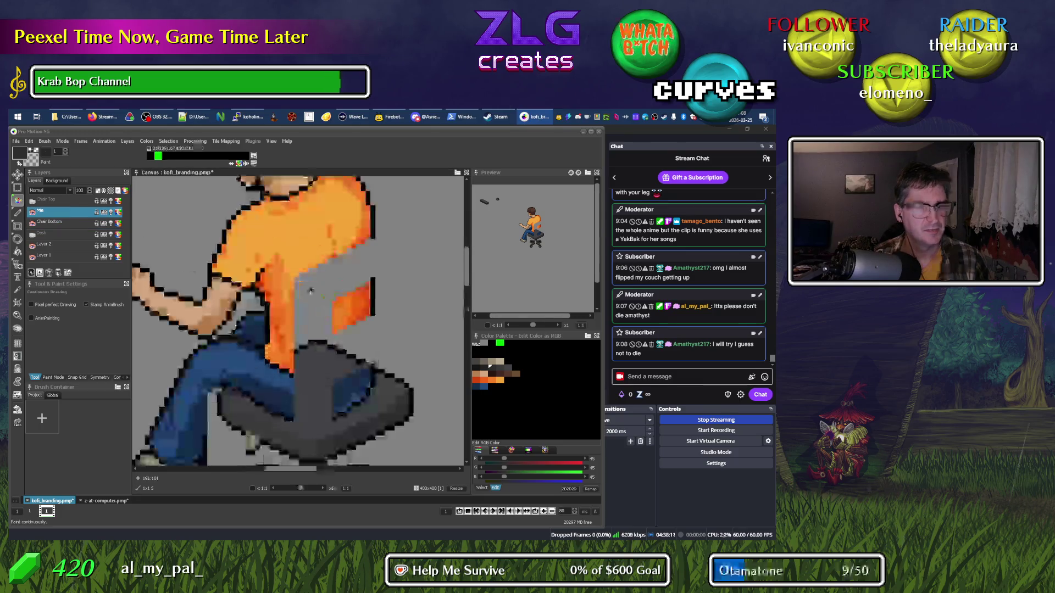
pyautogui.moveTo(259, 313); pyautogui.dragTo(233, 316)
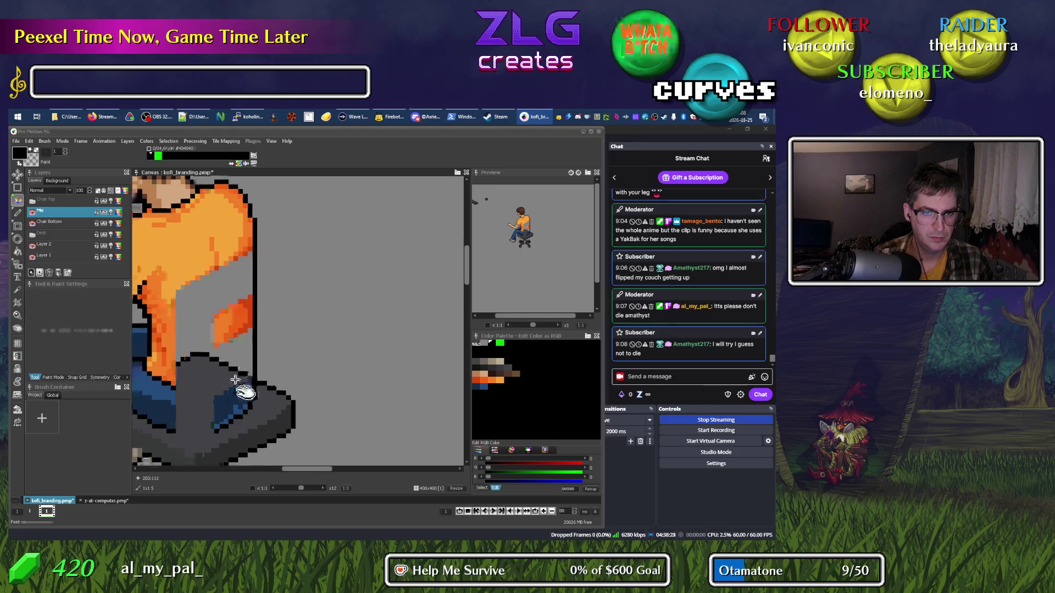
pyautogui.scroll(-3, 274, 347)
pyautogui.hscroll(-4, 304, 360)
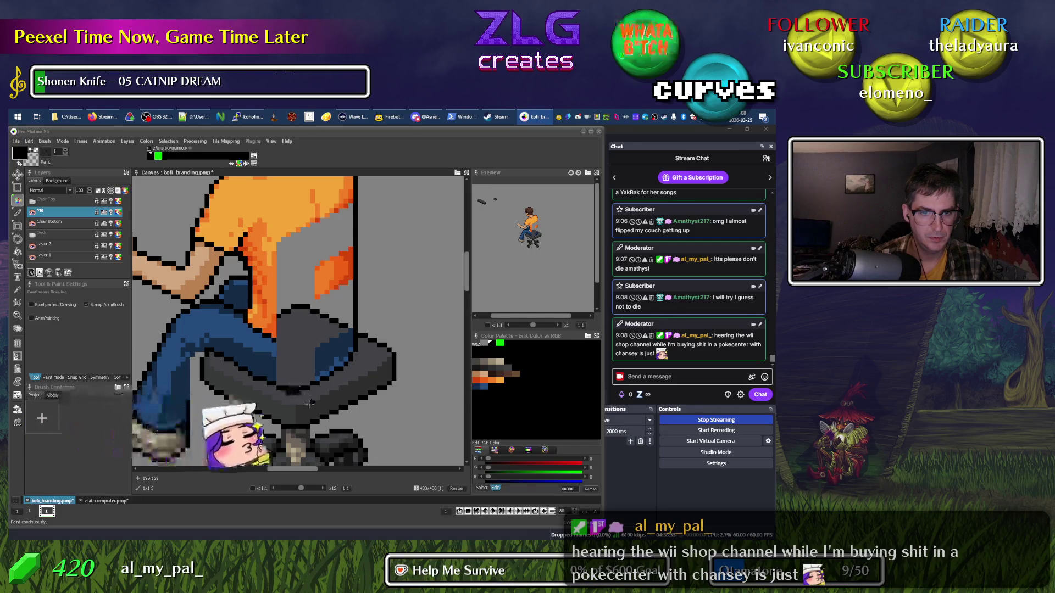
pyautogui.press('k')
pyautogui.click(280, 387)
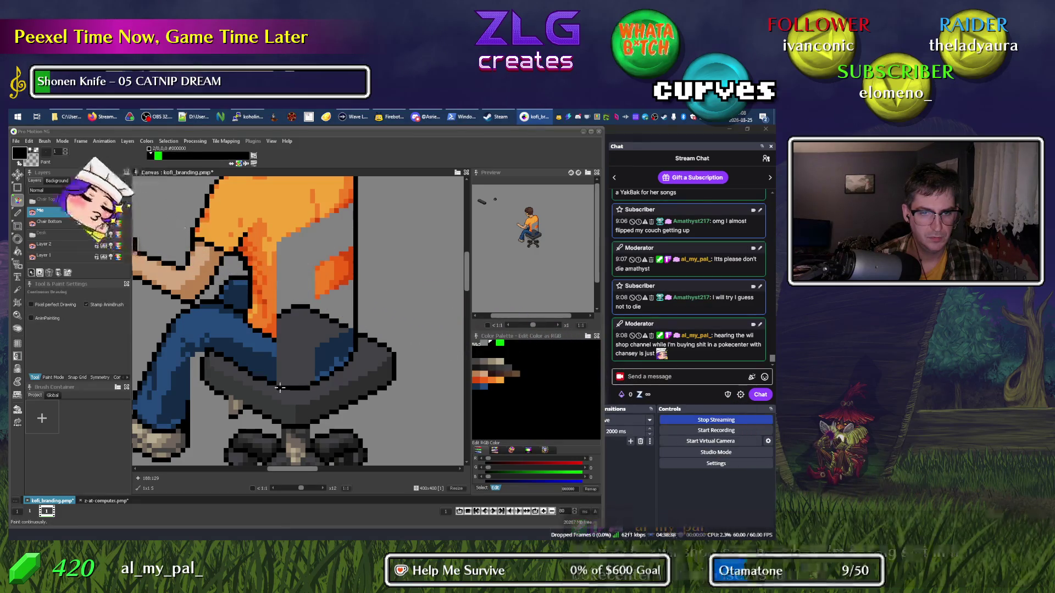
pyautogui.keyDown('alt'); pyautogui.click(294, 364); pyautogui.keyUp('alt')
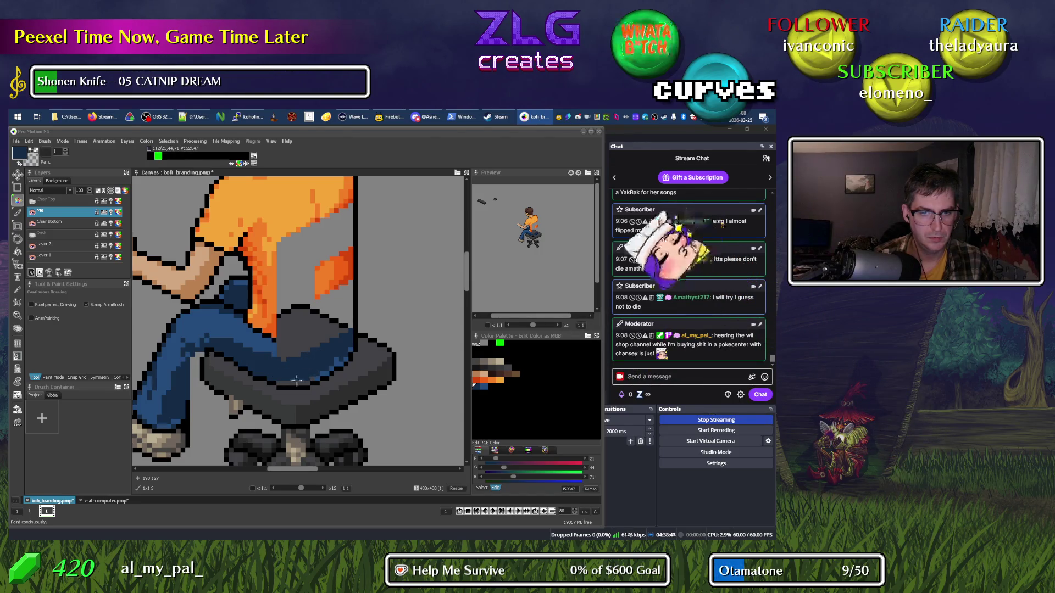
pyautogui.press('alt')
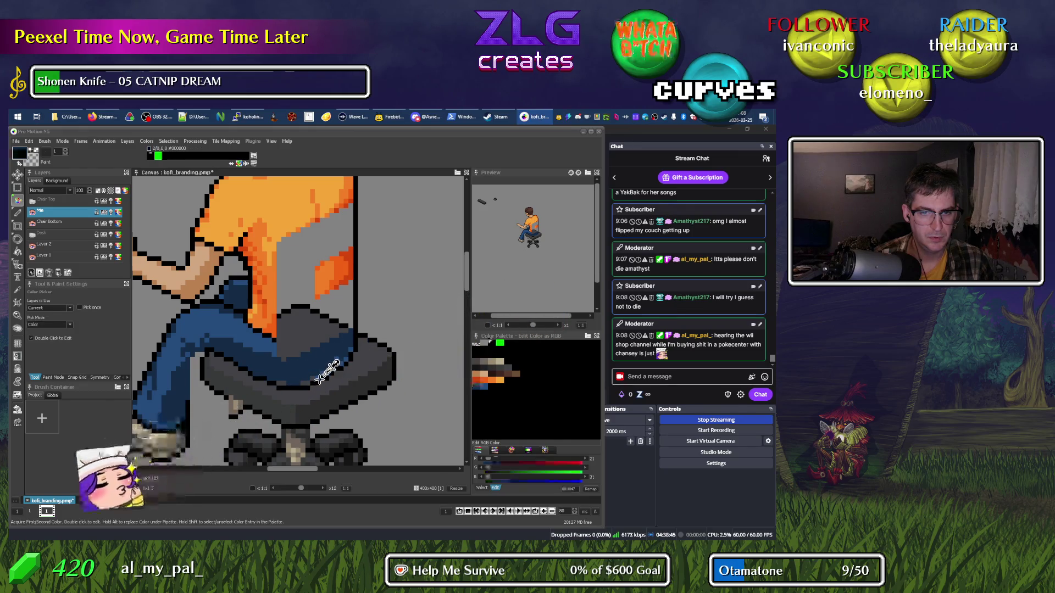
pyautogui.keyDown('alt'); pyautogui.click(319, 379); pyautogui.keyUp('alt')
pyautogui.keyDown('alt'); pyautogui.click(309, 378); pyautogui.keyUp('alt')
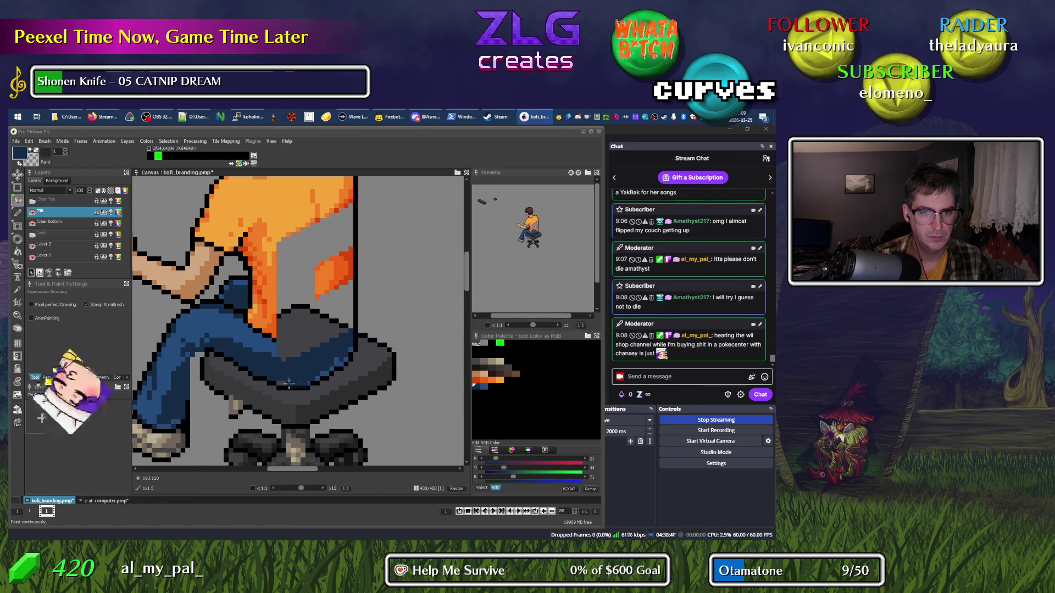
pyautogui.scroll(-5, 303, 370)
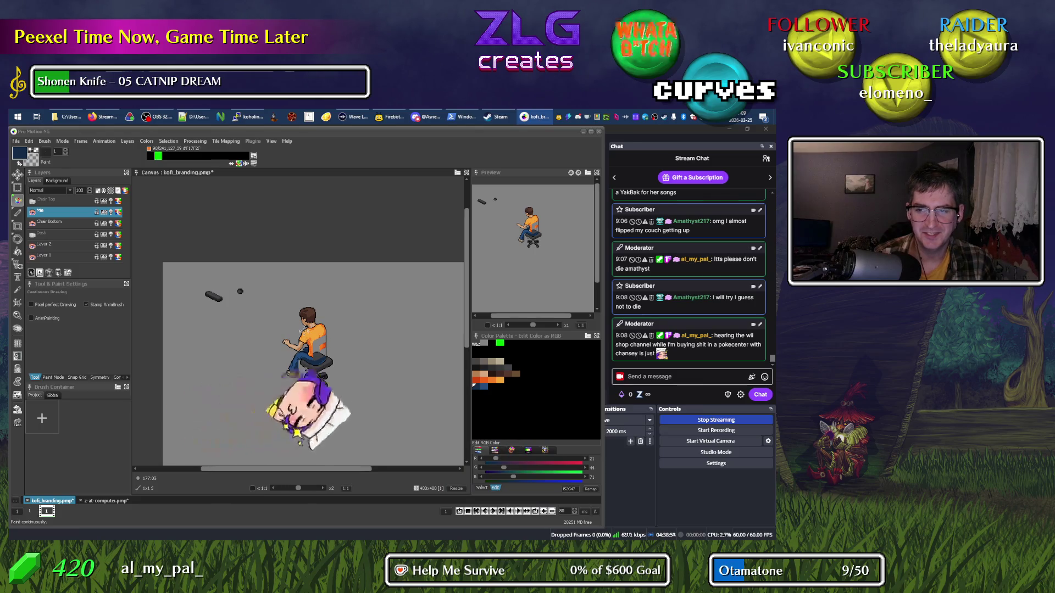
pyautogui.scroll(5, 308, 356)
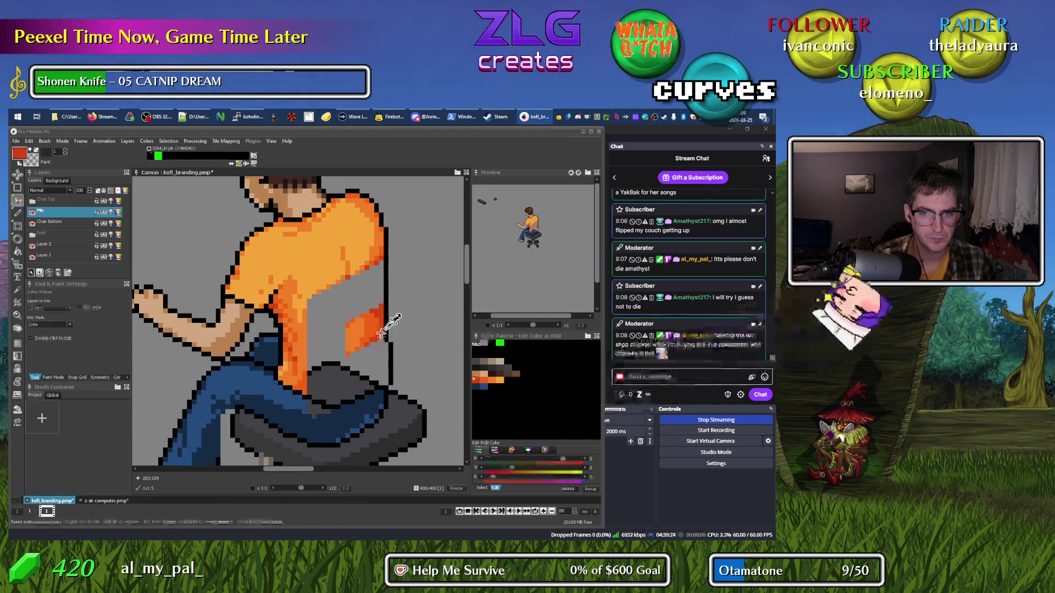
# Paint D3450D and F06114 orange along the shirt's lower edge and over its bottom grey patch.
pyautogui.keyDown('alt'); pyautogui.click(384, 338); pyautogui.keyUp('alt')
pyautogui.moveTo(387, 348)
pyautogui.mouseDown()
pyautogui.moveTo(383, 387)
pyautogui.moveTo(354, 392)
pyautogui.mouseUp()
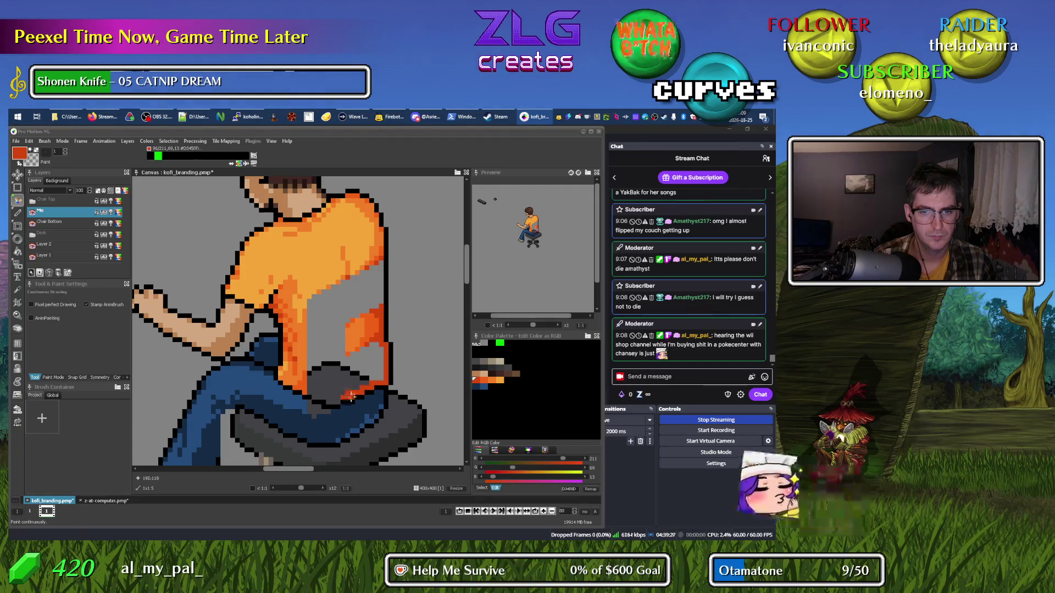
pyautogui.keyDown('alt'); pyautogui.click(372, 333); pyautogui.keyUp('alt')
pyautogui.moveTo(372, 333)
pyautogui.mouseDown()
pyautogui.moveTo(379, 324)
pyautogui.moveTo(384, 338)
pyautogui.mouseUp()
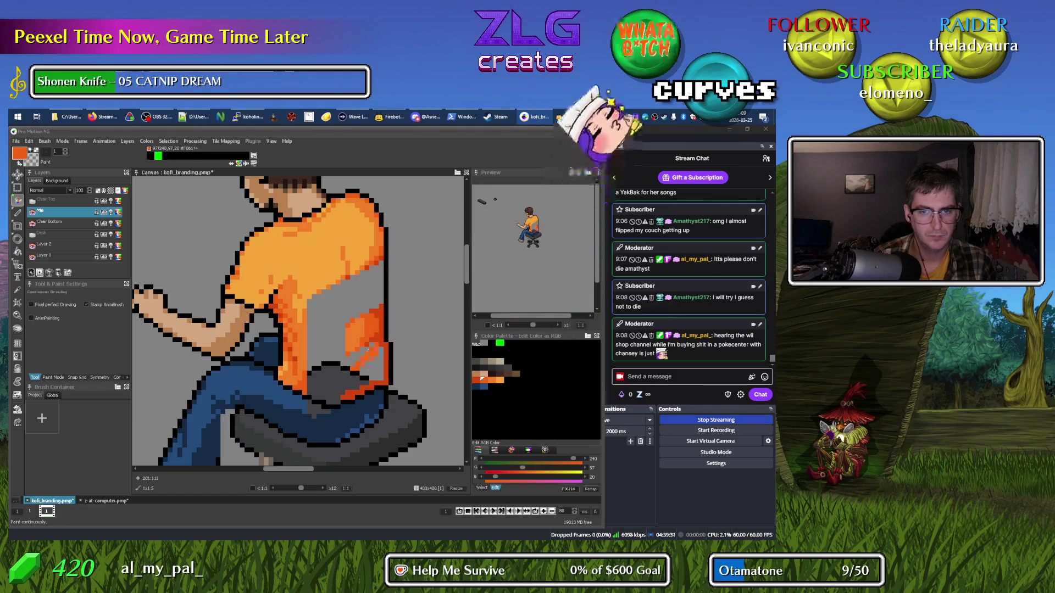
pyautogui.moveTo(342, 387)
pyautogui.mouseDown()
pyautogui.moveTo(322, 360)
pyautogui.moveTo(340, 369)
pyautogui.moveTo(313, 383)
pyautogui.mouseUp()
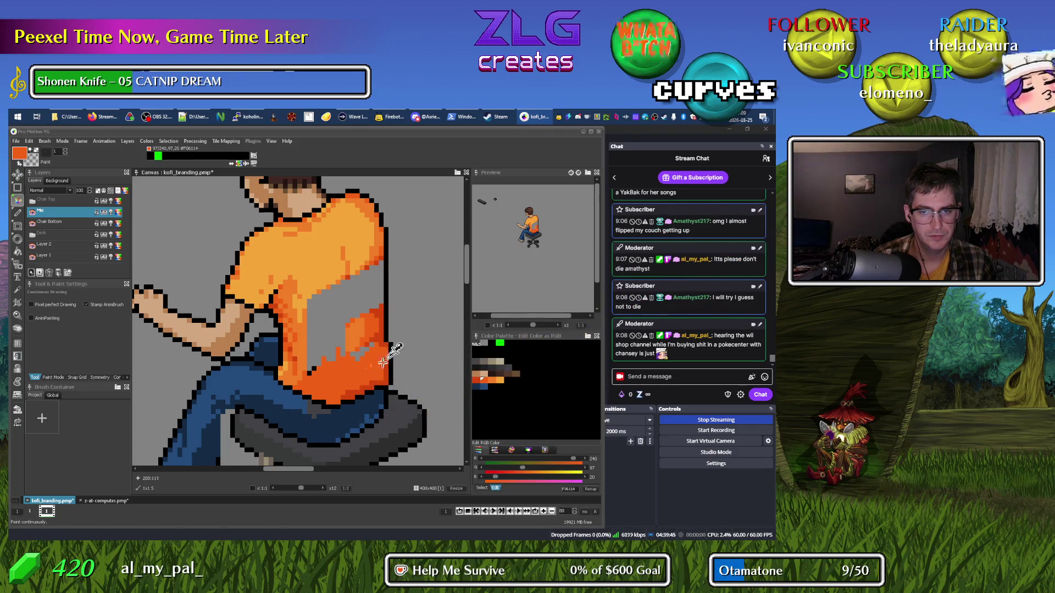
pyautogui.scroll(-2, 315, 372)
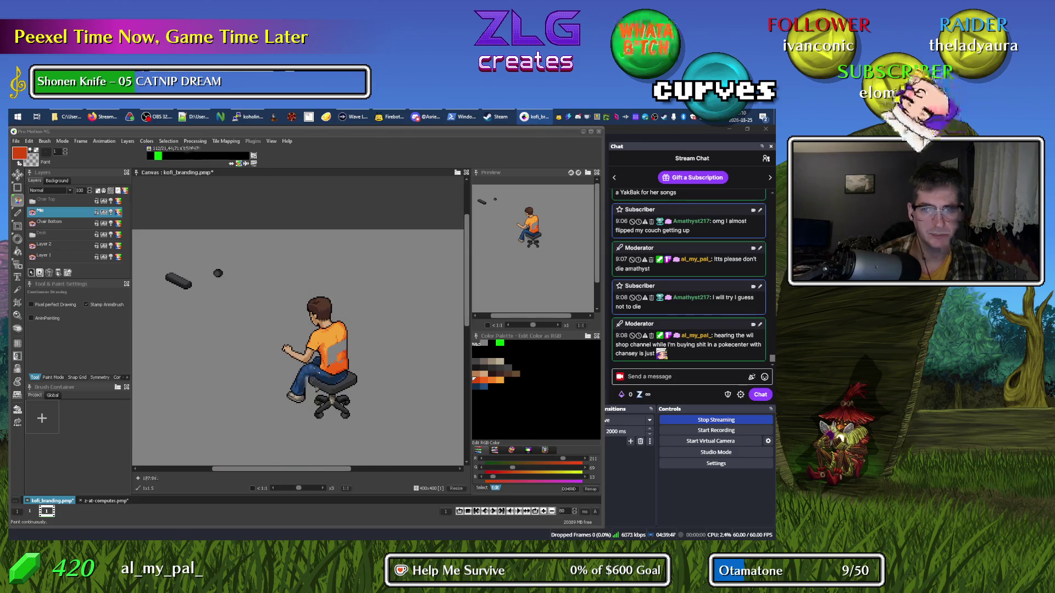
pyautogui.scroll(2, 314, 372)
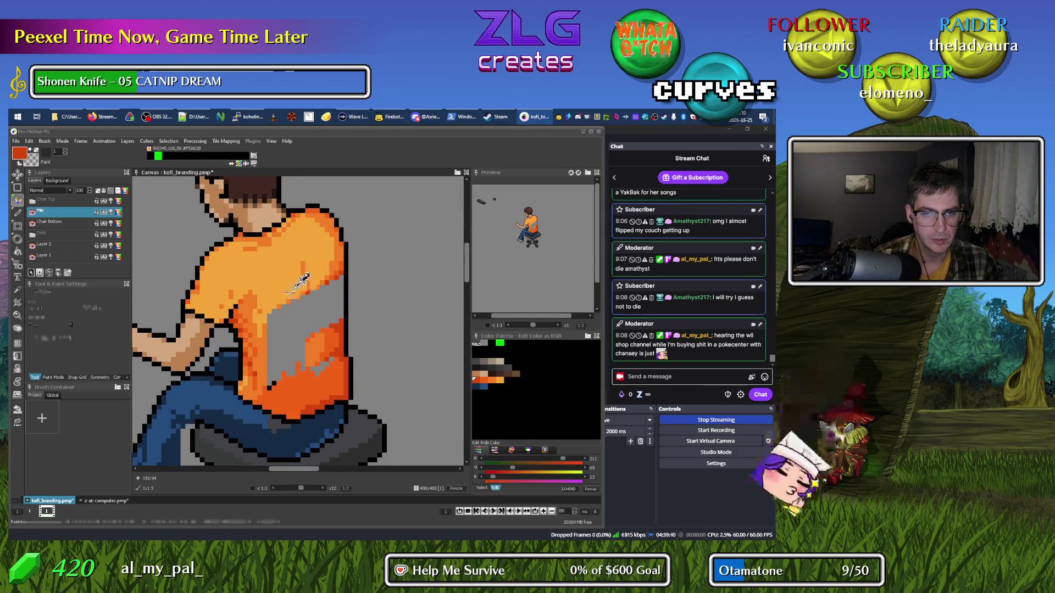
# Paint the shirt's grey gap with sampled oranges and flood-fill the remaining patch with F17F27.
pyautogui.keyDown('alt'); pyautogui.click(289, 310); pyautogui.keyUp('alt')
pyautogui.keyDown('alt'); pyautogui.click(278, 307); pyautogui.keyUp('alt')
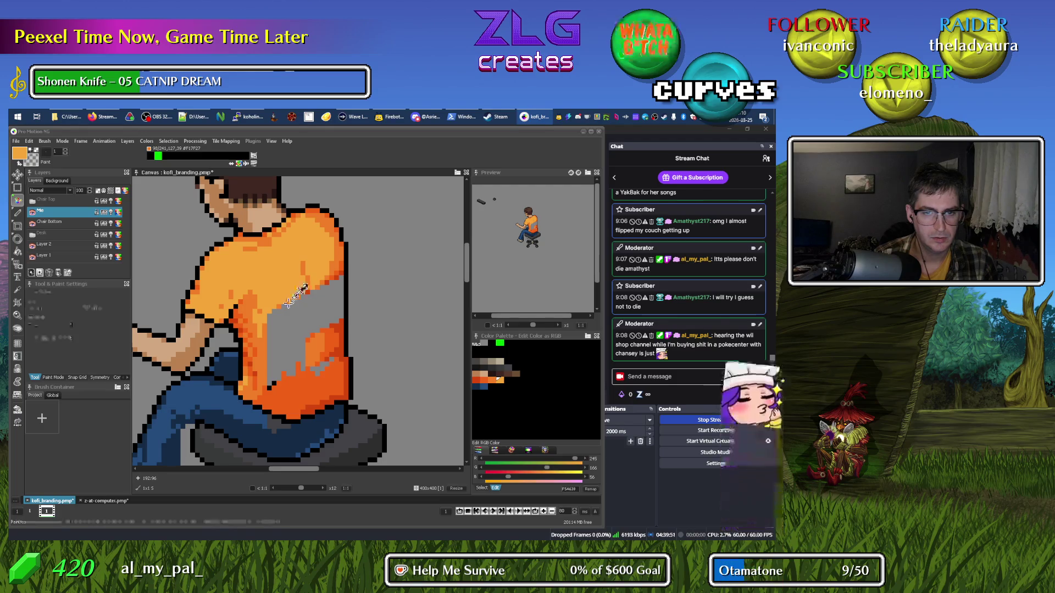
pyautogui.click(269, 333)
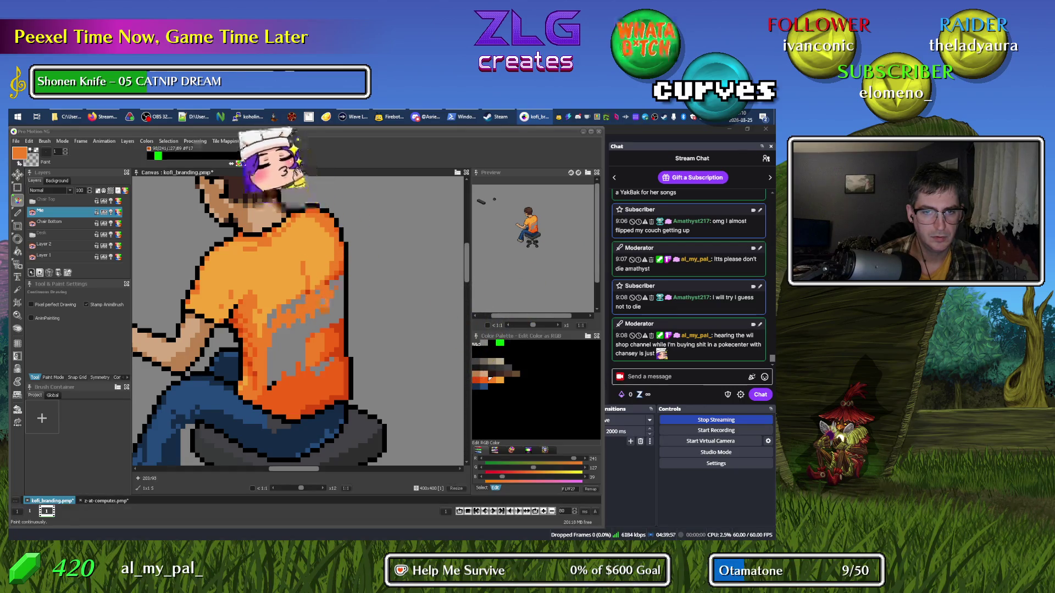
pyautogui.press('i')
pyautogui.click(332, 280)
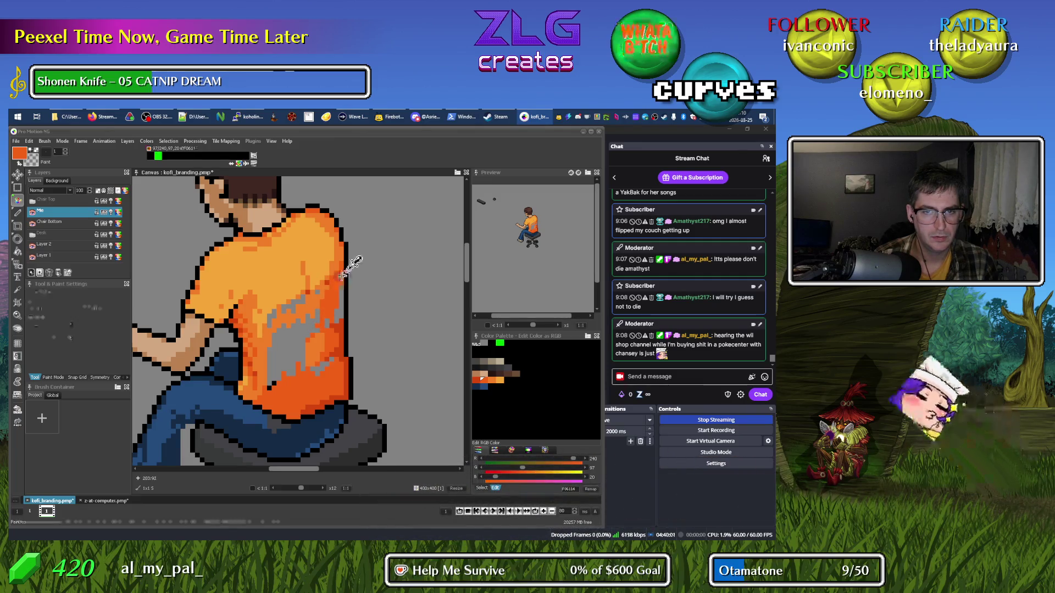
pyautogui.press('i')
pyautogui.click(339, 318)
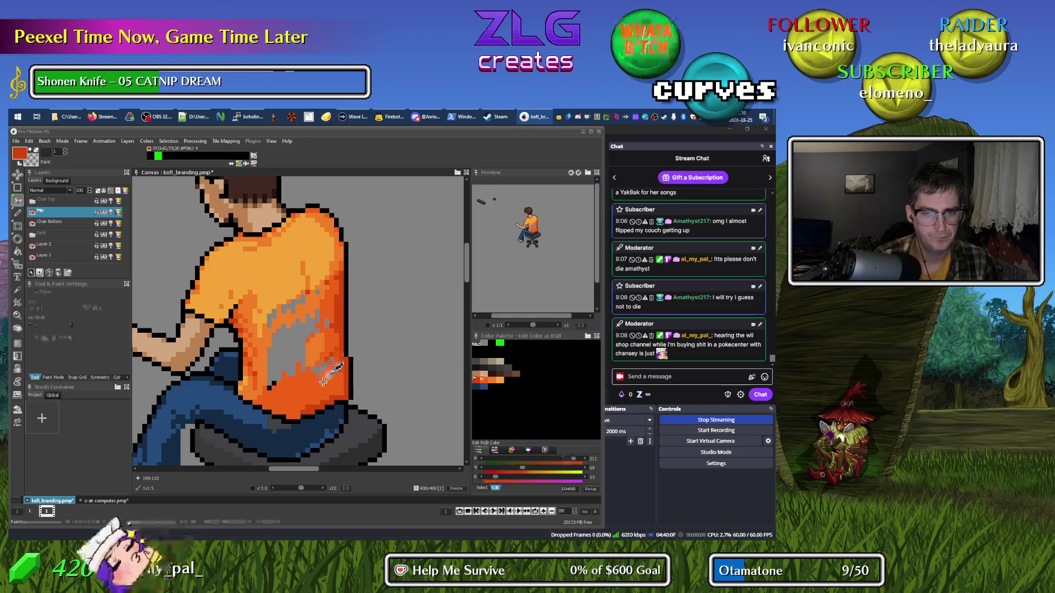
pyautogui.click(318, 376)
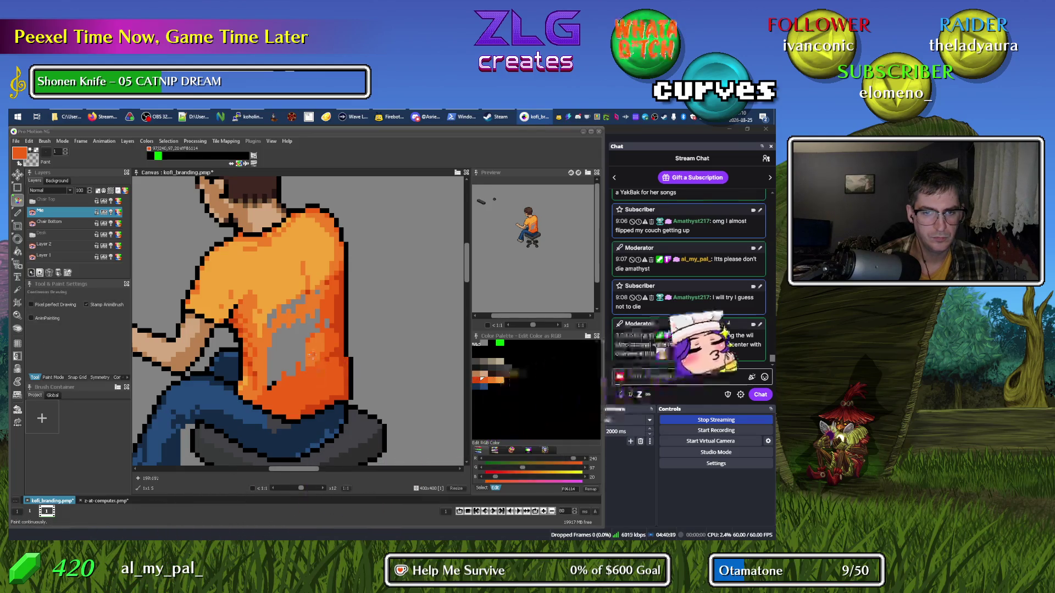
pyautogui.click(269, 363)
pyautogui.press('f')
pyautogui.click(269, 362)
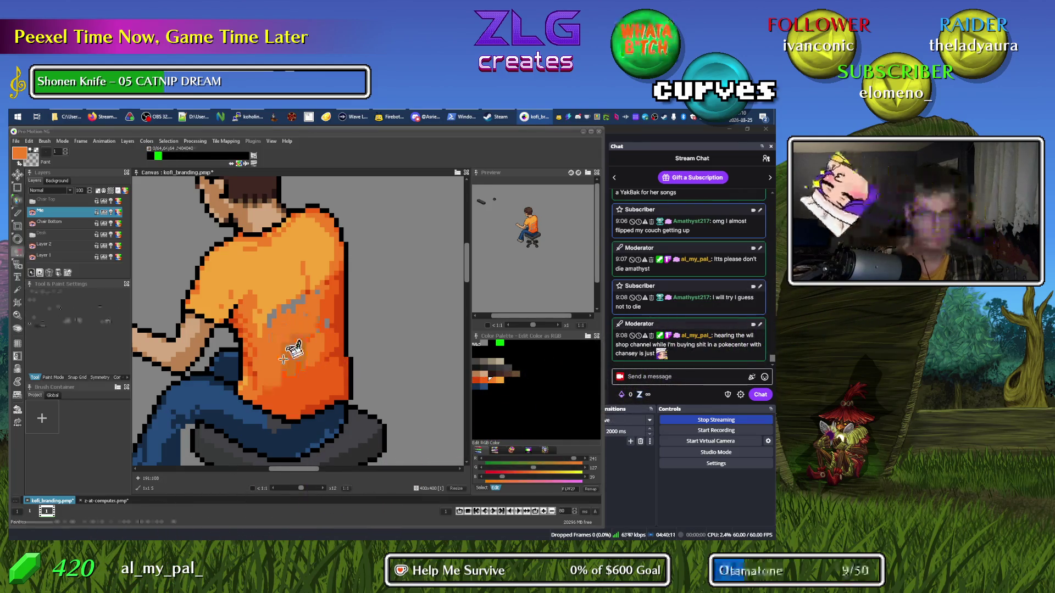
# Fill the last grey patch on the shirt and centre the whole seated character in view.
pyautogui.click(297, 302)
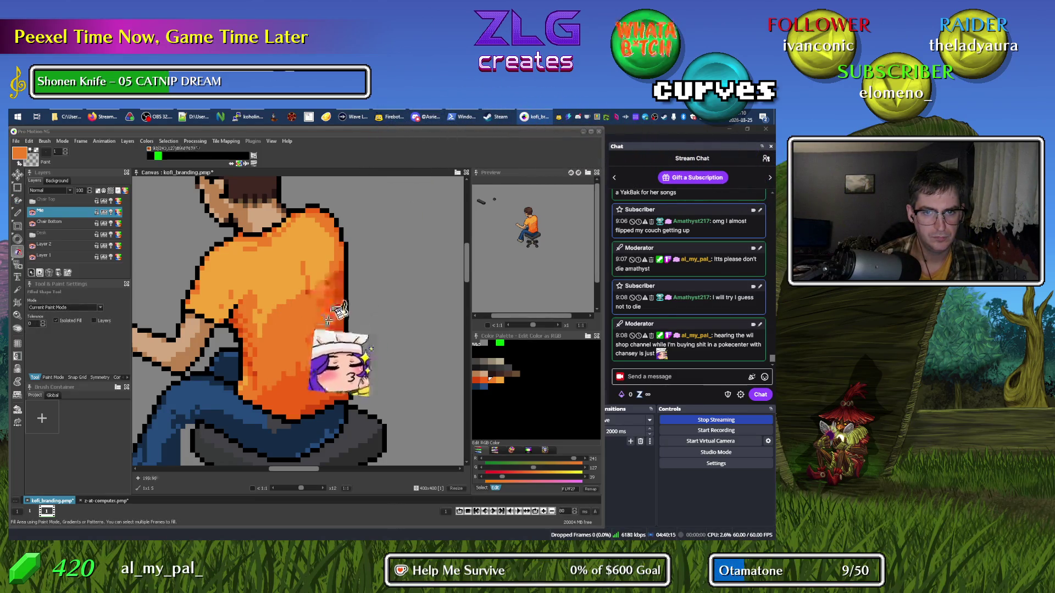
pyautogui.scroll(-3, 236, 352)
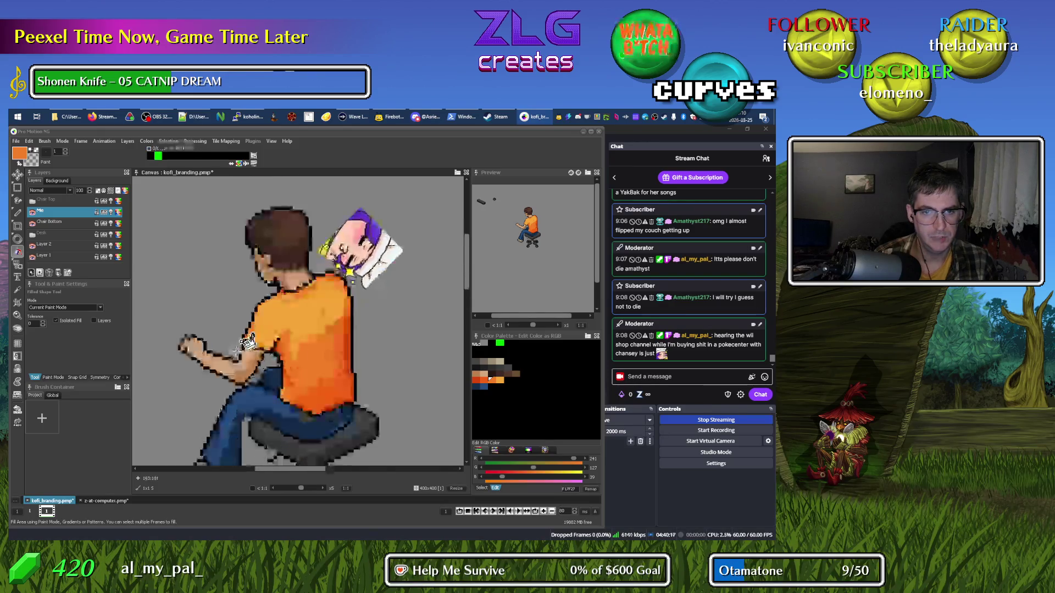
pyautogui.scroll(3, 237, 351)
pyautogui.scroll(-3, 236, 352)
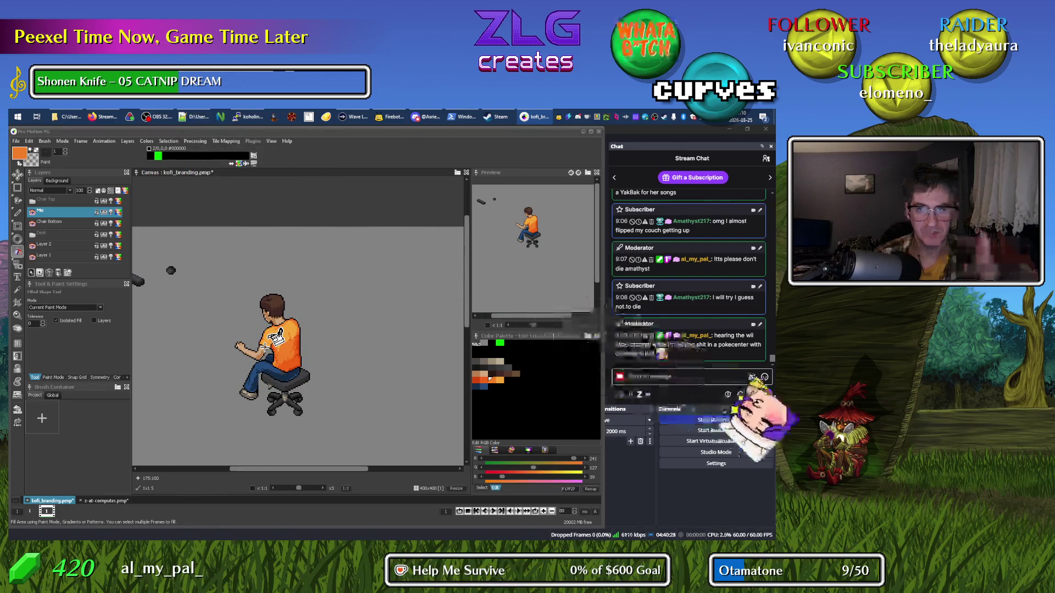
pyautogui.press('space')
pyautogui.moveTo(279, 385); pyautogui.dragTo(334, 330)
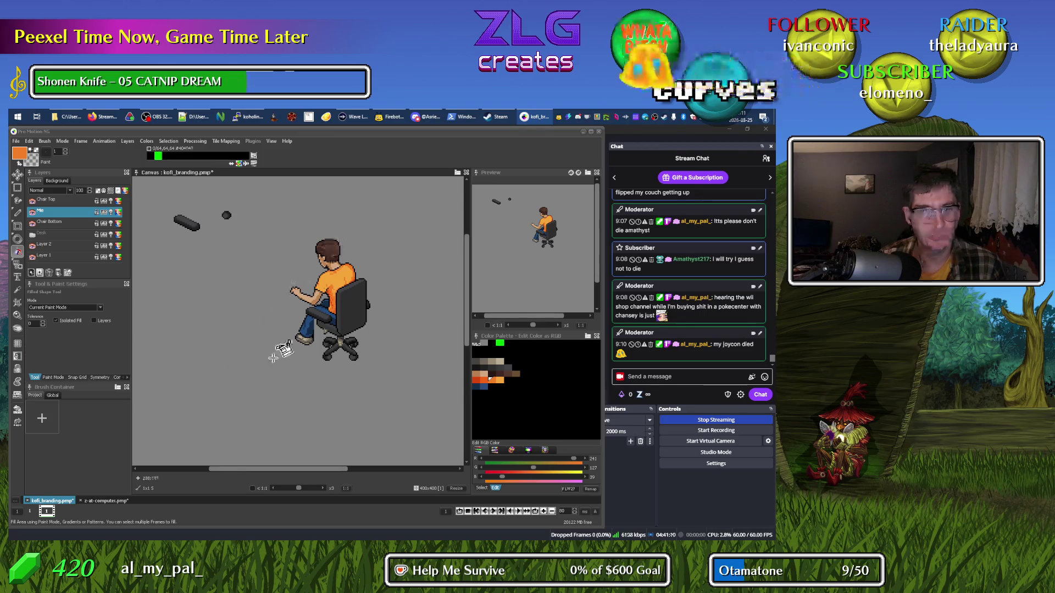
pyautogui.hscroll(2, 310, 285)
pyautogui.scroll(1, 310, 285)
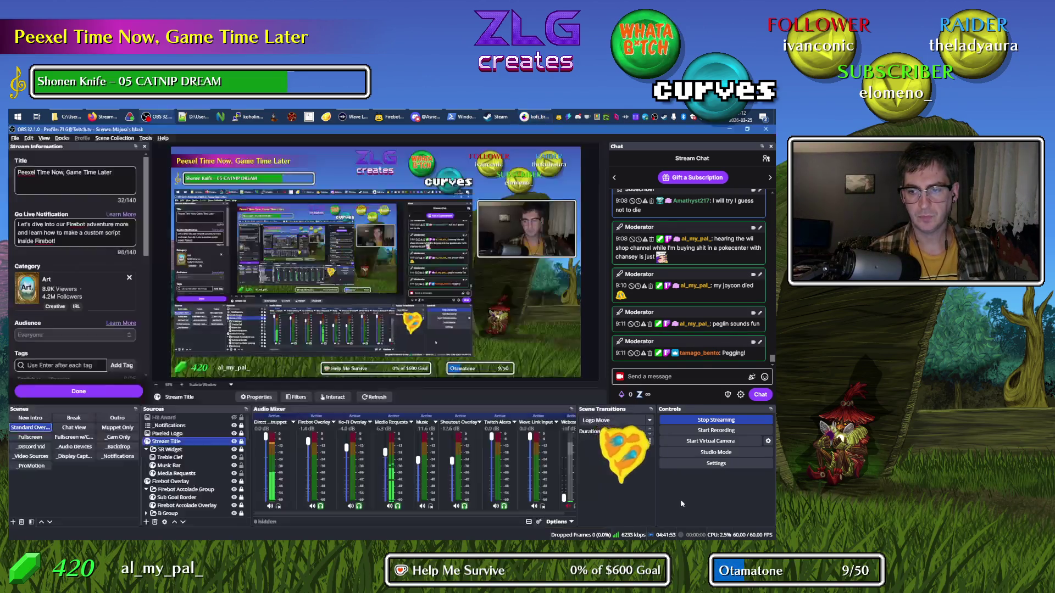
# In OBS, enable Studio Mode and preview the _Video Sources scene.
pyautogui.click(682, 452)
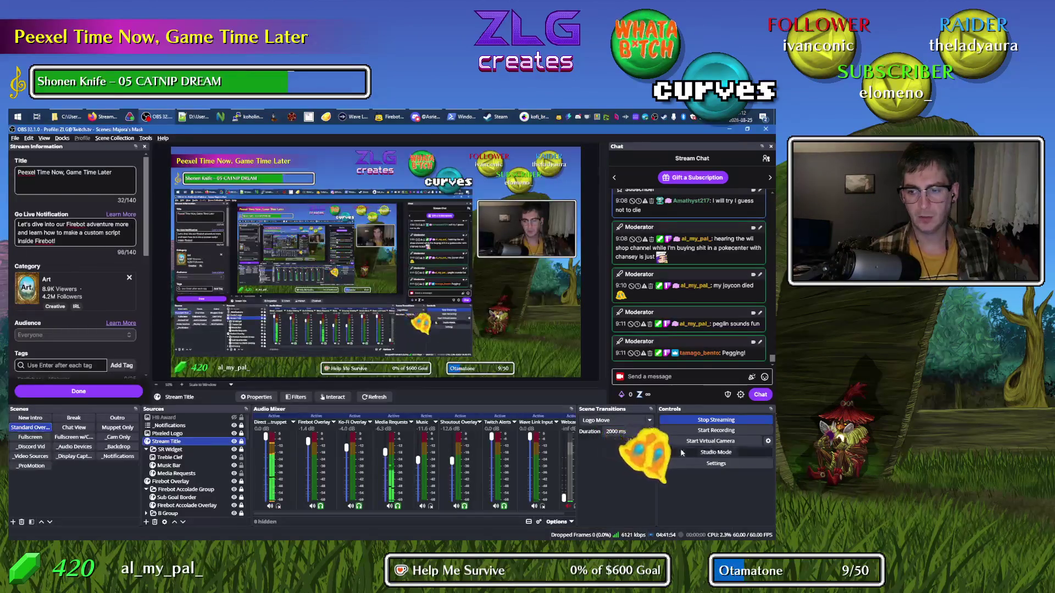
pyautogui.click(681, 453)
pyautogui.click(31, 456)
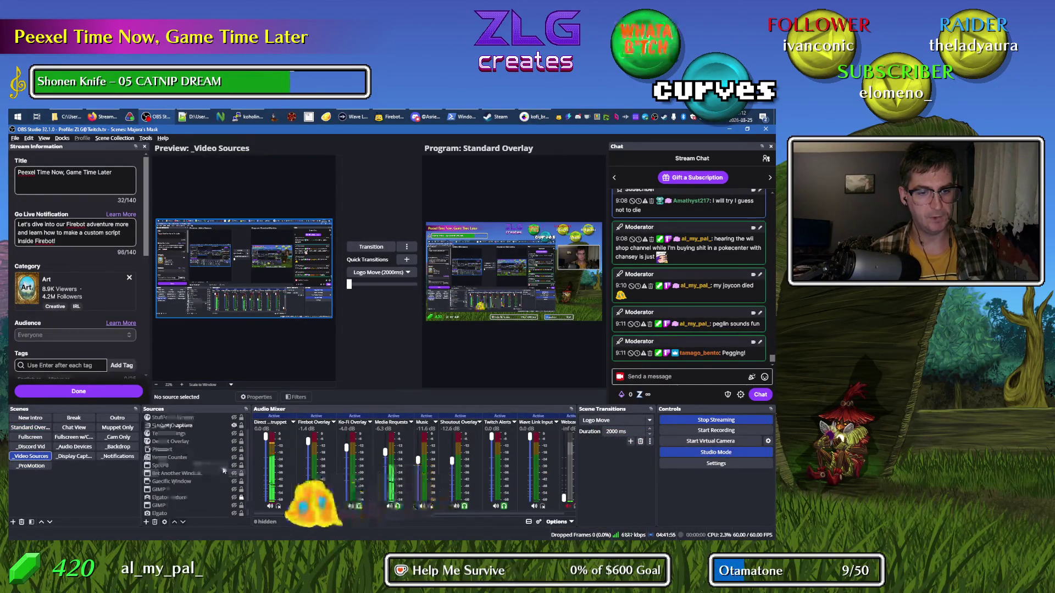